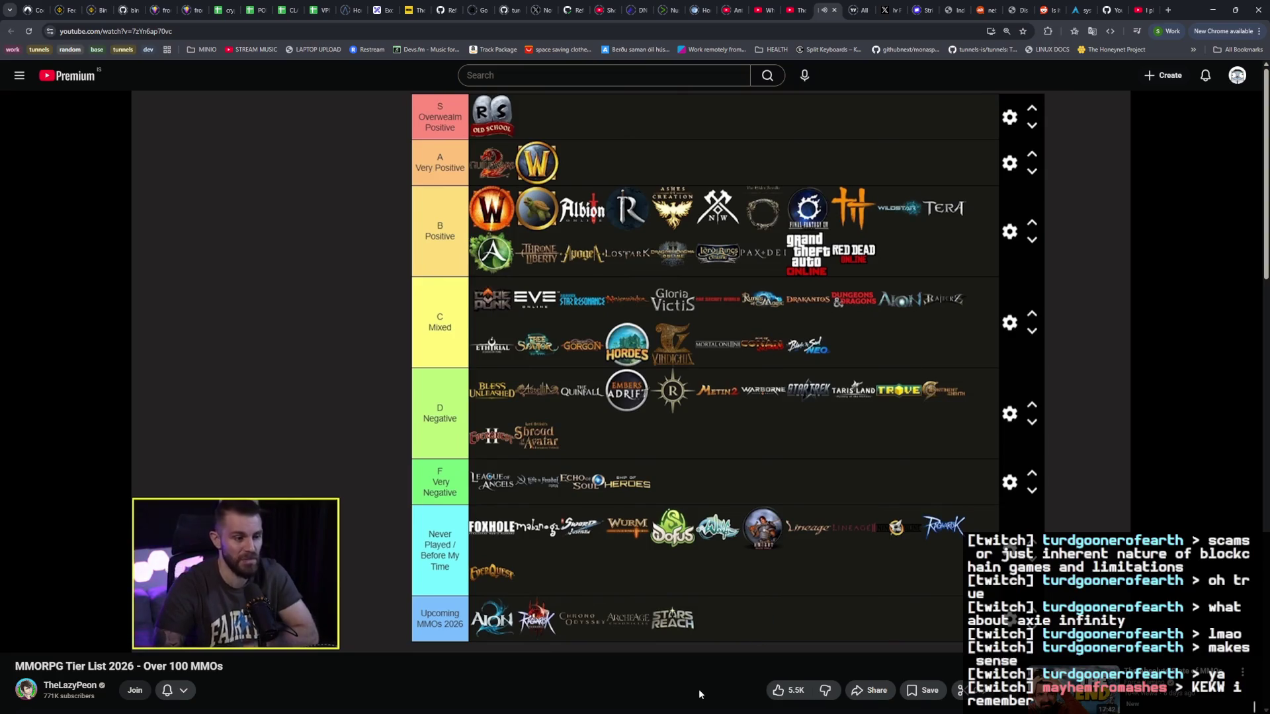
# Pause the tier list video, Google 'stars reach mmorgp' in a new tab, and open starsreach.com.
pyautogui.click(726, 524)
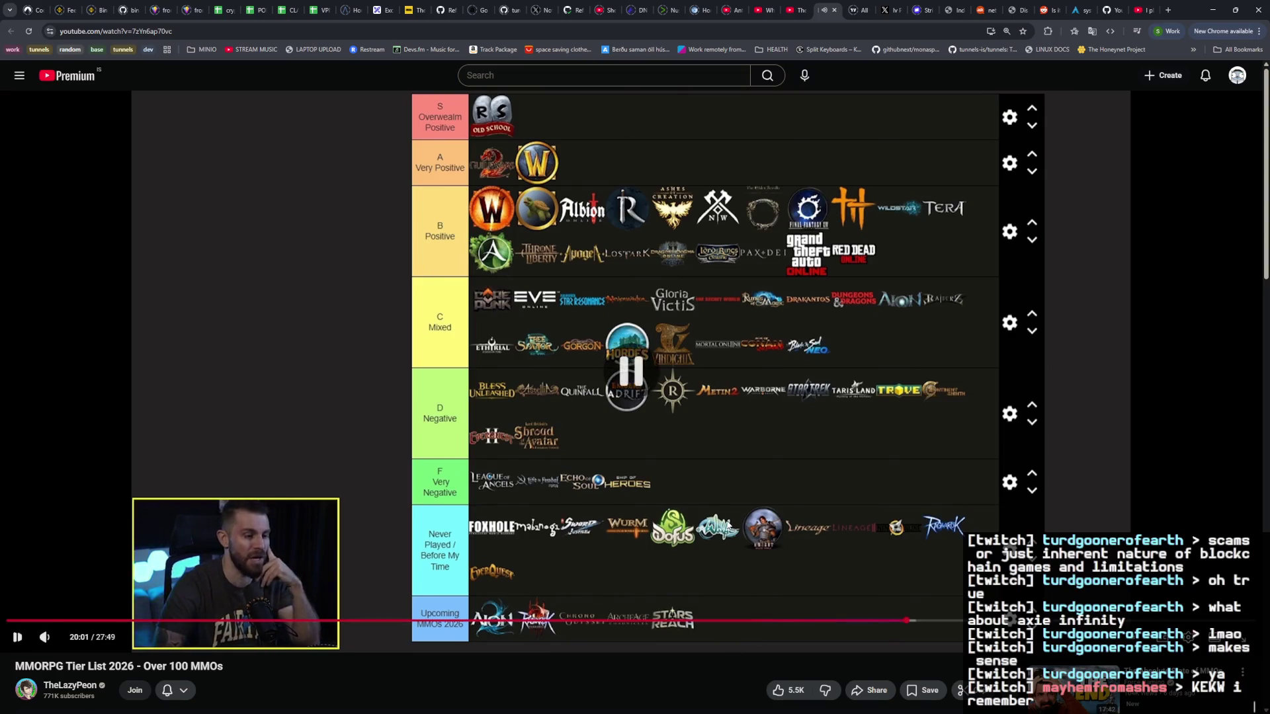
pyautogui.hotkey('ctrl', 't')
pyautogui.write('stars reach mmorgp')
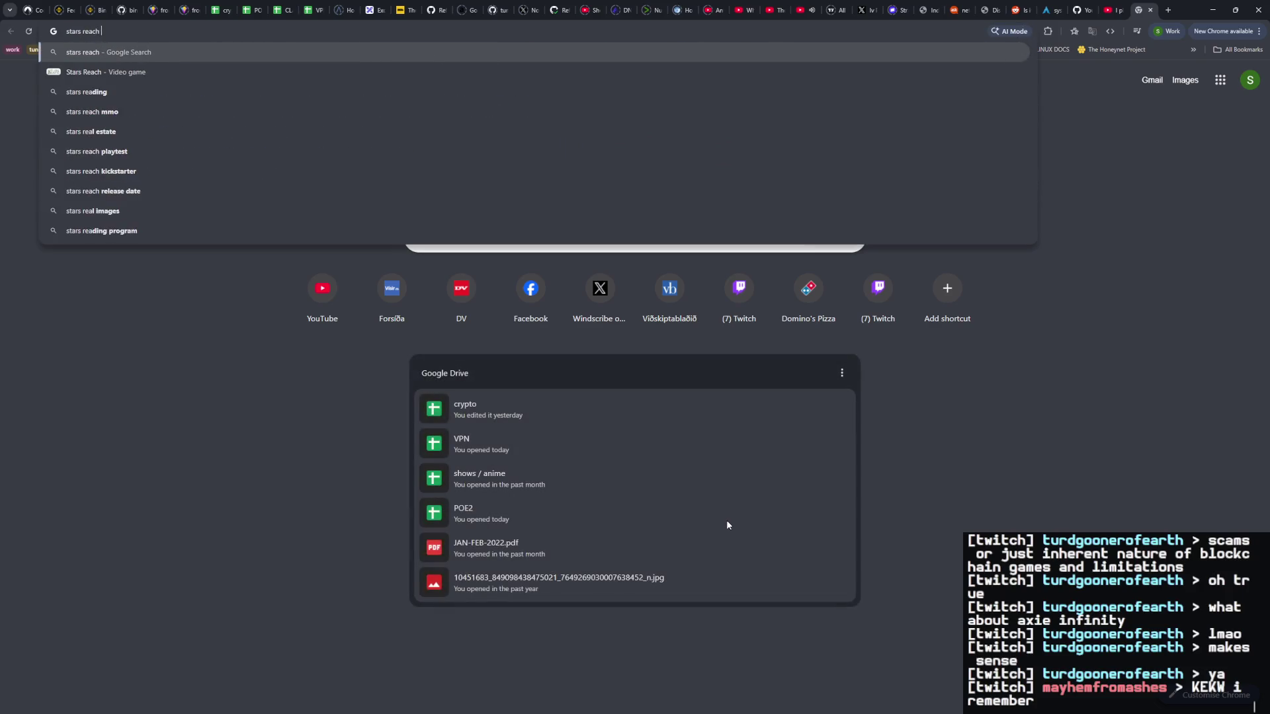
pyautogui.press('Return')
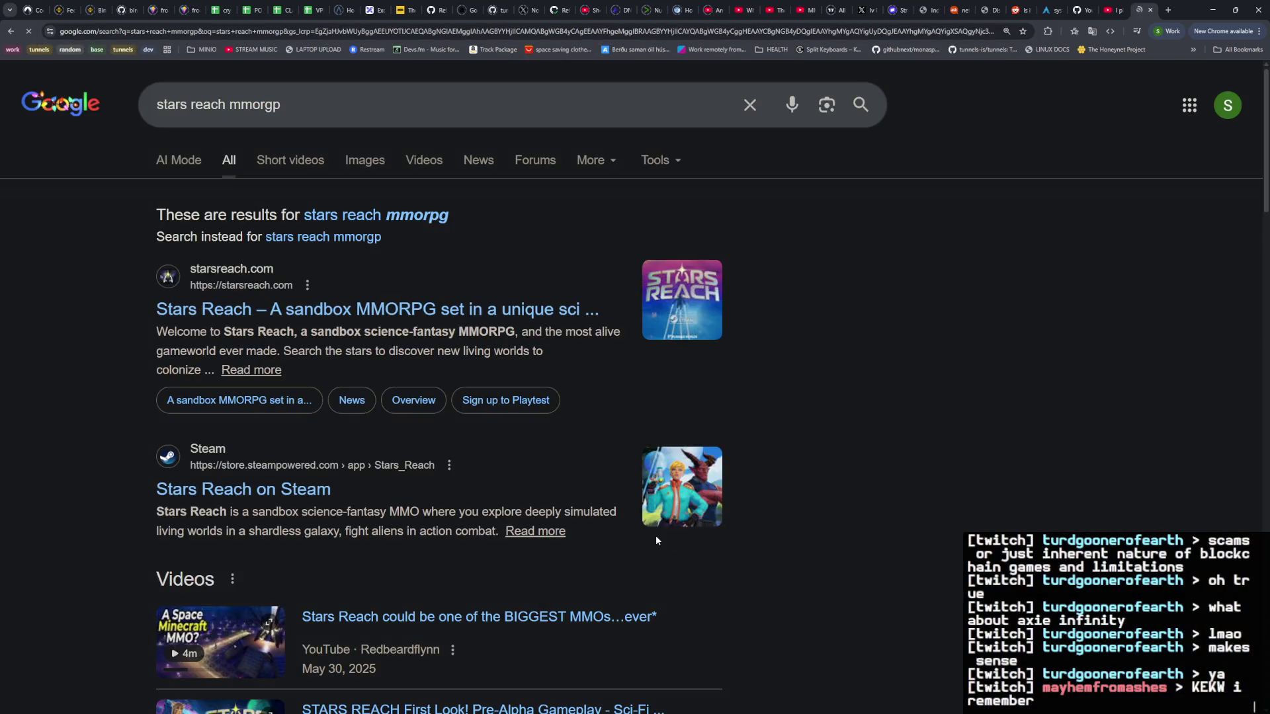
pyautogui.click(371, 311)
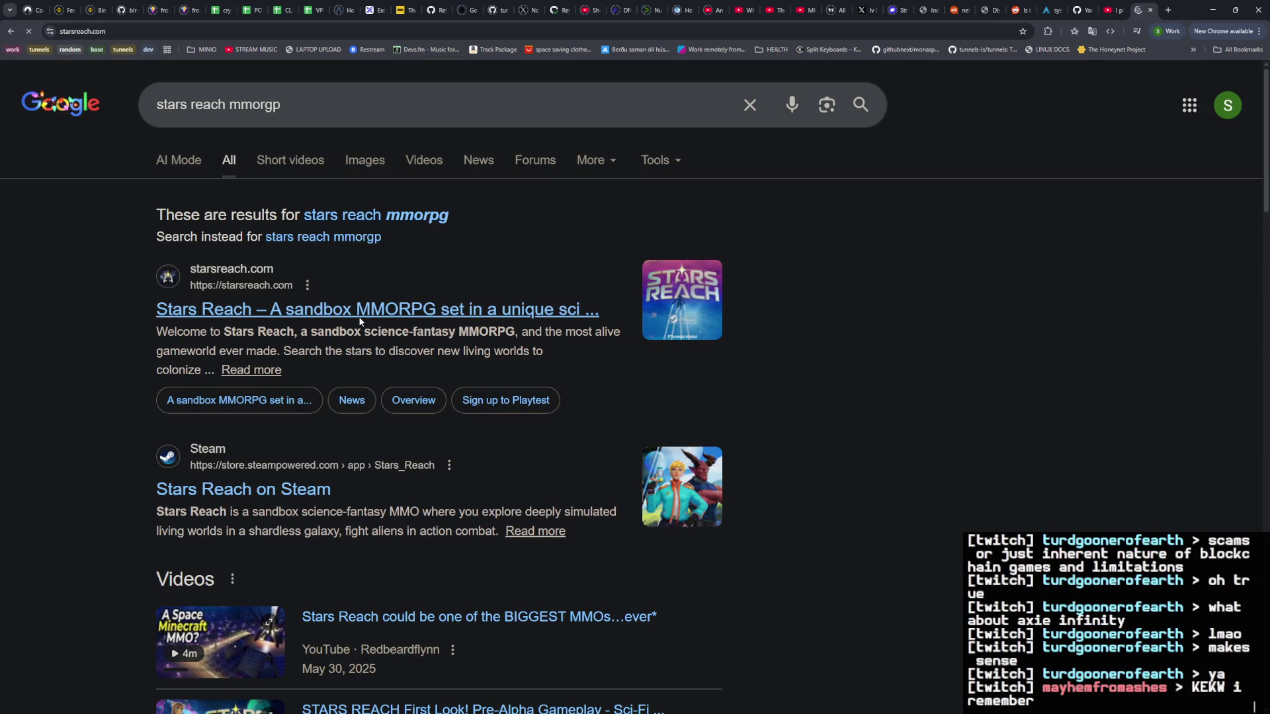
# Dismiss the playtest signup popup on the Stars Reach homepage.
pyautogui.scroll(-6, 374, 342)
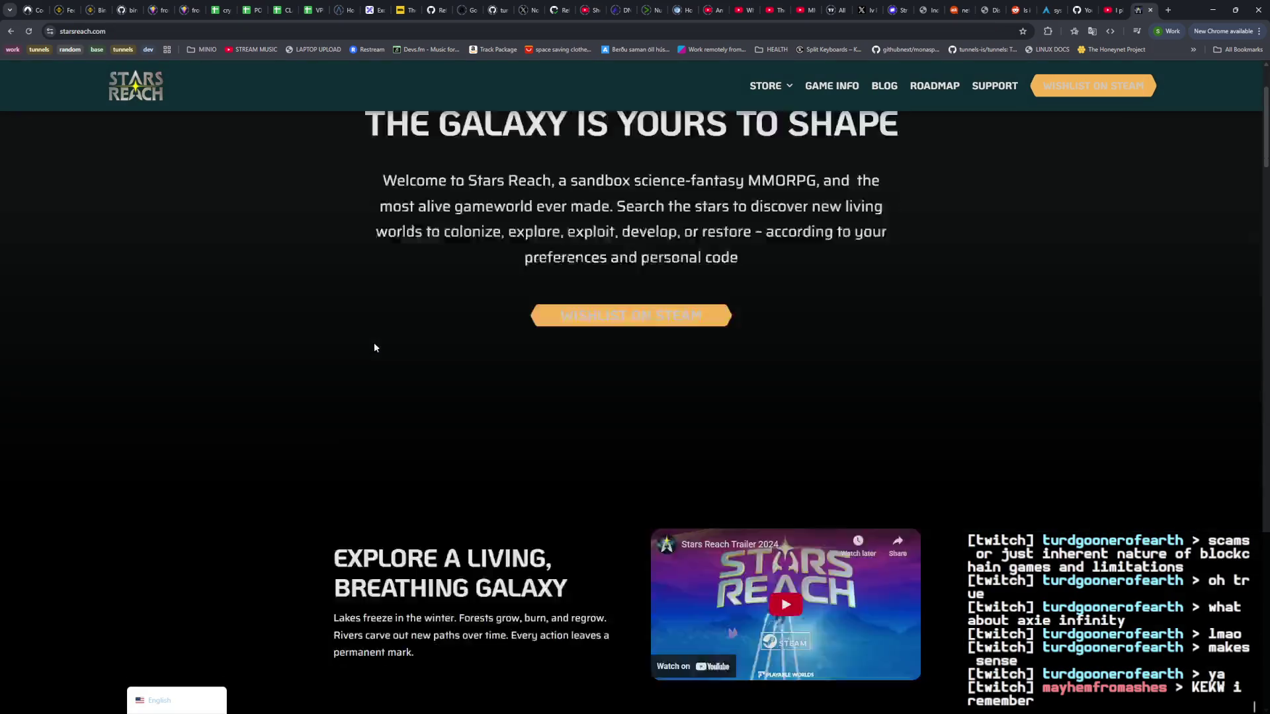
pyautogui.click(833, 331)
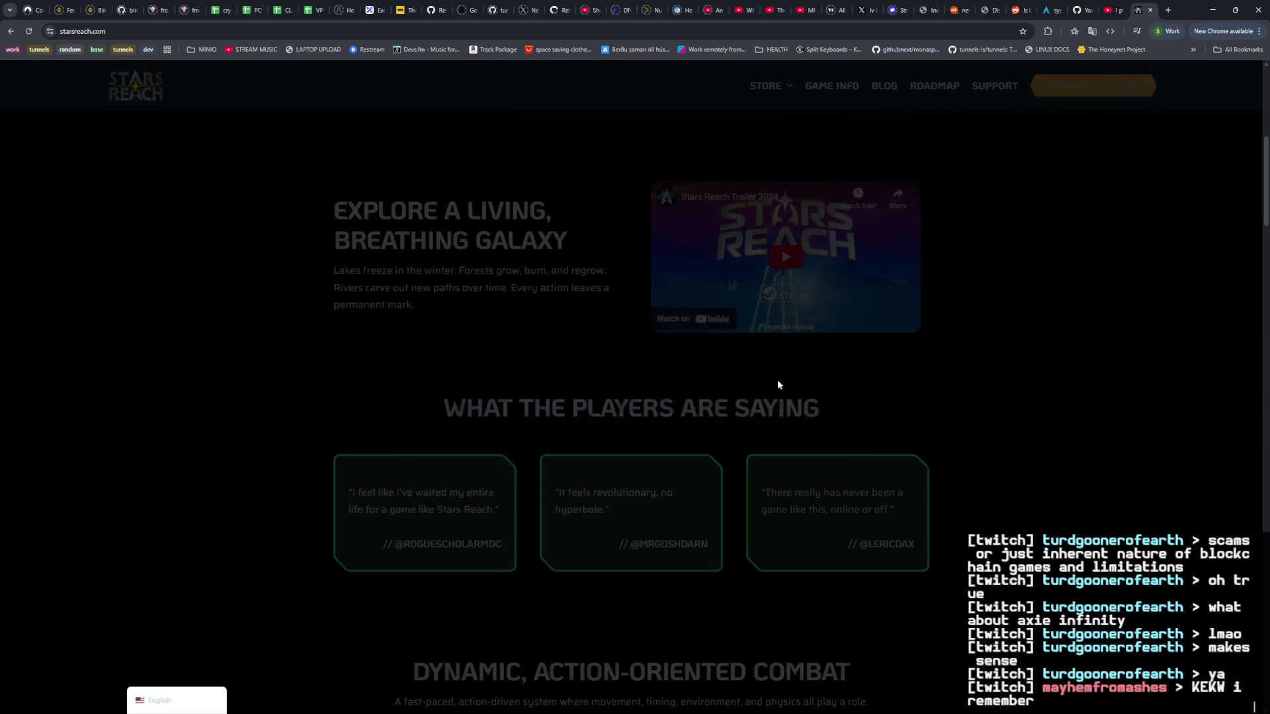
pyautogui.scroll(-9, 773, 381)
pyautogui.scroll(2, 771, 382)
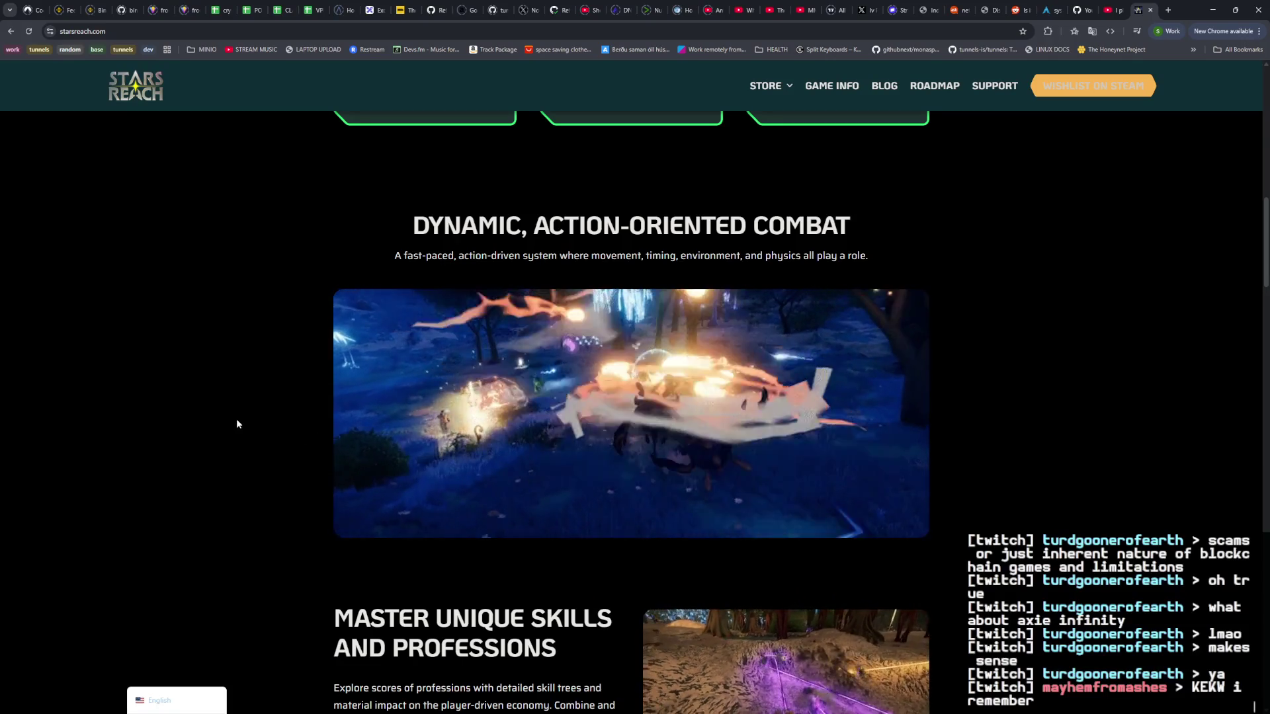
# Read the homepage's roadmap and accolades down to the footer, then go back to the Google results.
pyautogui.scroll(-5, 237, 418)
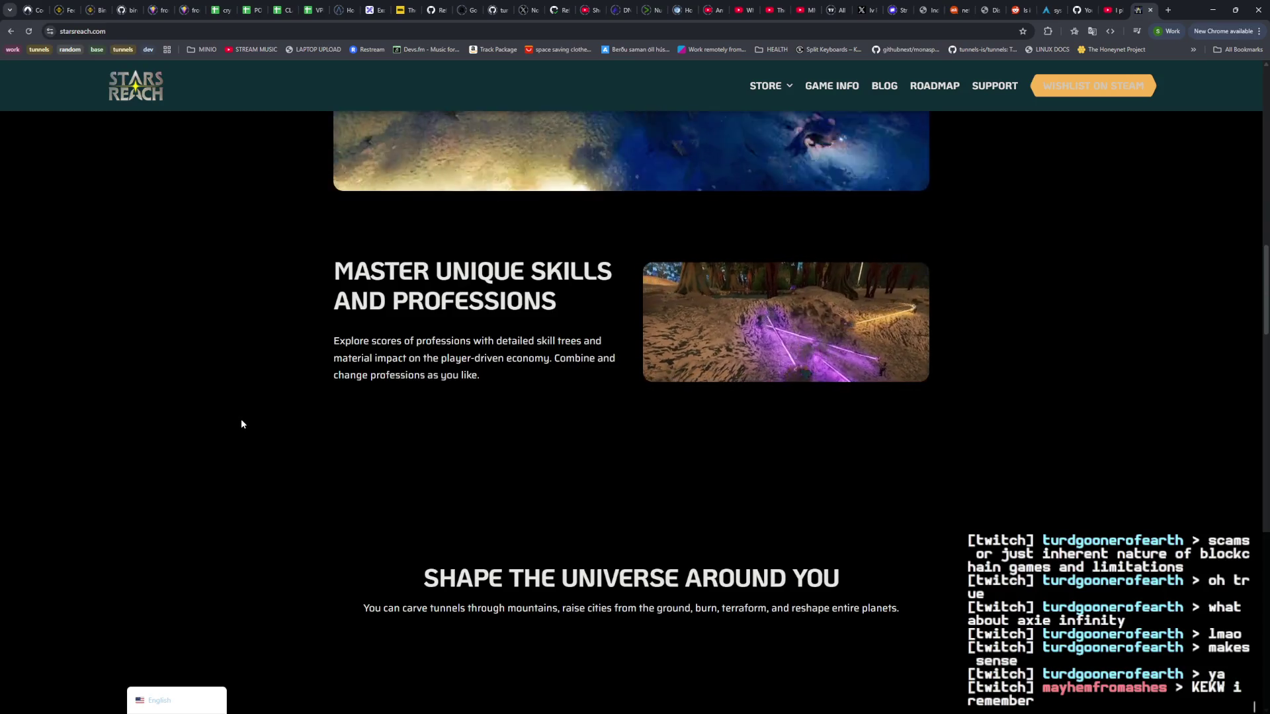
pyautogui.scroll(-15, 242, 423)
pyautogui.scroll(-15, 242, 421)
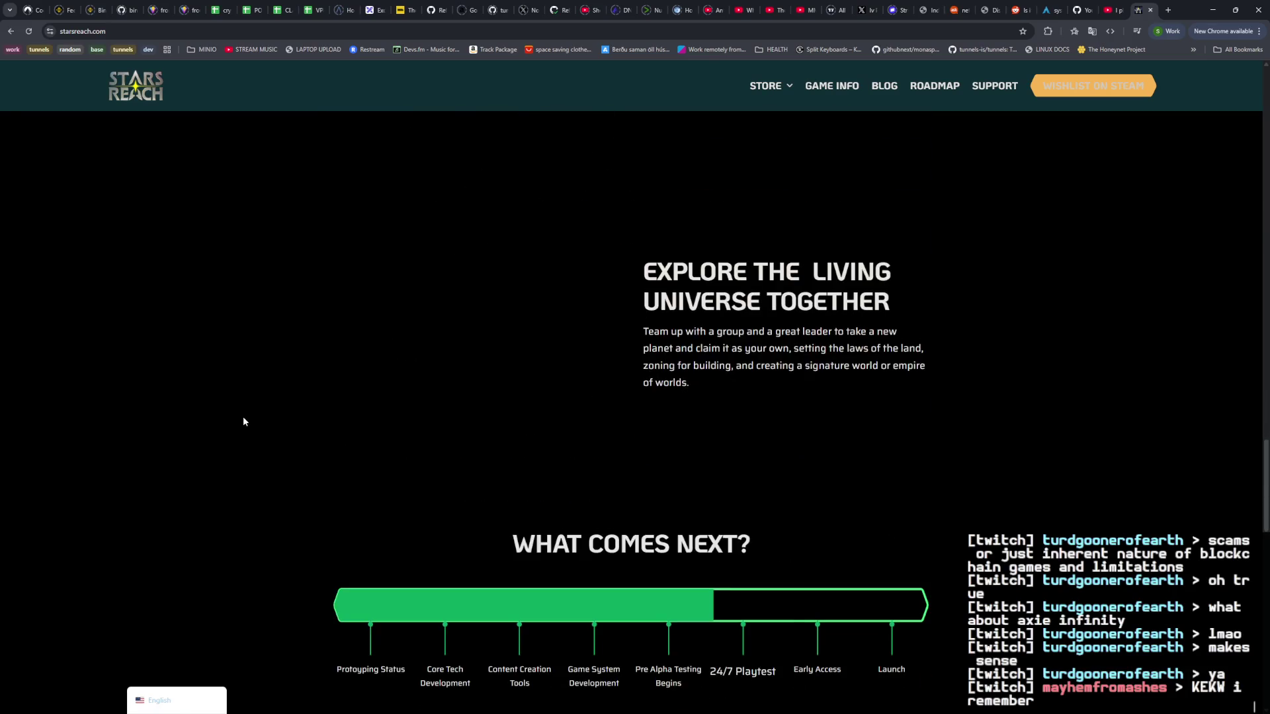
pyautogui.scroll(4, 240, 412)
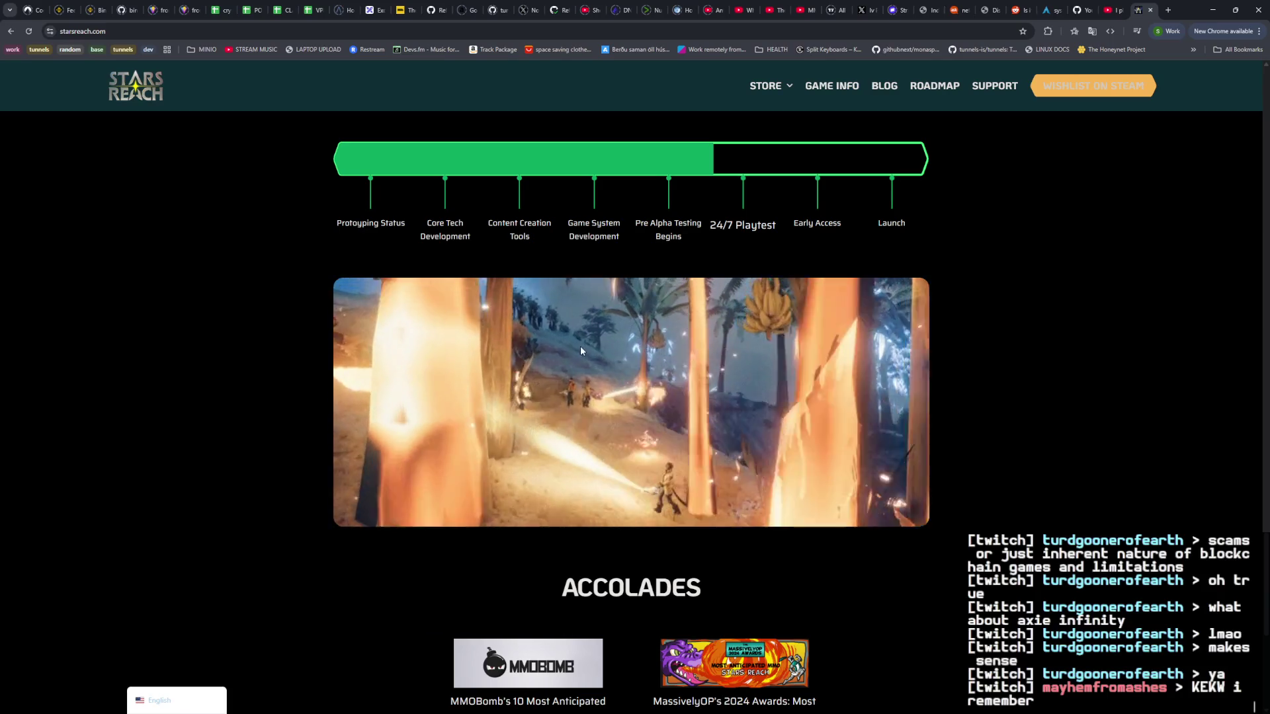
pyautogui.scroll(-5, 578, 348)
pyautogui.scroll(-1, 578, 352)
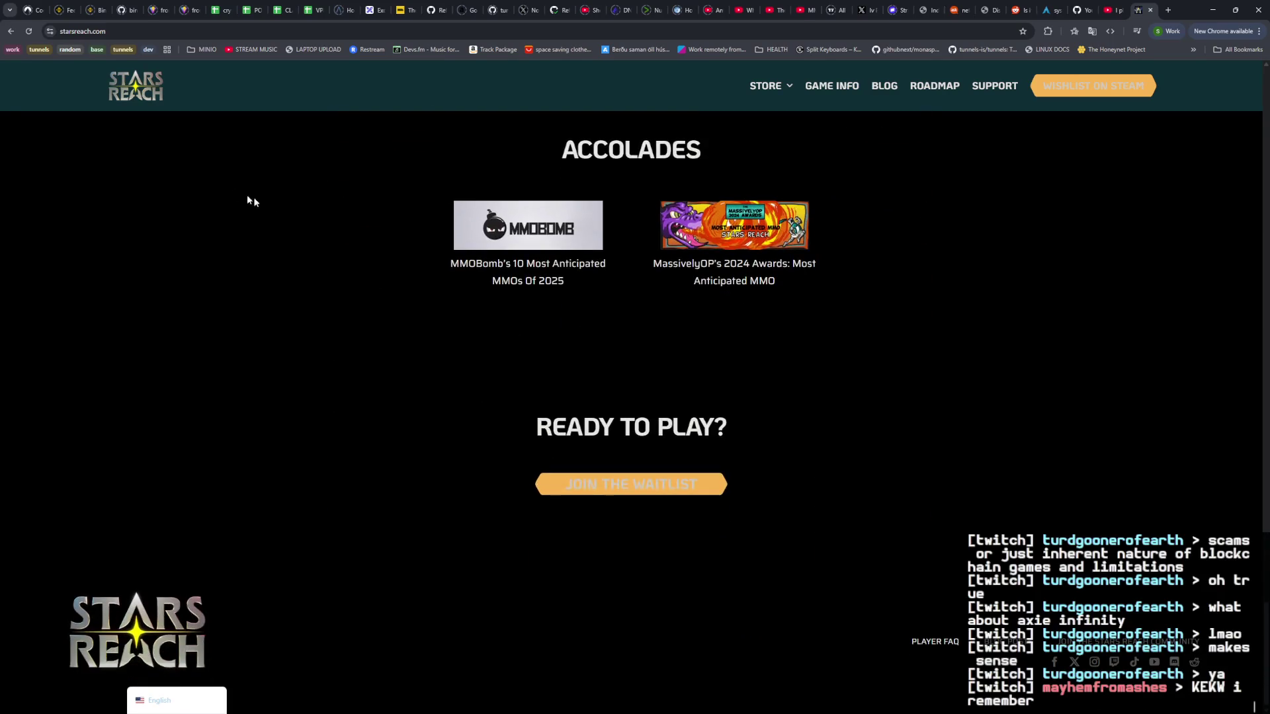
pyautogui.click(11, 31)
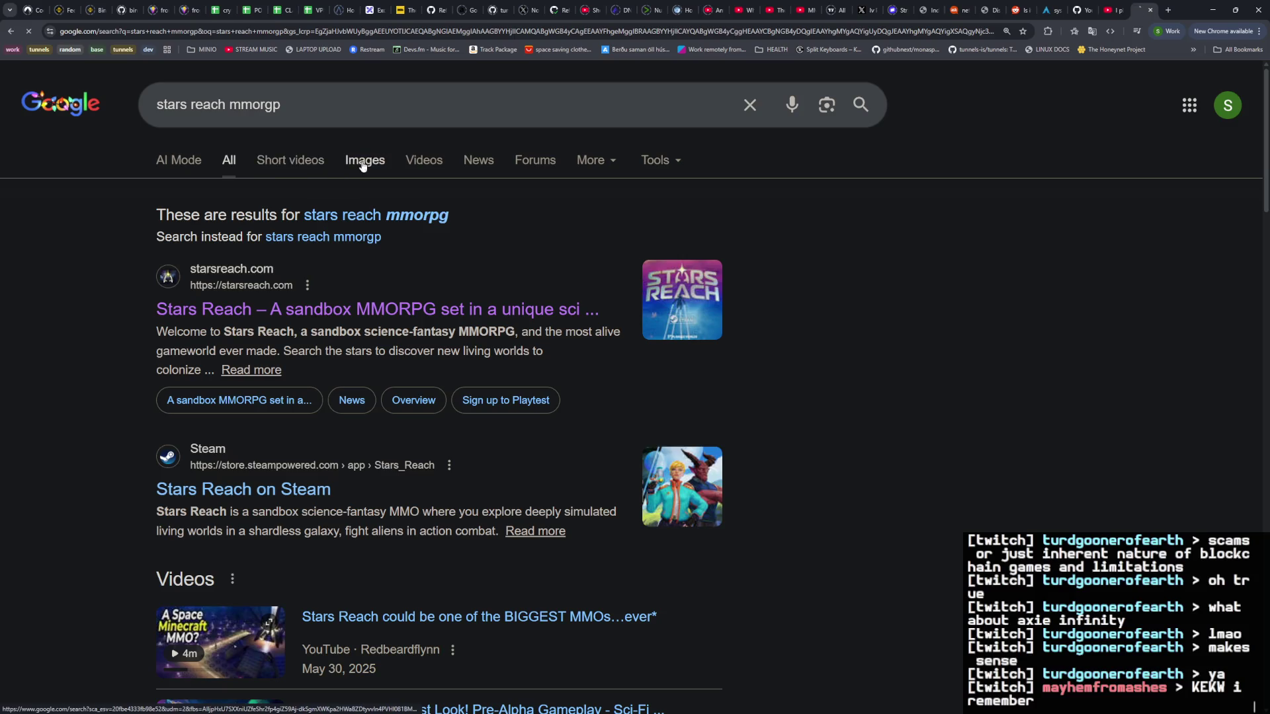
# Preview the Stars Reach images from Steam, Kickstarter, MMORPG.com and GamesBeat, then close the tab.
pyautogui.click(365, 160)
pyautogui.click(448, 341)
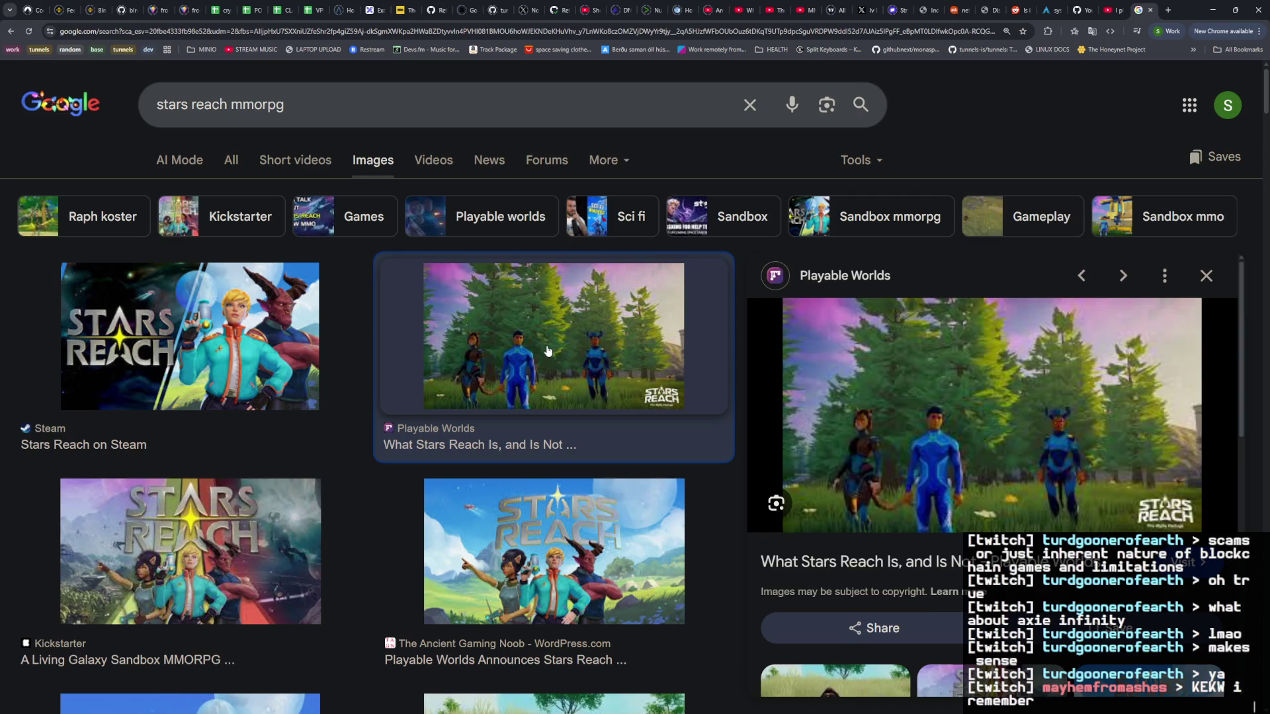
pyautogui.click(304, 351)
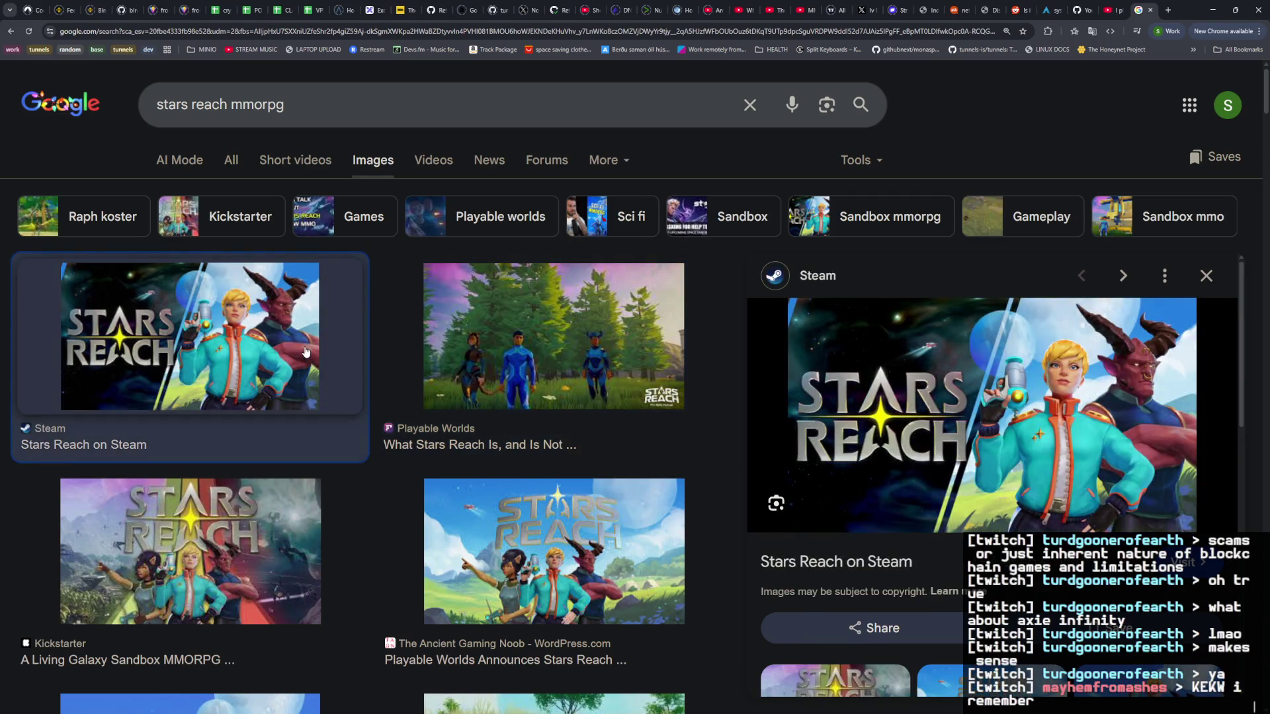
pyautogui.click(278, 515)
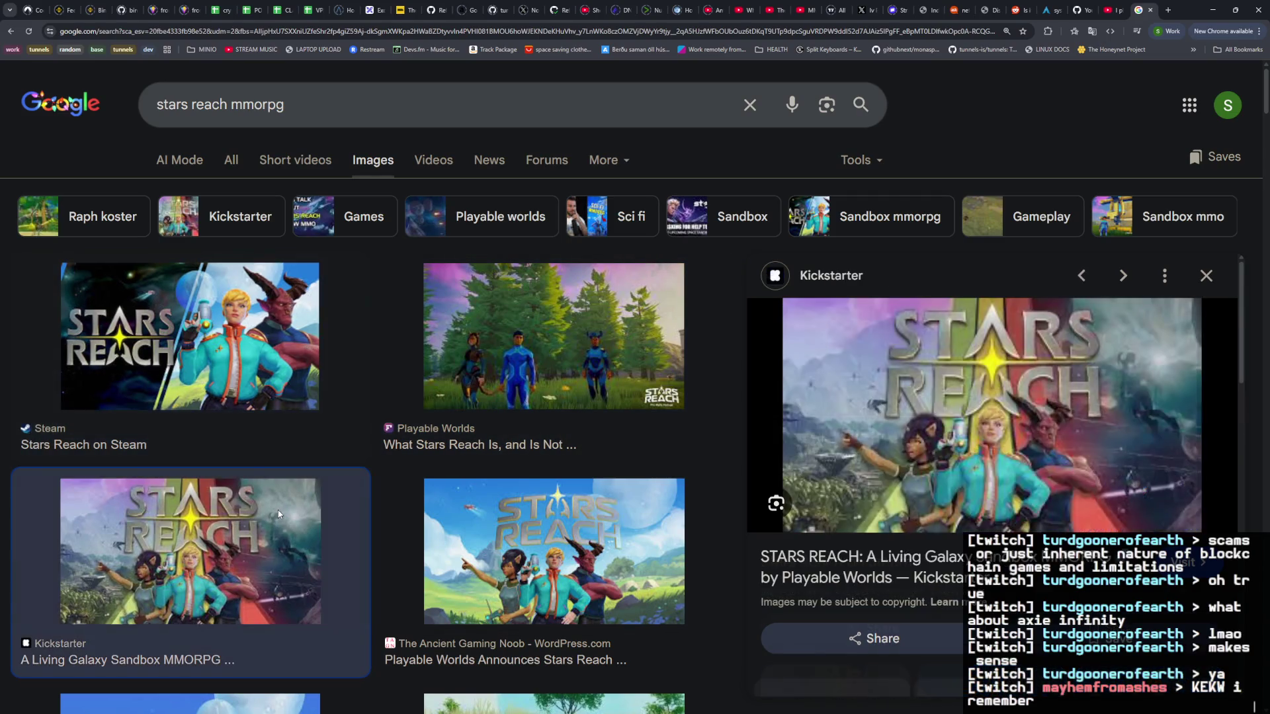
pyautogui.scroll(-5, 320, 444)
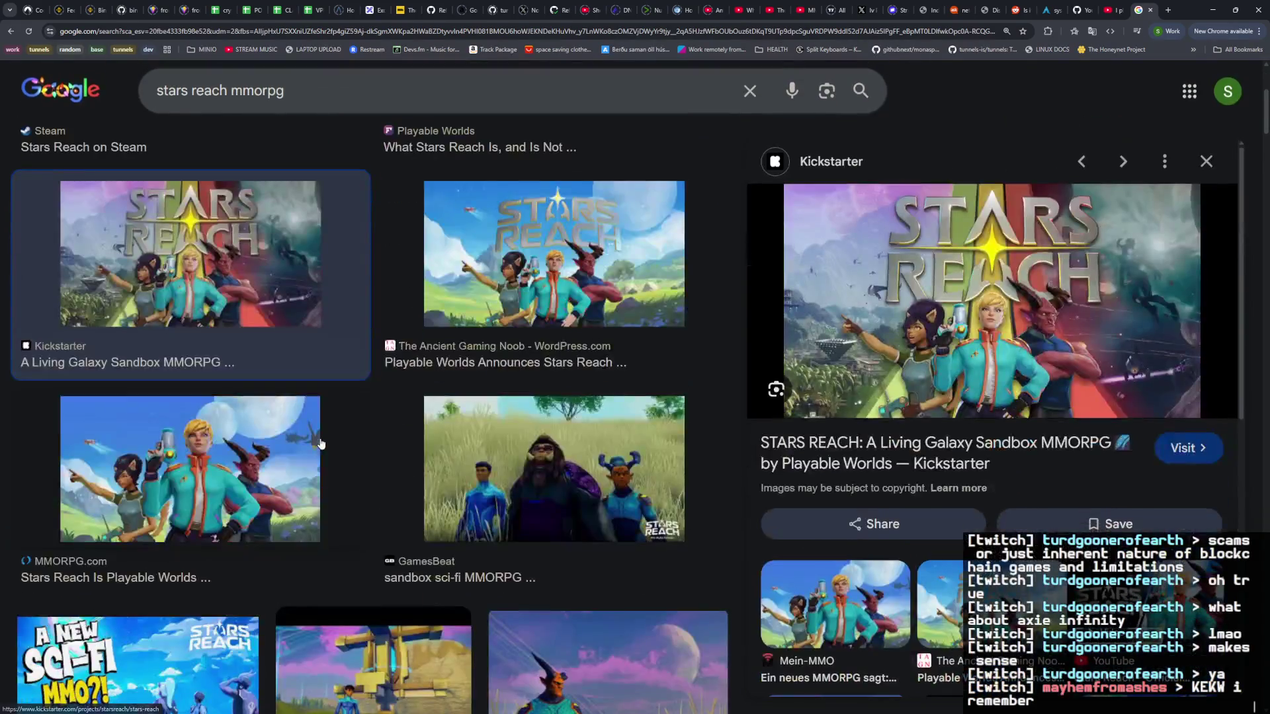
pyautogui.click(271, 504)
pyautogui.click(466, 470)
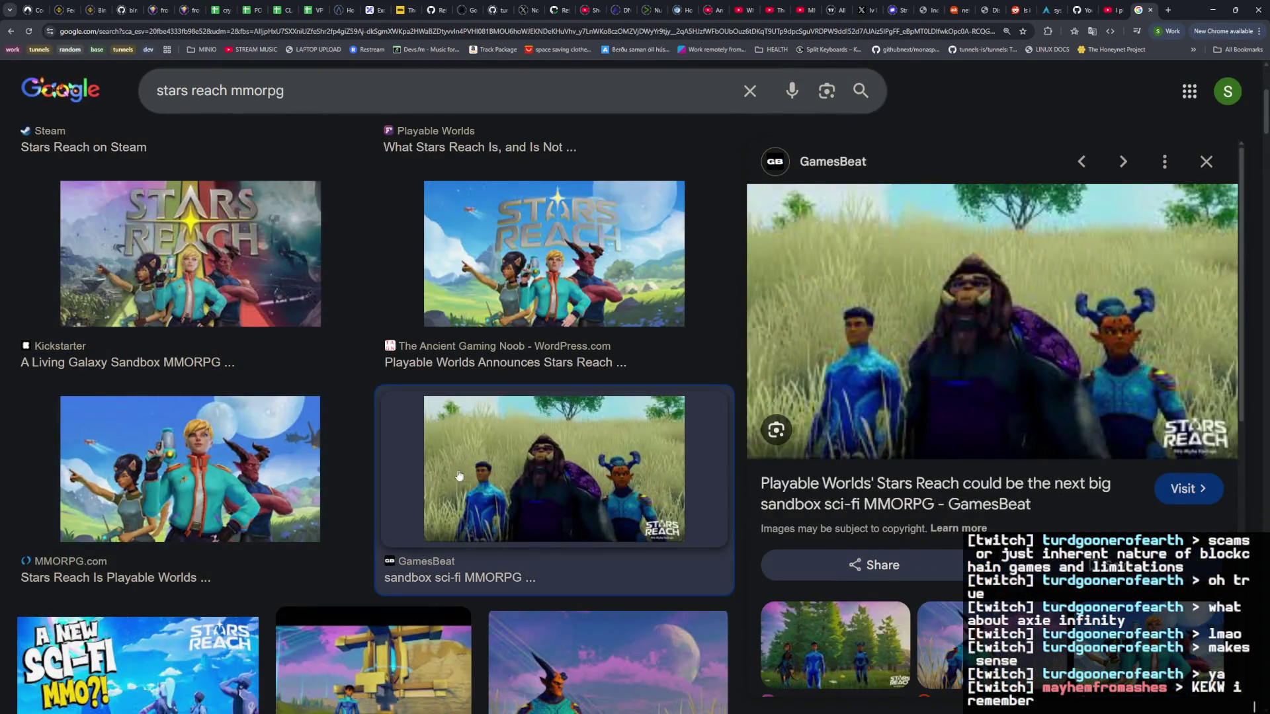
pyautogui.scroll(-5, 375, 462)
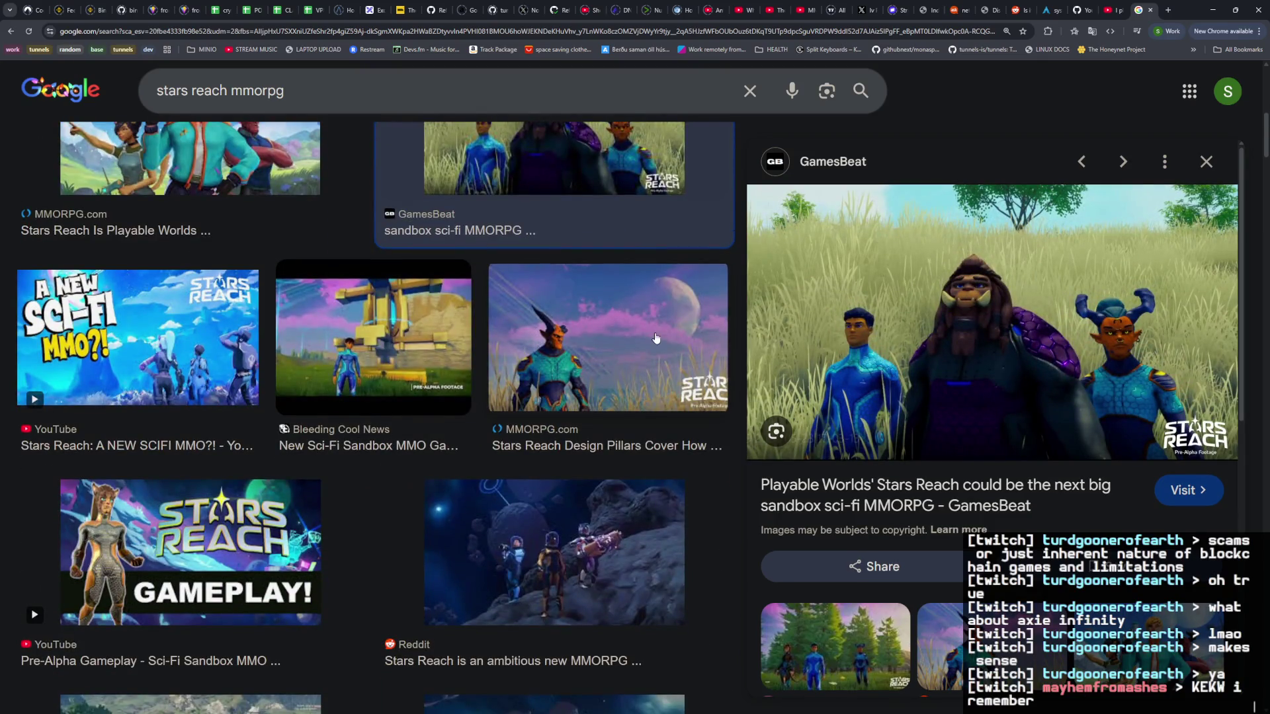
pyautogui.click(1150, 10)
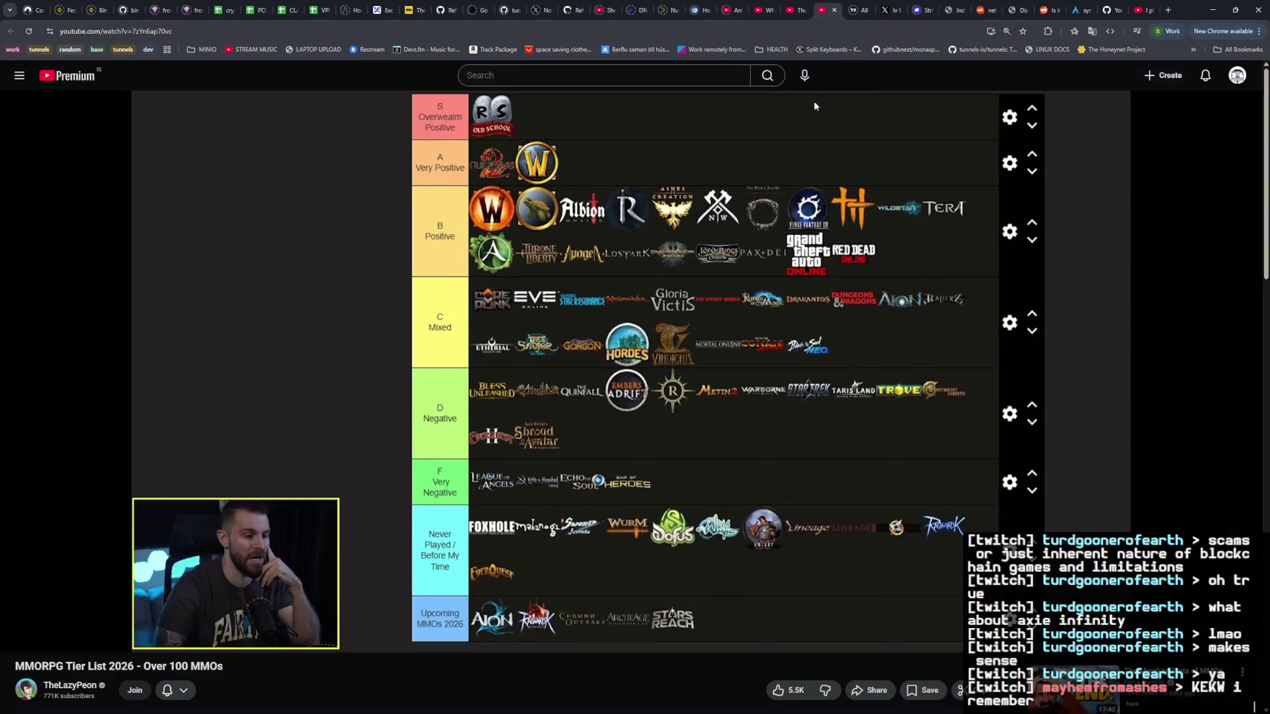
# Resume the tier list video and let it reach 20:28, where Skyforge lands in F Very Negative.
pyautogui.click(56, 639)
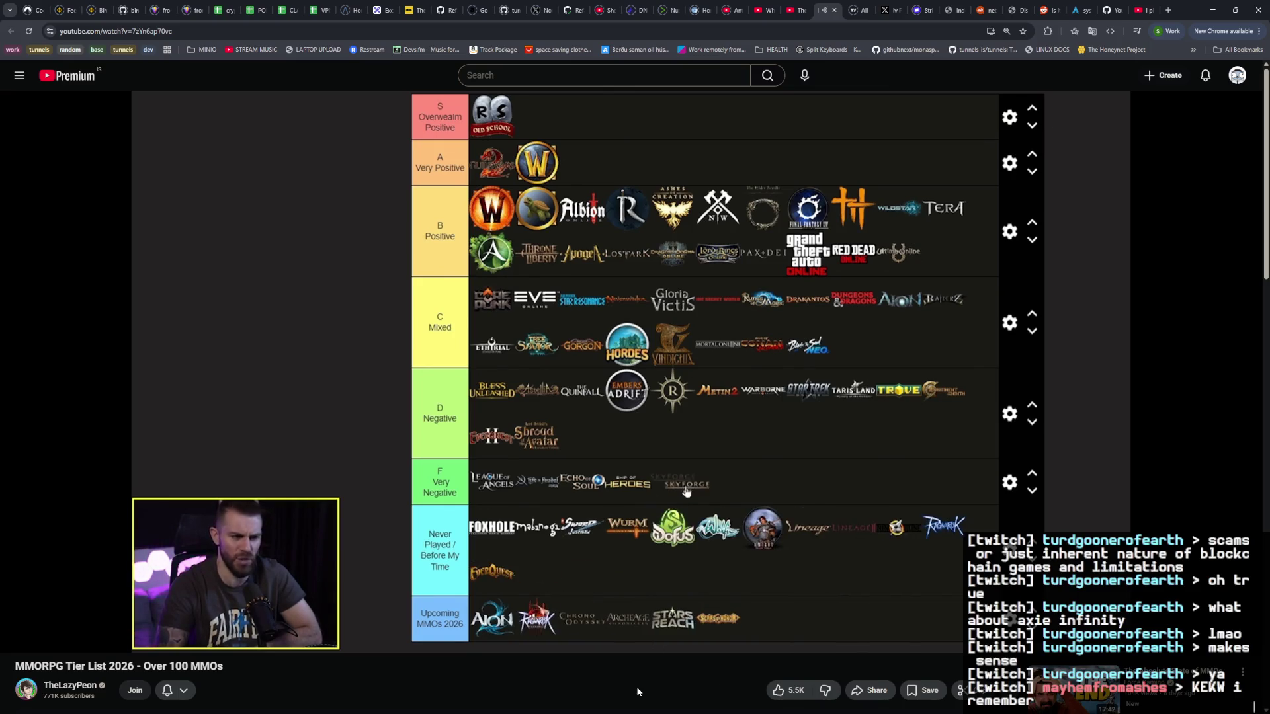
# Search Google for 'scars of honor mmo' in a new tab and show image results.
pyautogui.moveTo(692, 498)
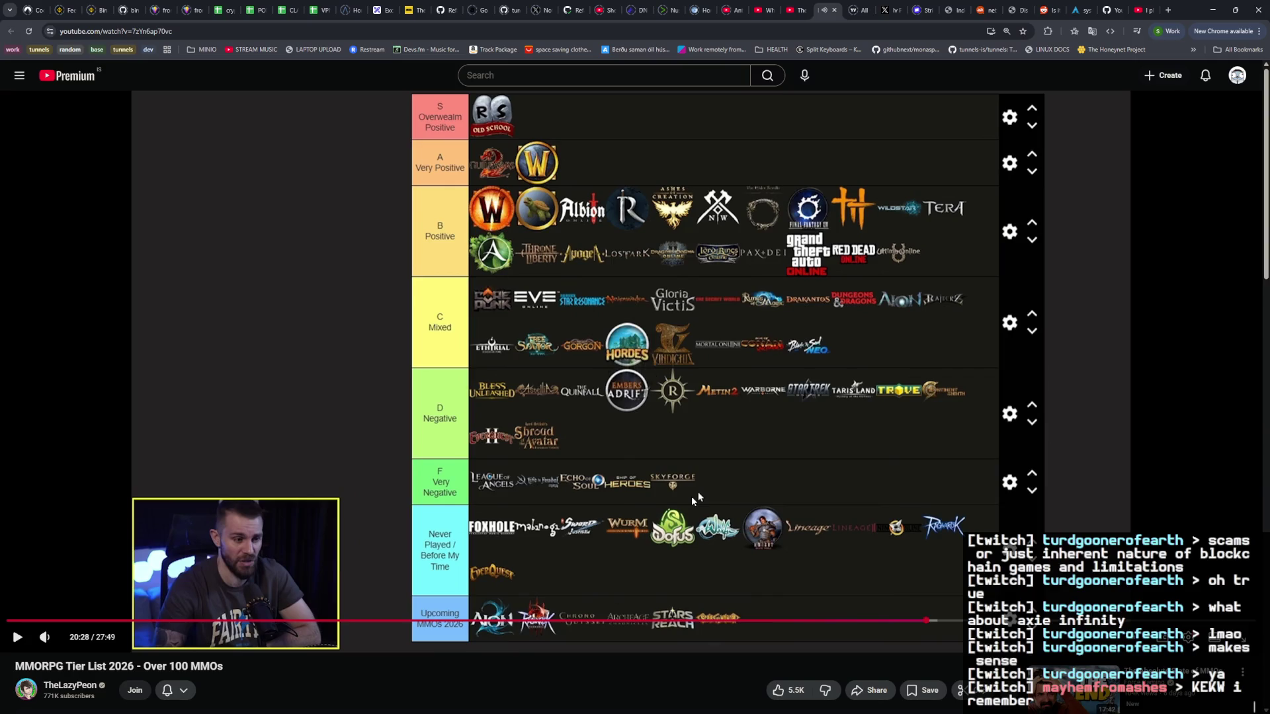
pyautogui.hotkey('ctrl', 't')
pyautogui.write('scars of honor mmo')
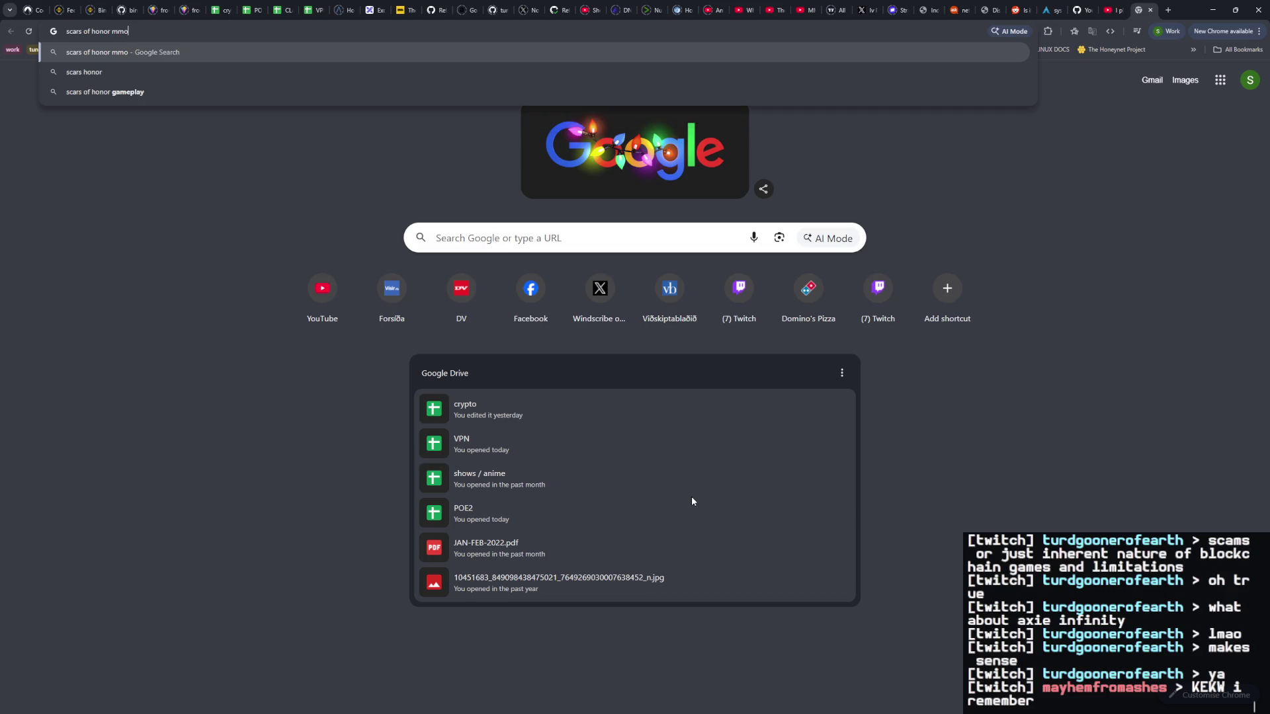
pyautogui.press('Return')
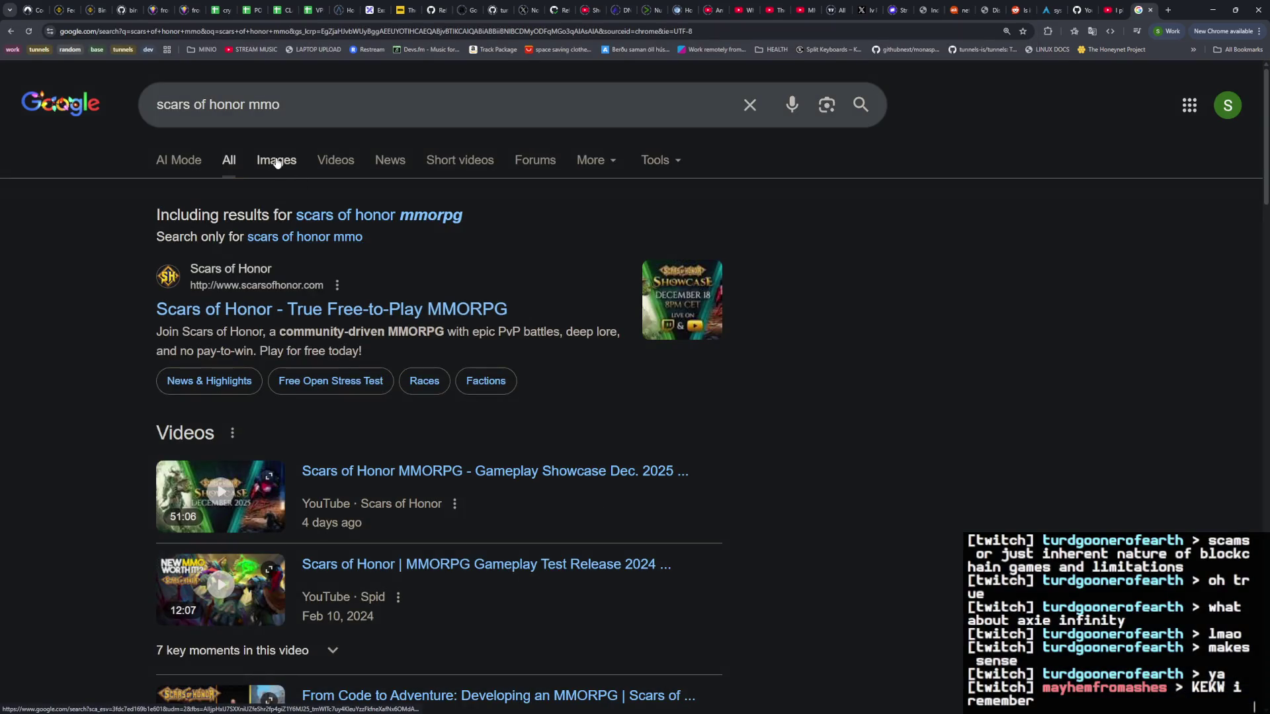
pyautogui.click(275, 160)
# Preview the BeastBurst, gameplay review, MMORPG.com Kickstarter, Upcoming F2P and Steam images.
pyautogui.click(456, 357)
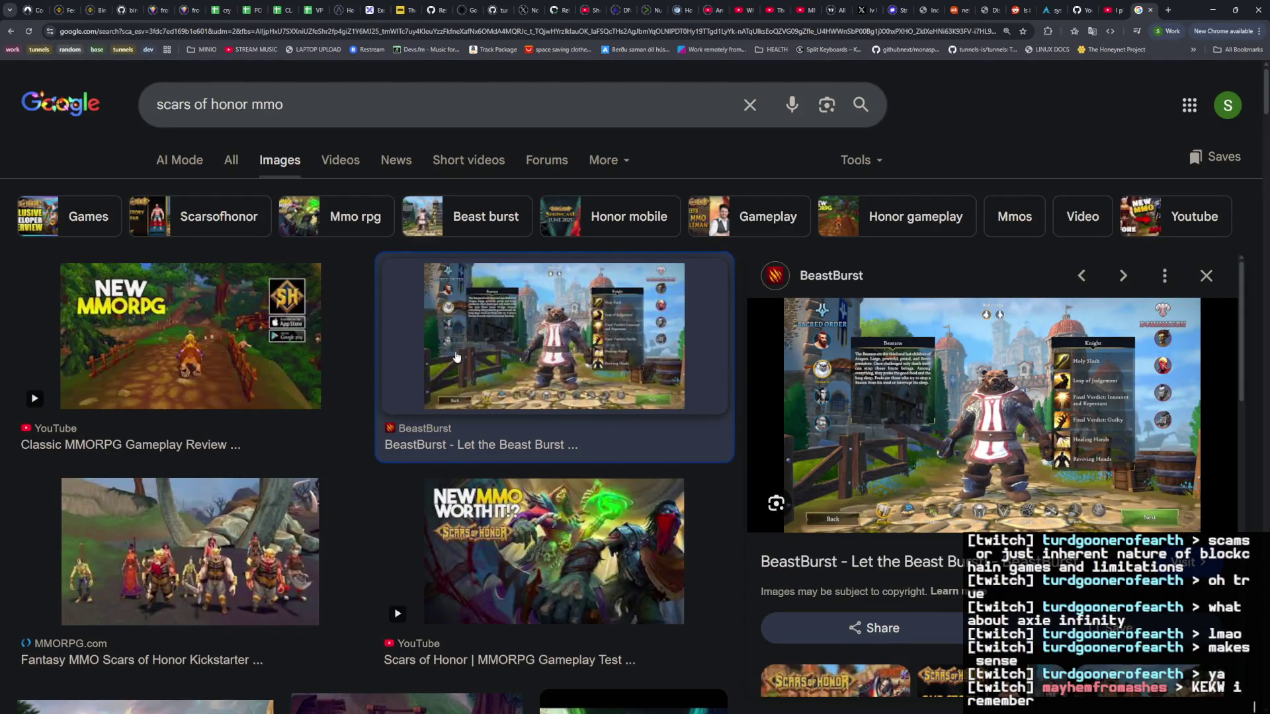
pyautogui.click(282, 346)
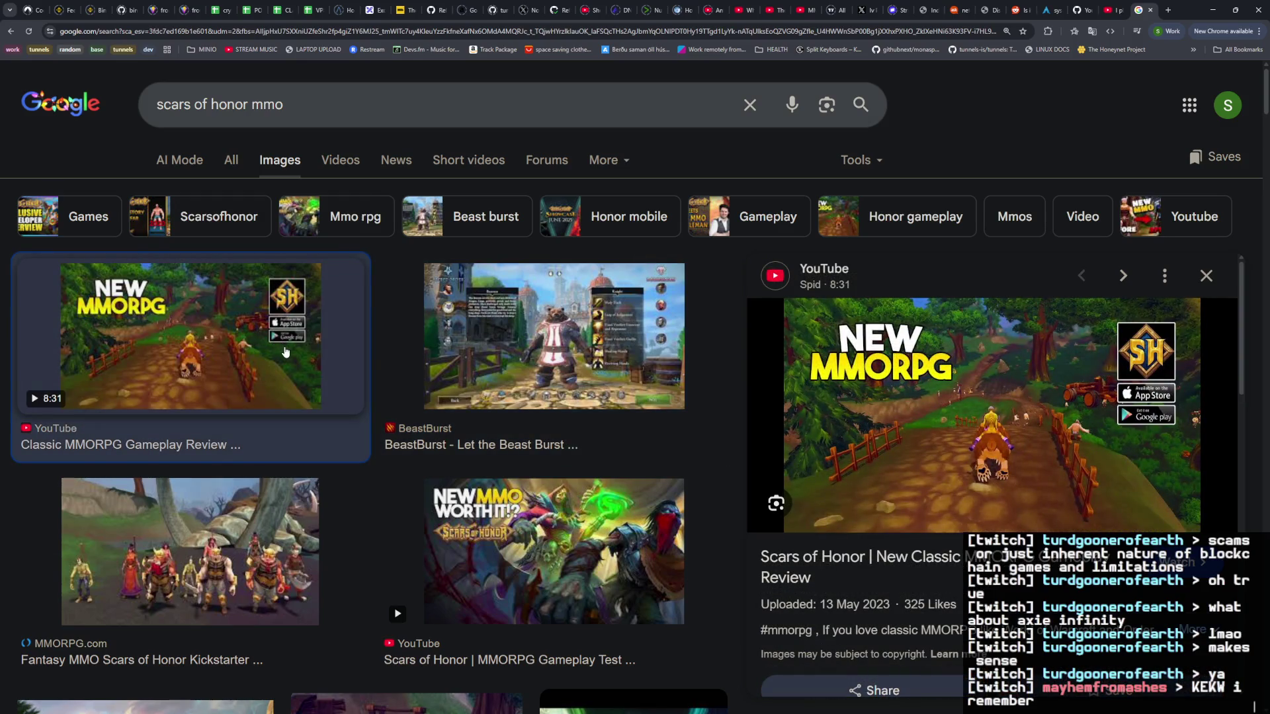
pyautogui.click(248, 526)
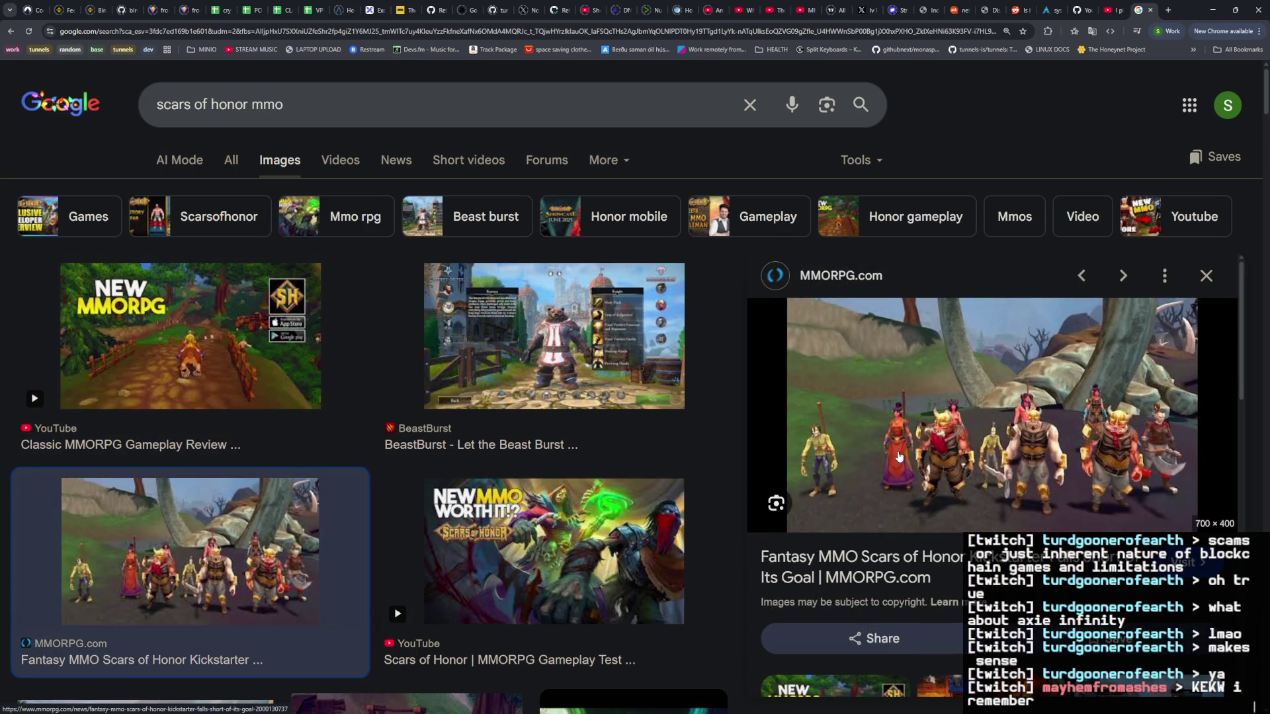
pyautogui.scroll(-5, 577, 446)
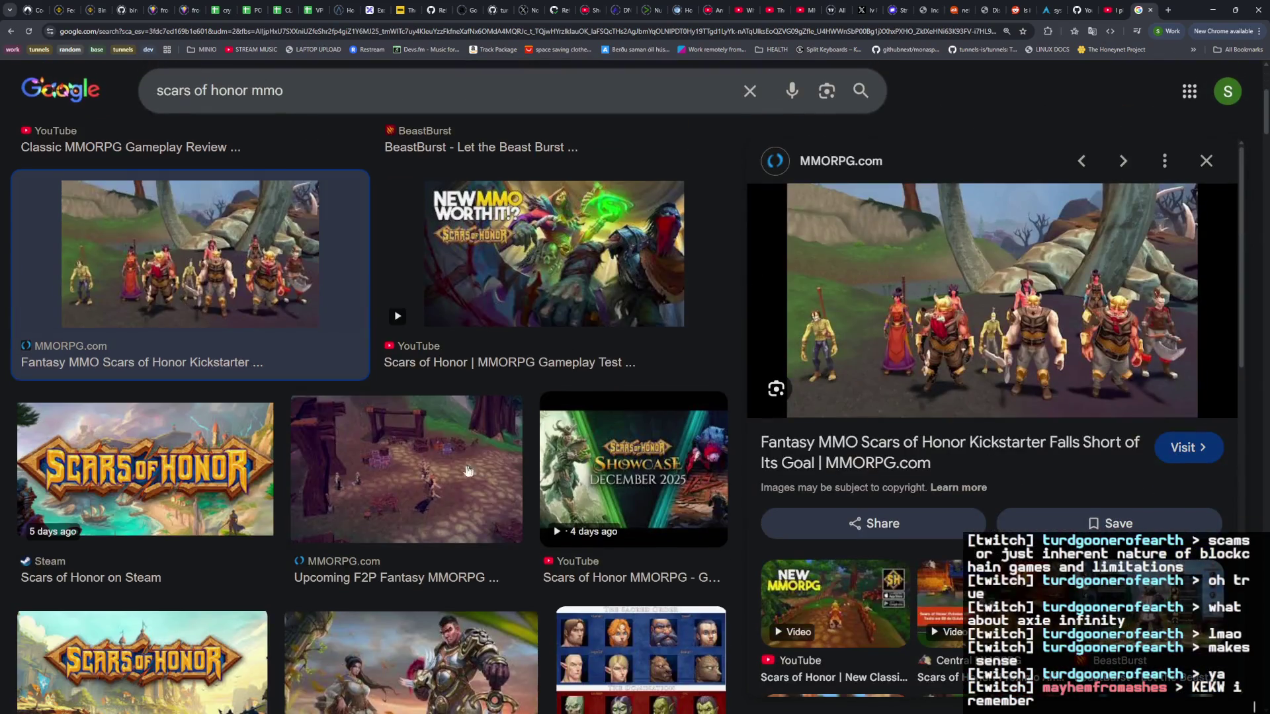
pyautogui.click(440, 474)
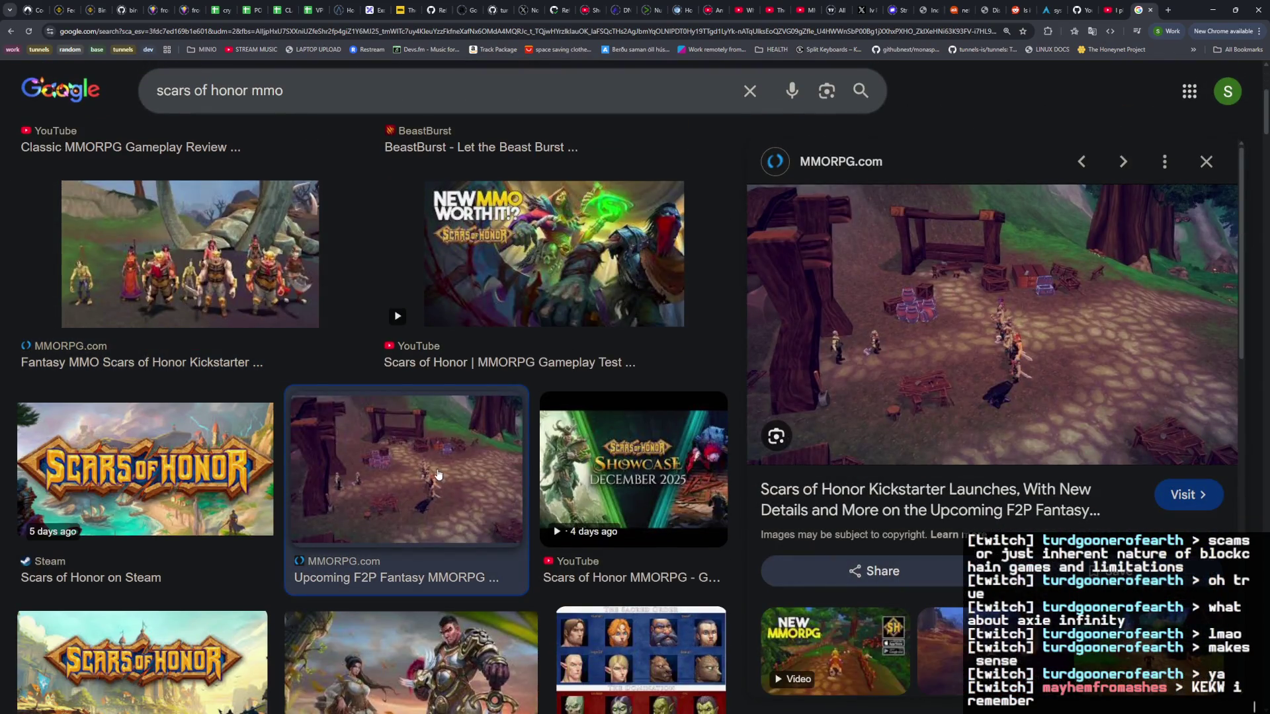
pyautogui.scroll(-2, 440, 474)
pyautogui.press('Left')
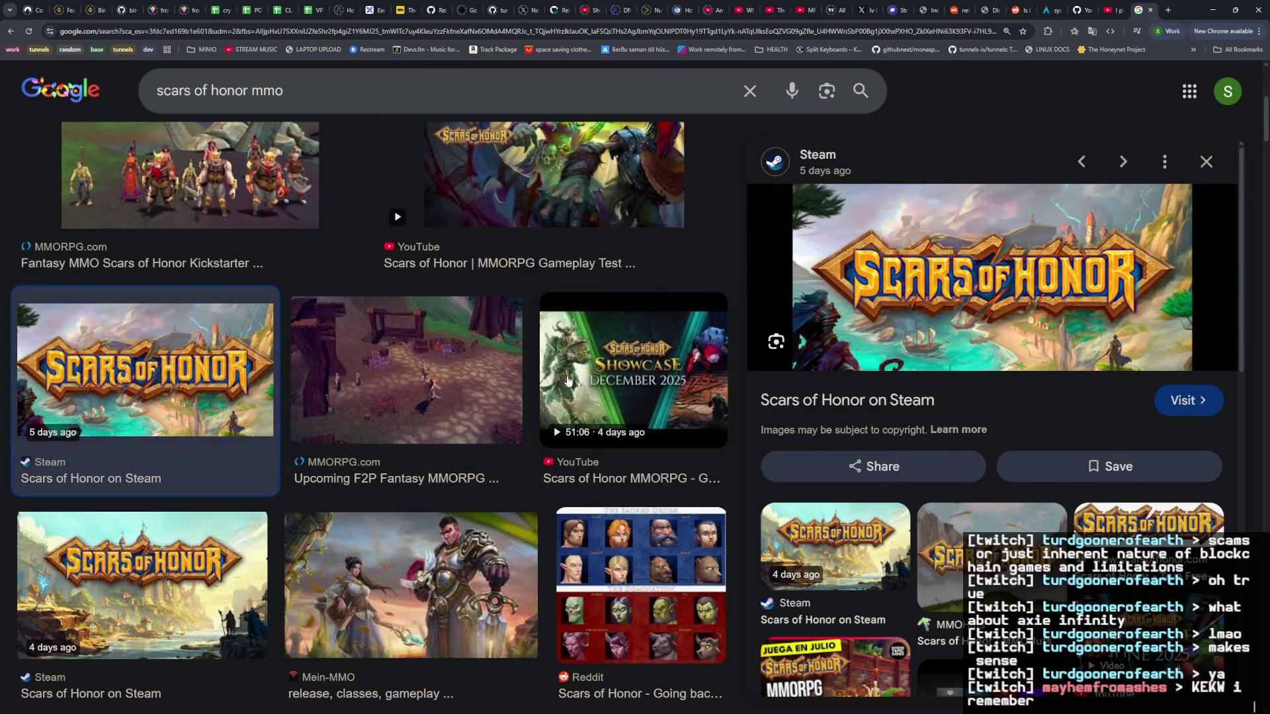
pyautogui.scroll(-3, 568, 381)
# Preview the Mein-MMO, Reddit GIF, Massively Overpowered, PvP video and developer interview results.
pyautogui.click(465, 375)
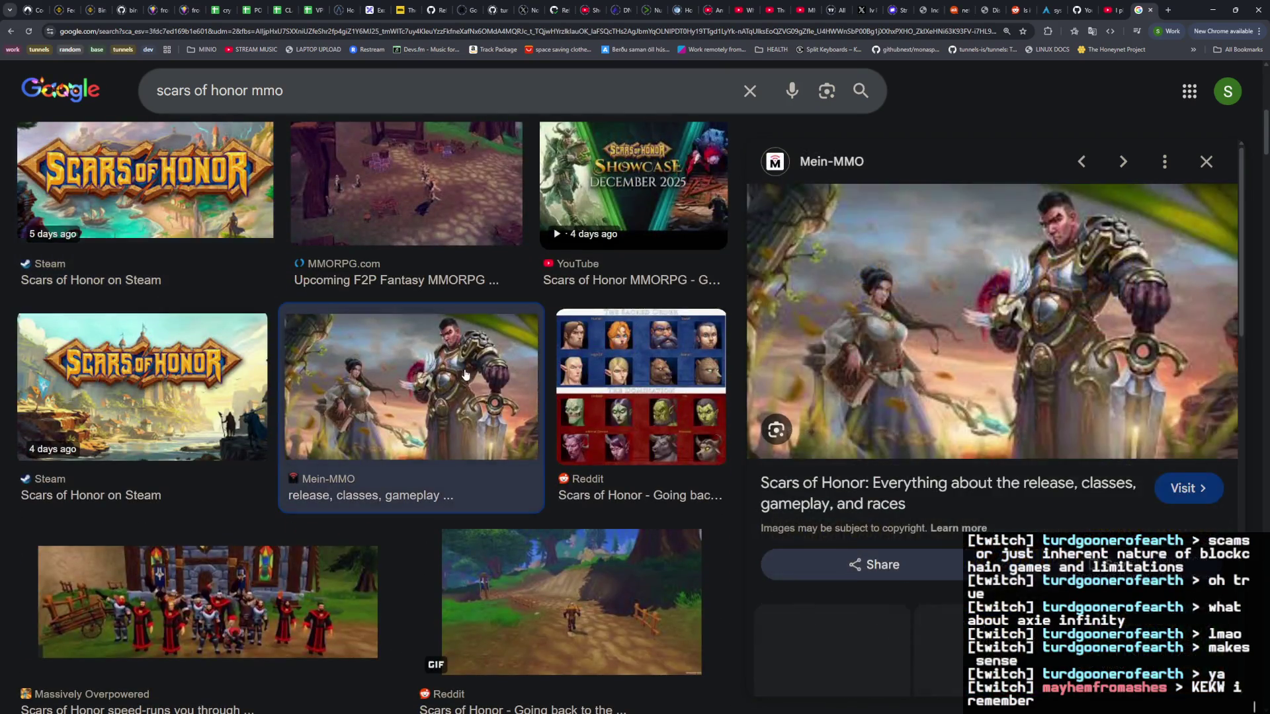
pyautogui.scroll(-3, 465, 374)
pyautogui.click(491, 403)
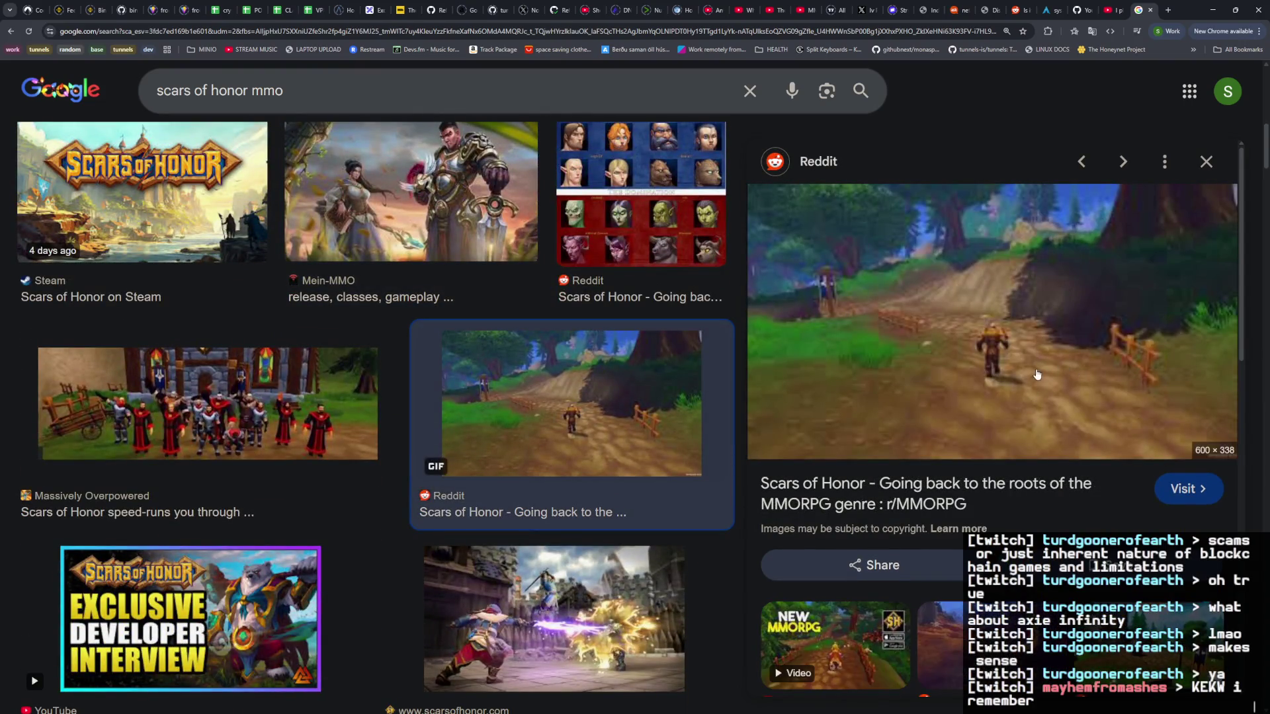
pyautogui.click(360, 384)
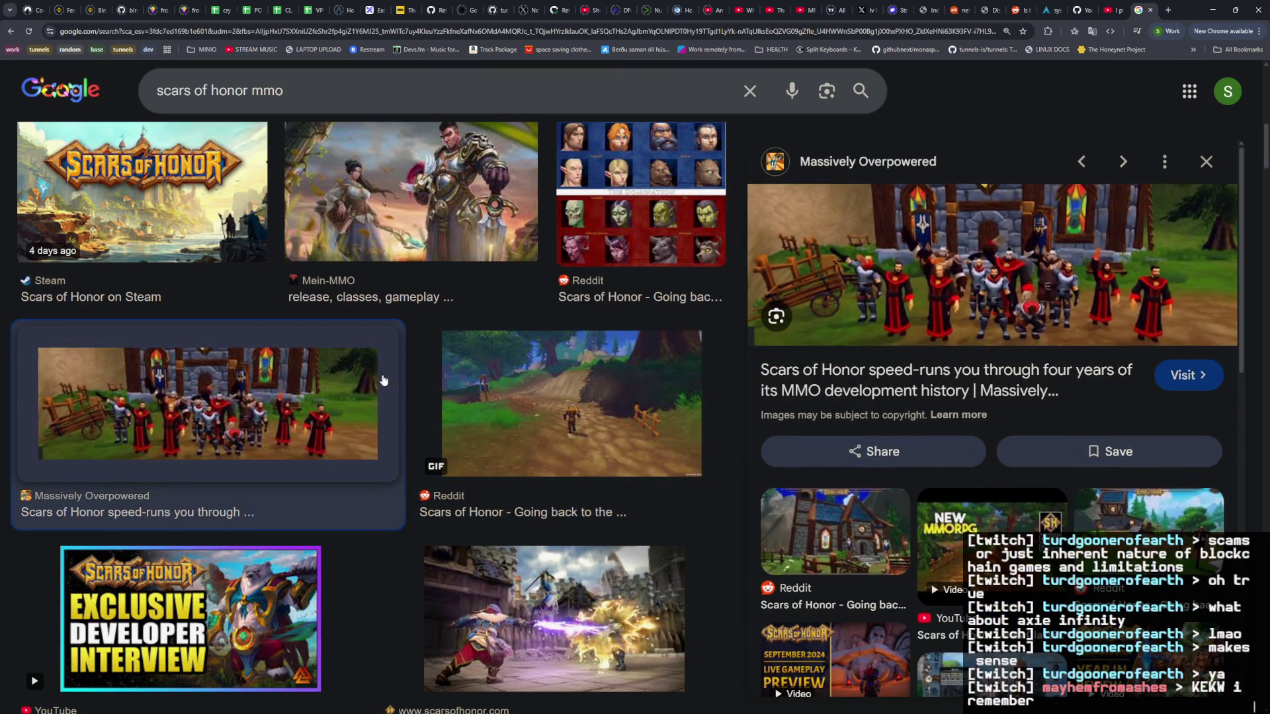
pyautogui.scroll(-5, 389, 375)
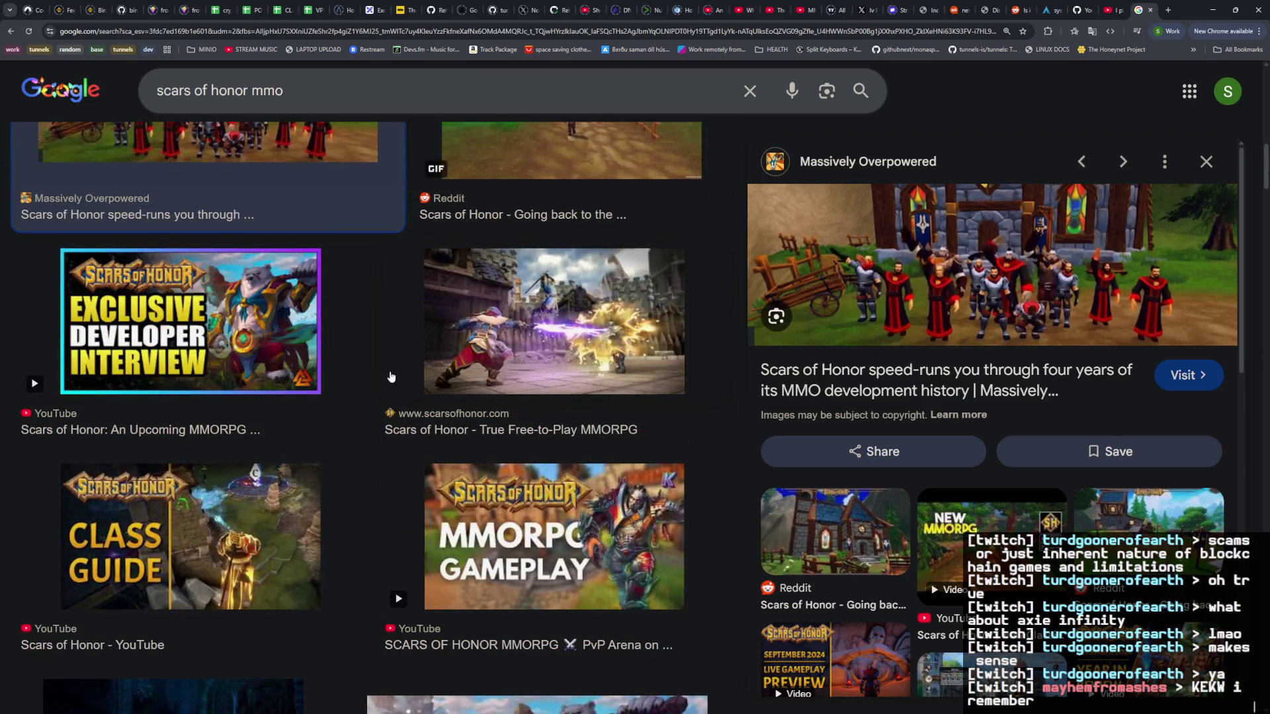
pyautogui.click(401, 498)
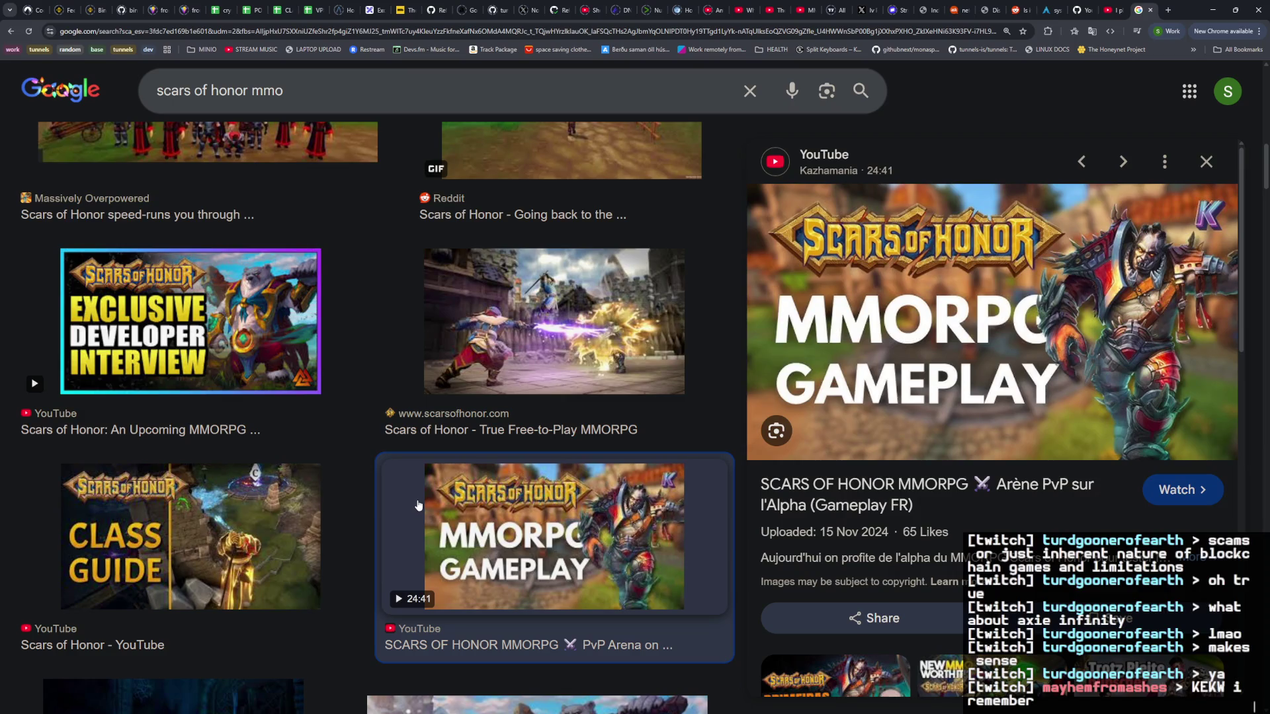
pyautogui.click(277, 335)
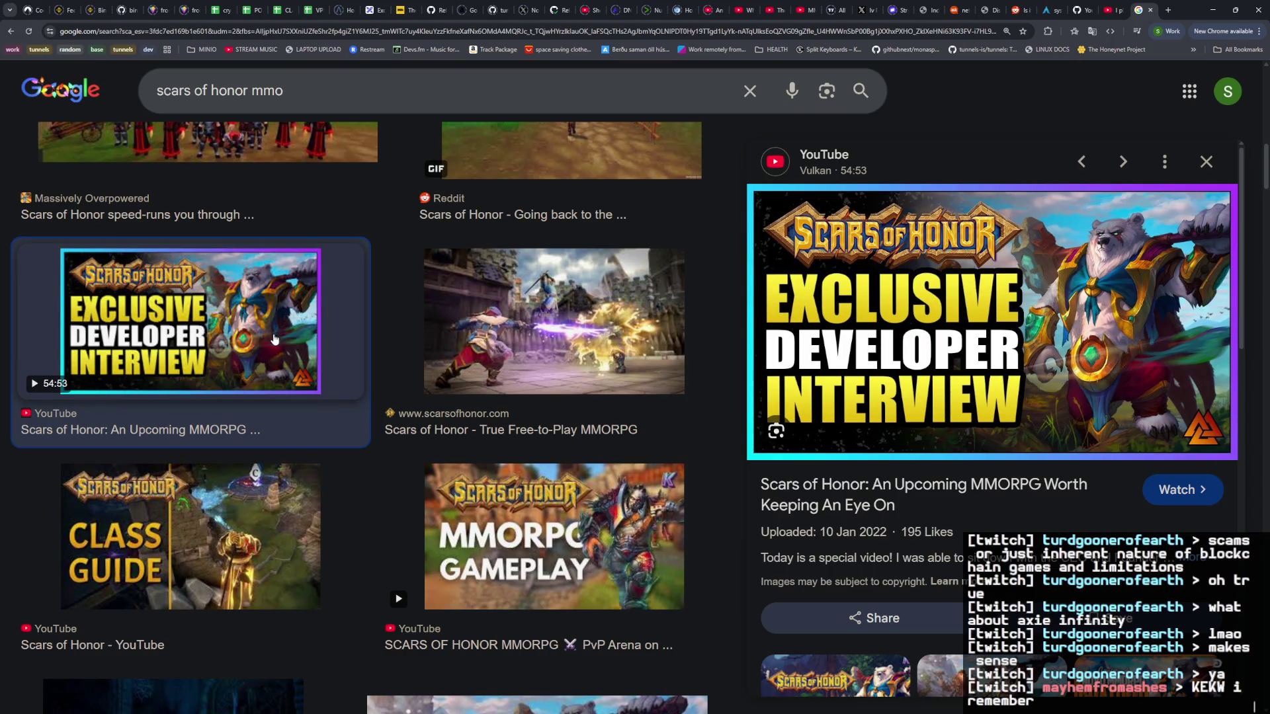
# Preview the dungeon screenshot, WoW-inspired article and BeastBurst town images, then close the tab.
pyautogui.scroll(-5, 319, 377)
pyautogui.click(298, 453)
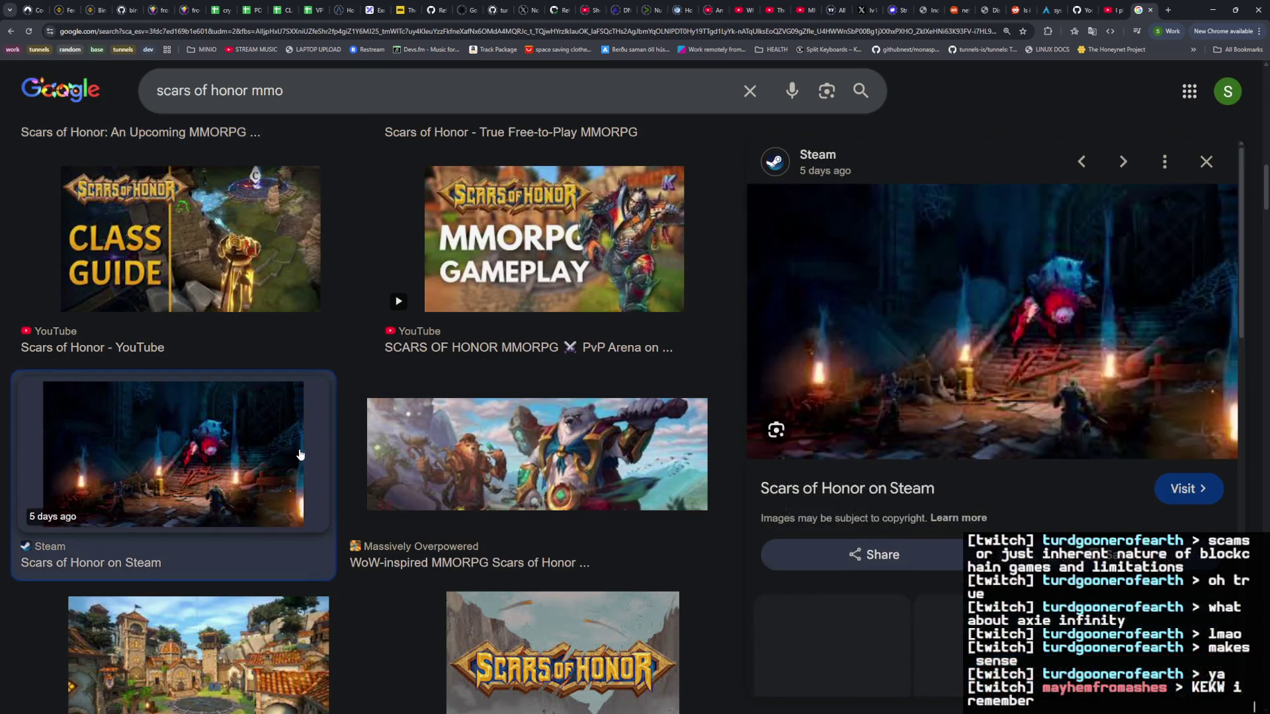
pyautogui.click(452, 458)
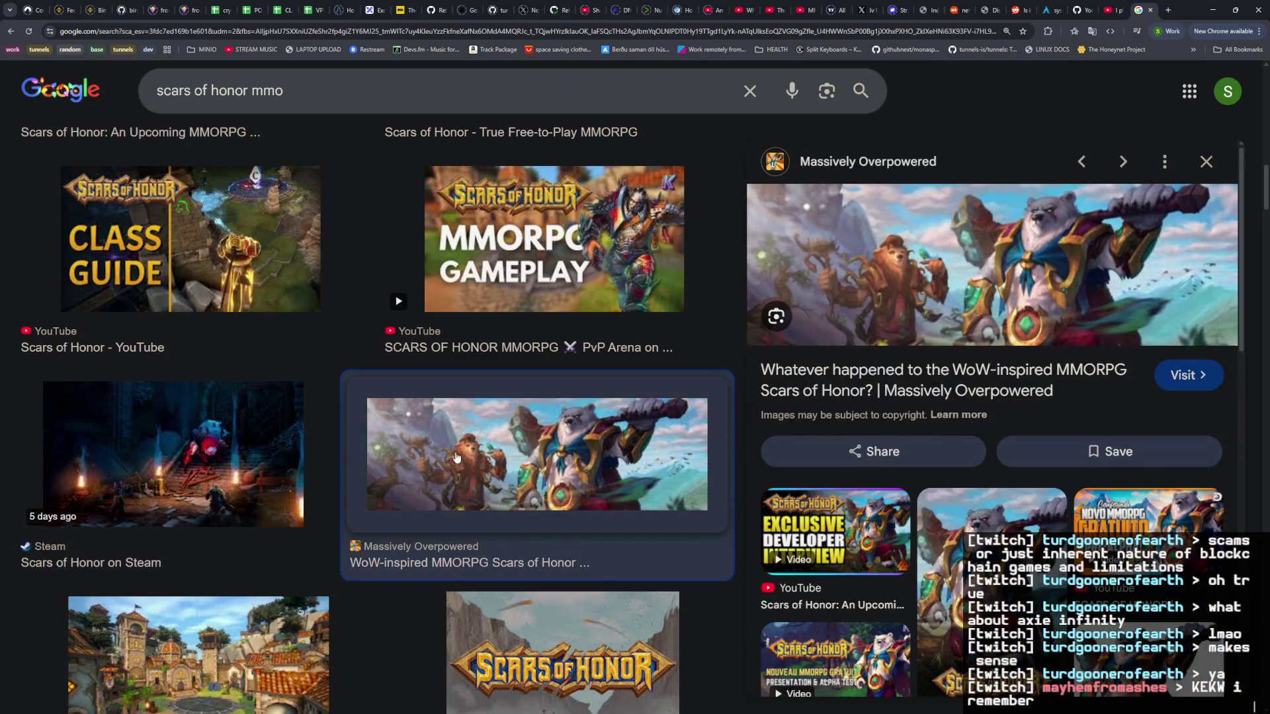
pyautogui.scroll(-5, 455, 455)
pyautogui.click(263, 374)
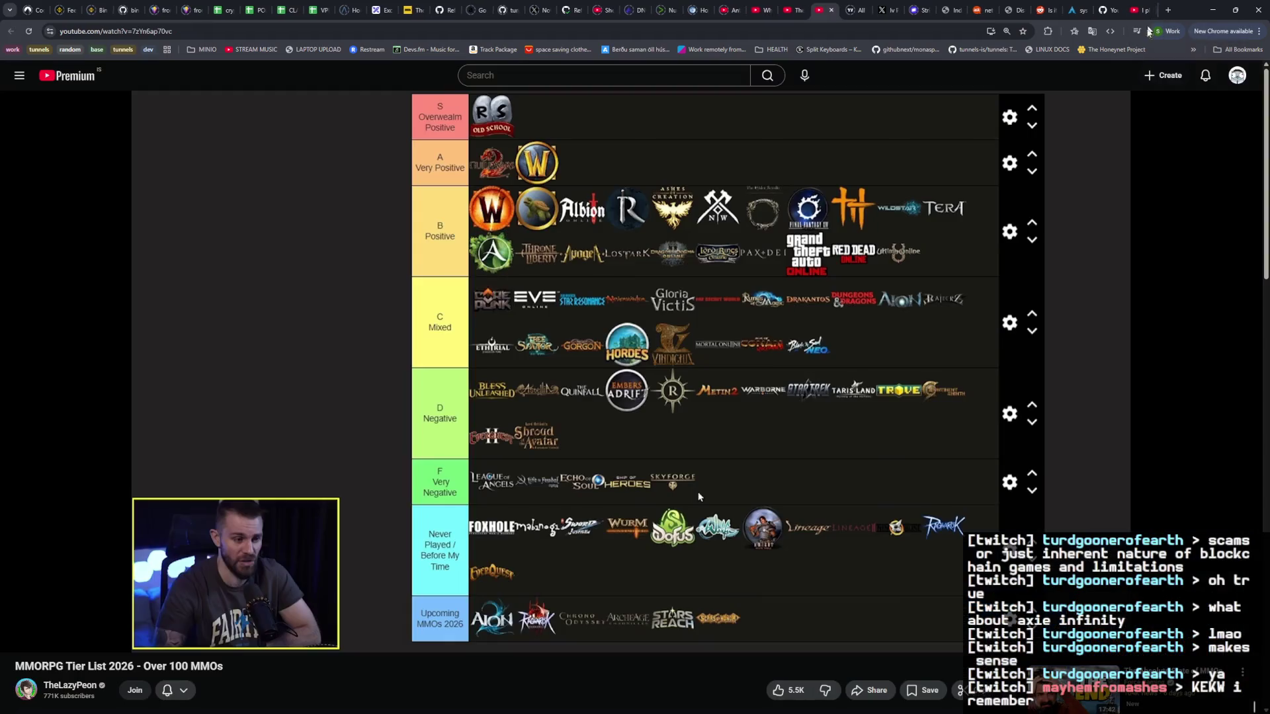
pyautogui.hotkey('ctrl', 'w')
# Play the tier list further with one pause, stopping at 21:46 with the newest game beside Palia.
pyautogui.click(886, 245)
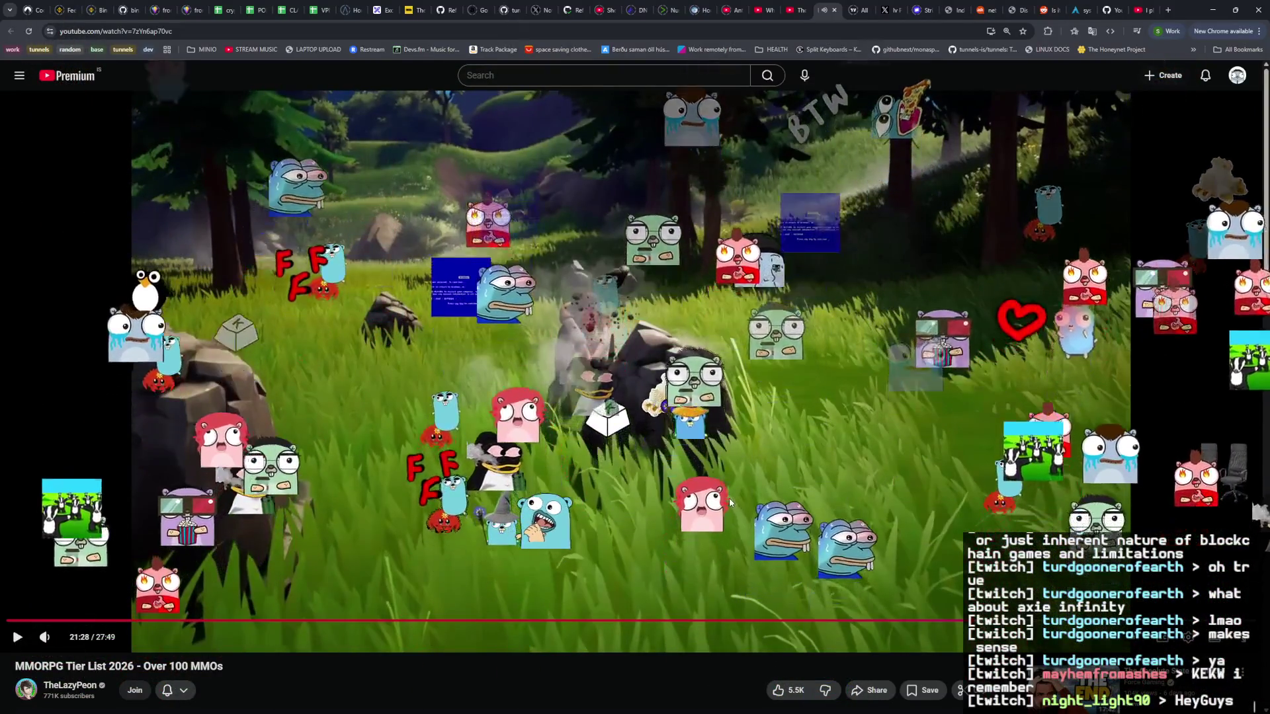
pyautogui.click(729, 500)
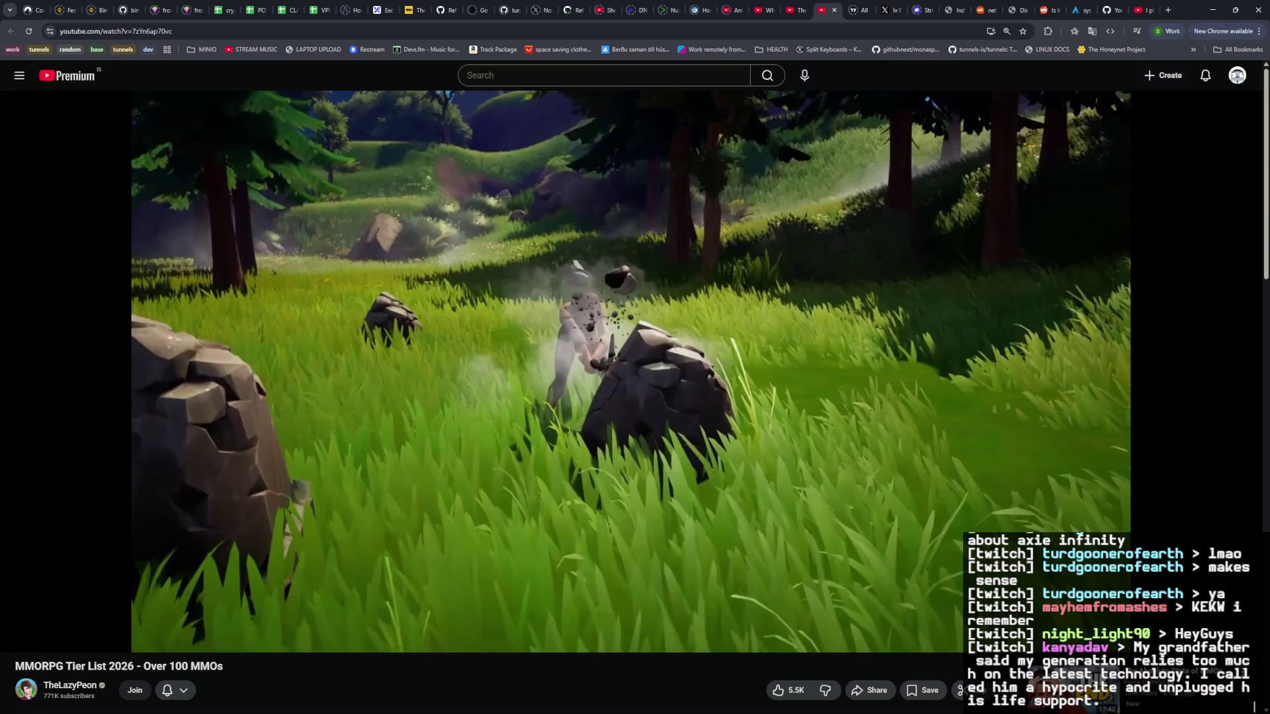
pyautogui.click(649, 568)
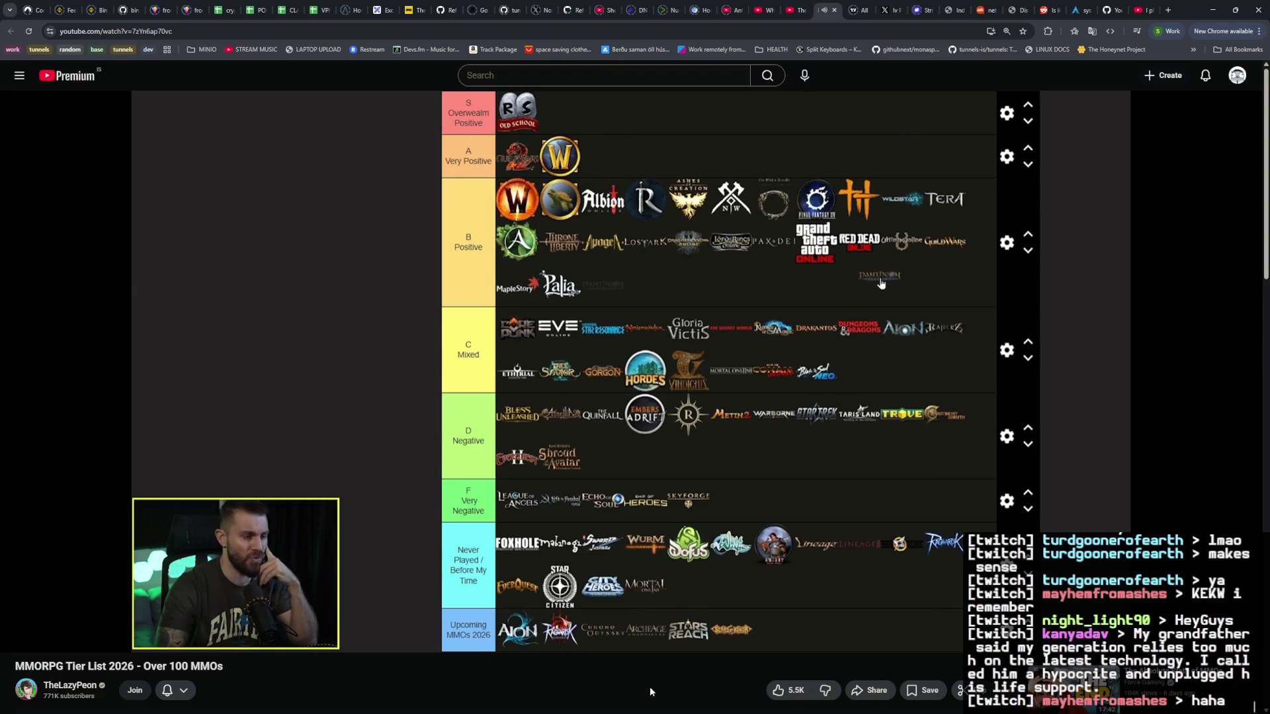
pyautogui.click(655, 544)
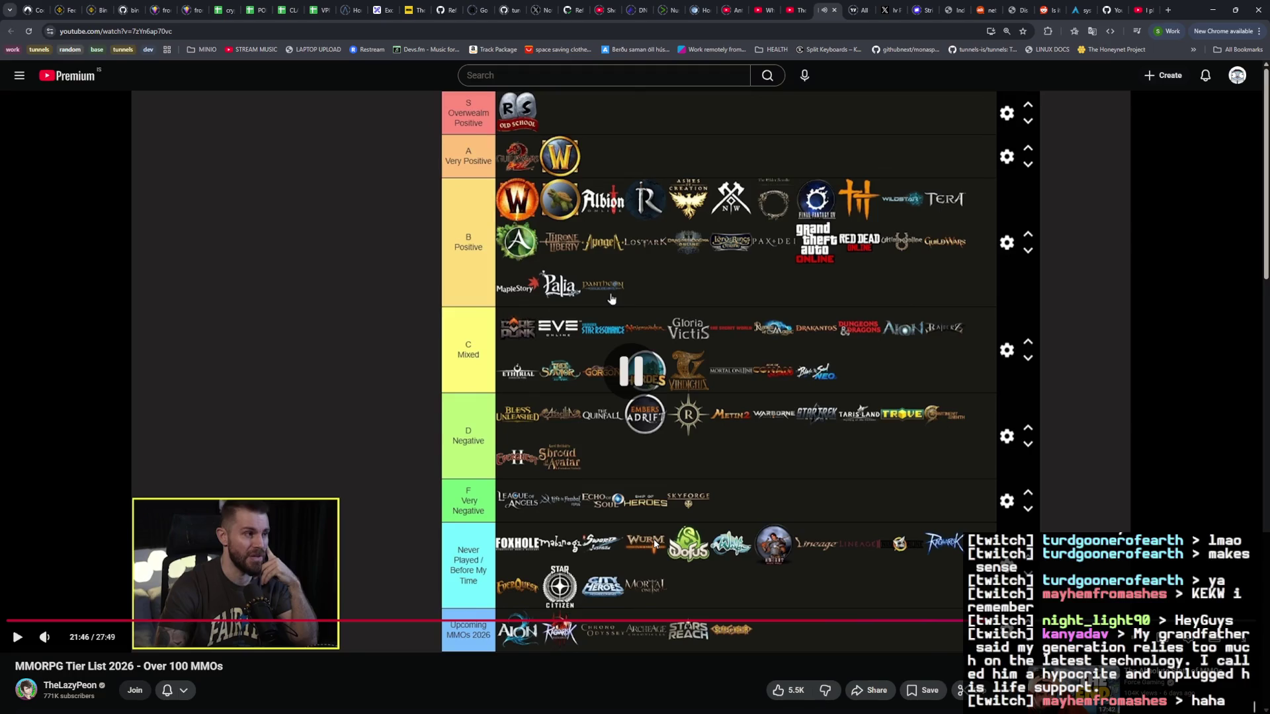
# Search for Pantheon: Rise of the Fallen in a new tab and show image results.
pyautogui.hotkey('ctrl', 't')
pyautogui.write('pahteon ris')
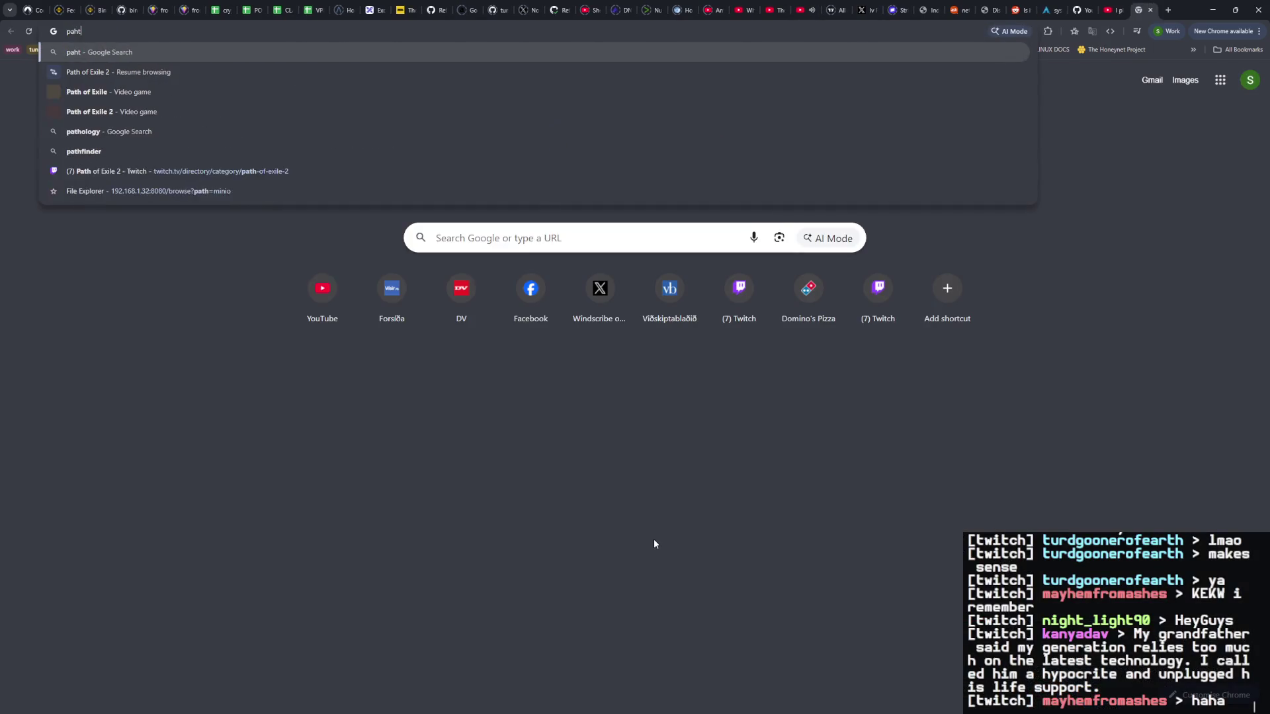
pyautogui.press('Down')
pyautogui.press('Return')
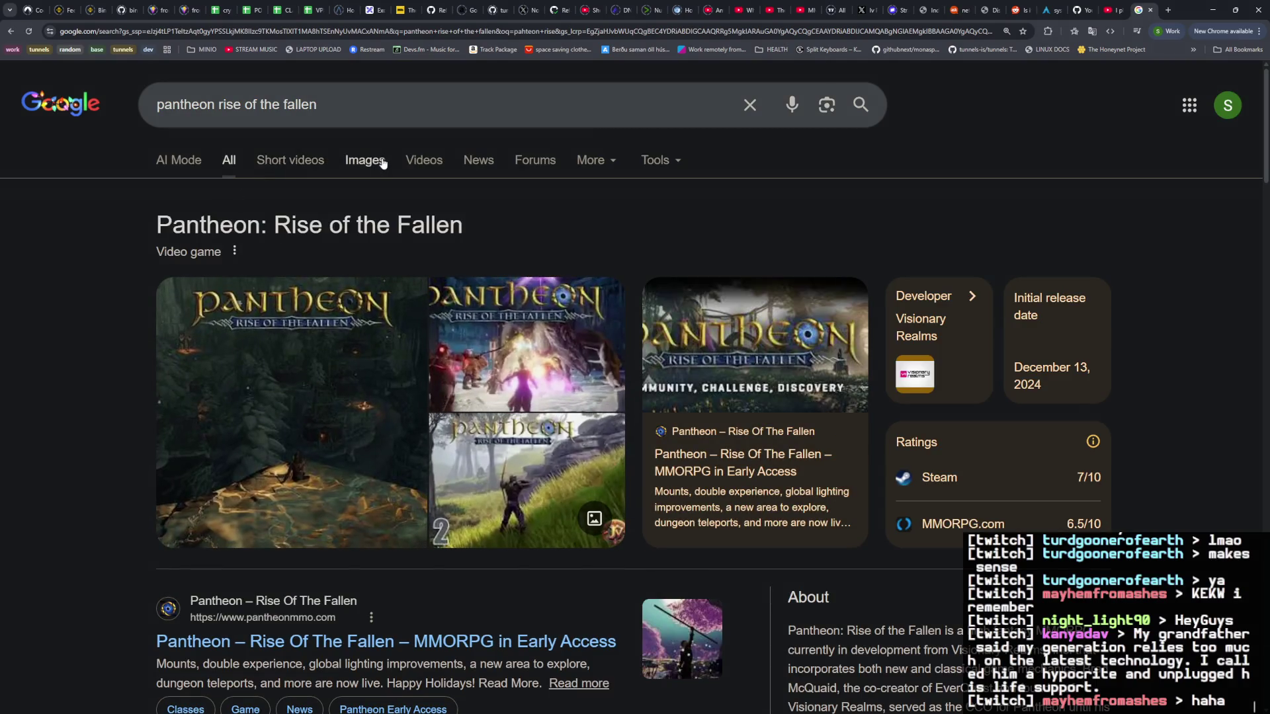
pyautogui.click(382, 162)
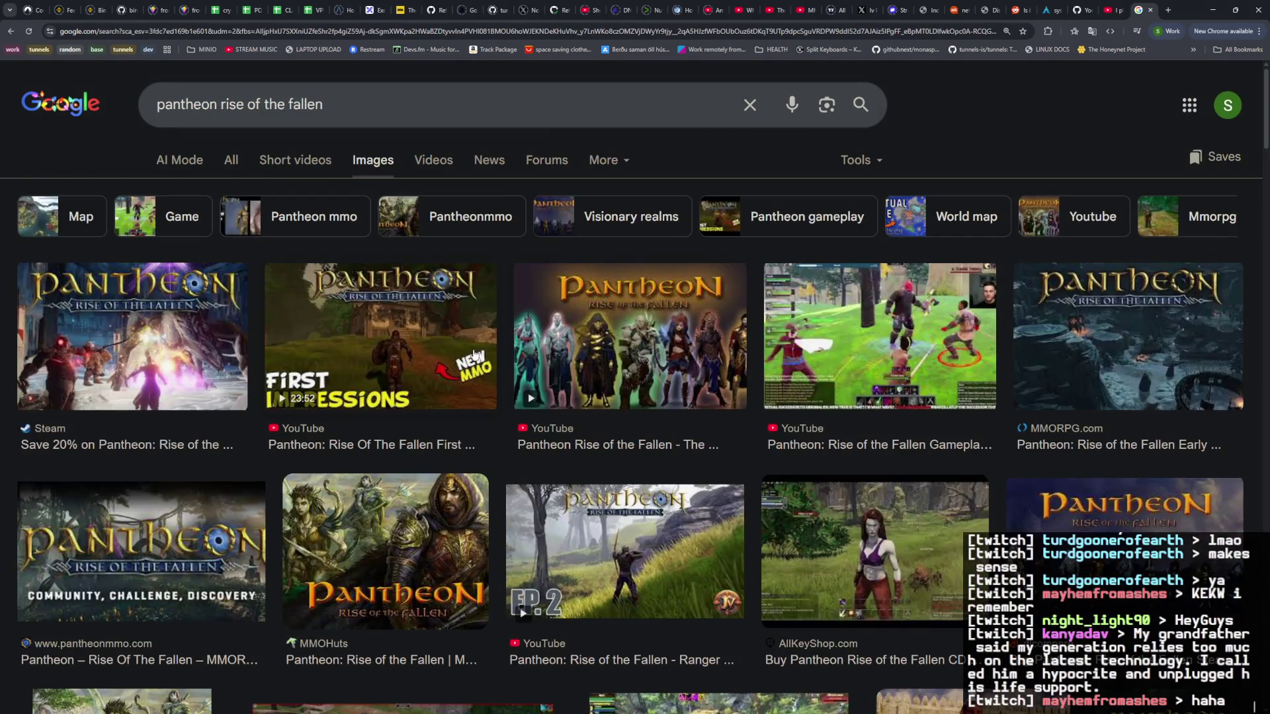
# Preview the First Impressions video, a gameplay image and the MMORPG.com early access review image.
pyautogui.click(475, 356)
pyautogui.scroll(-2, 564, 440)
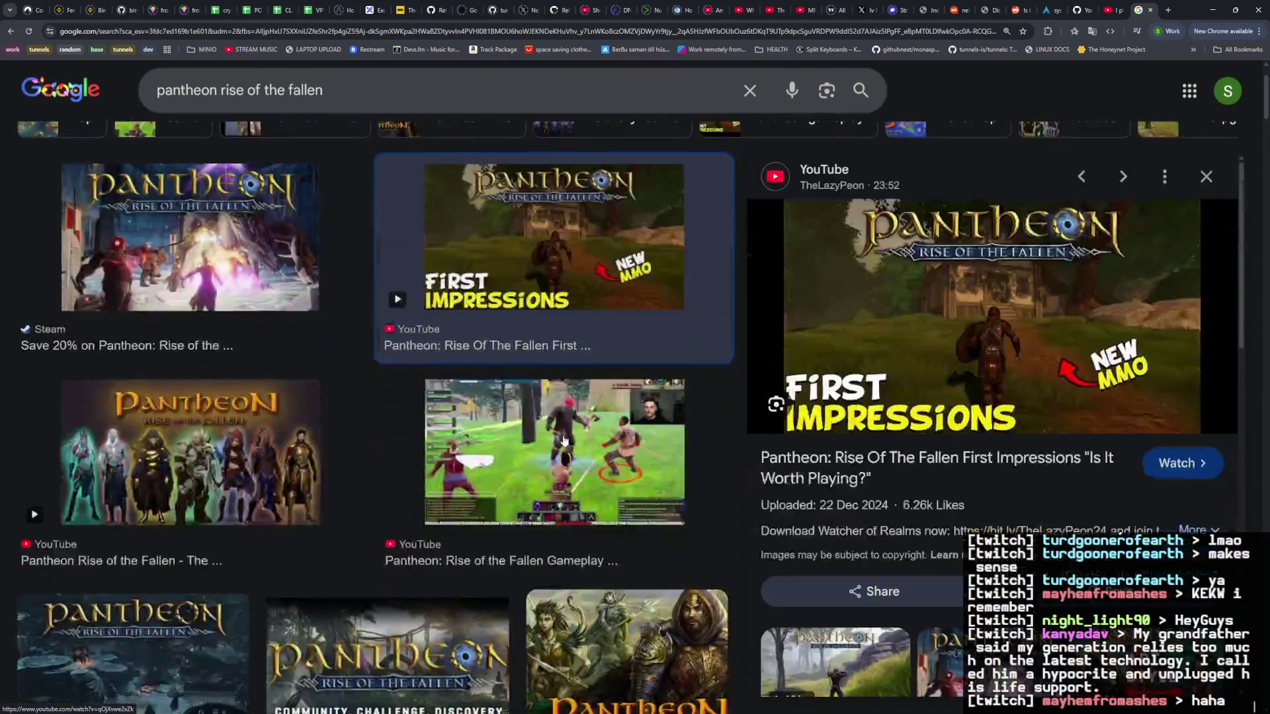
pyautogui.click(559, 442)
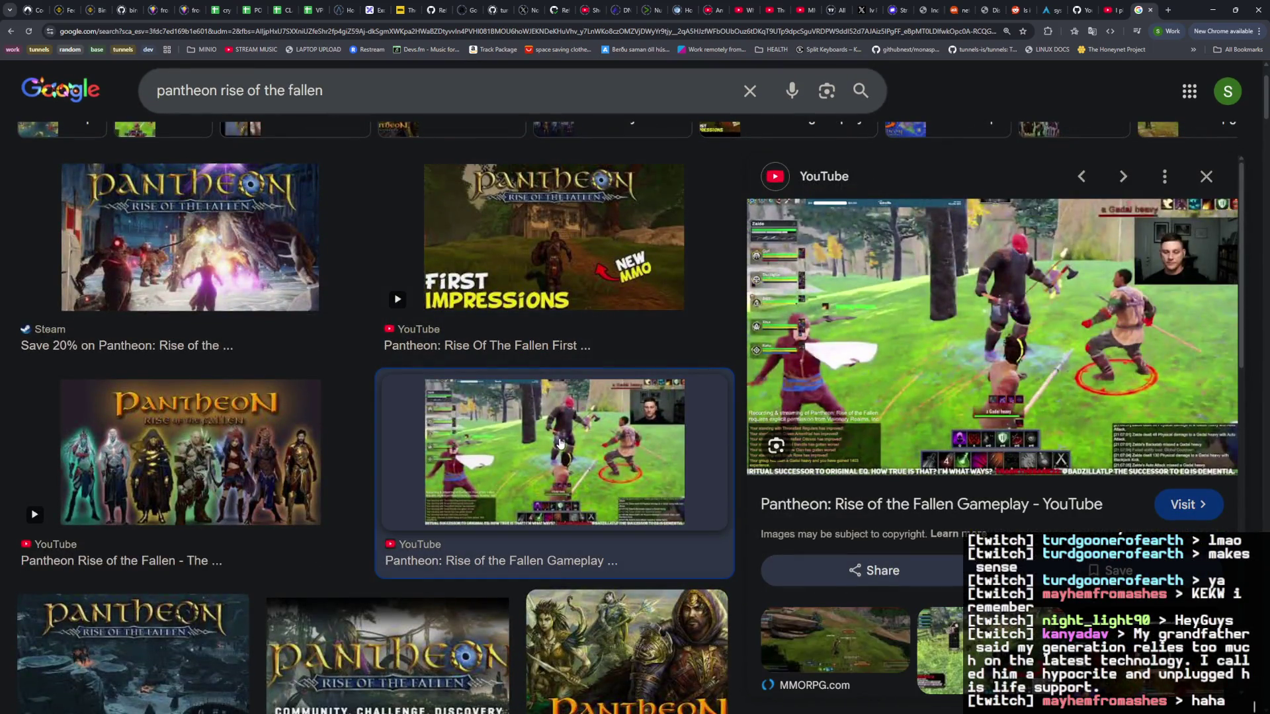
pyautogui.scroll(-3, 560, 443)
pyautogui.click(230, 467)
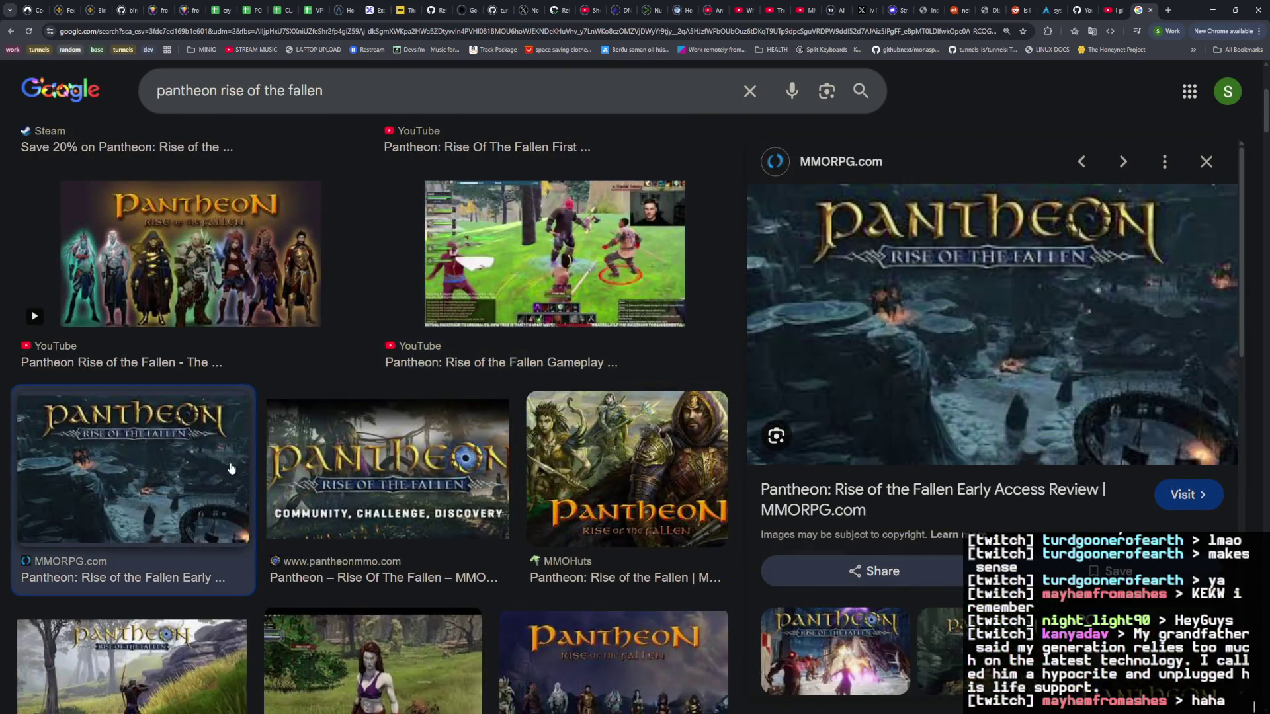
pyautogui.scroll(4, 442, 437)
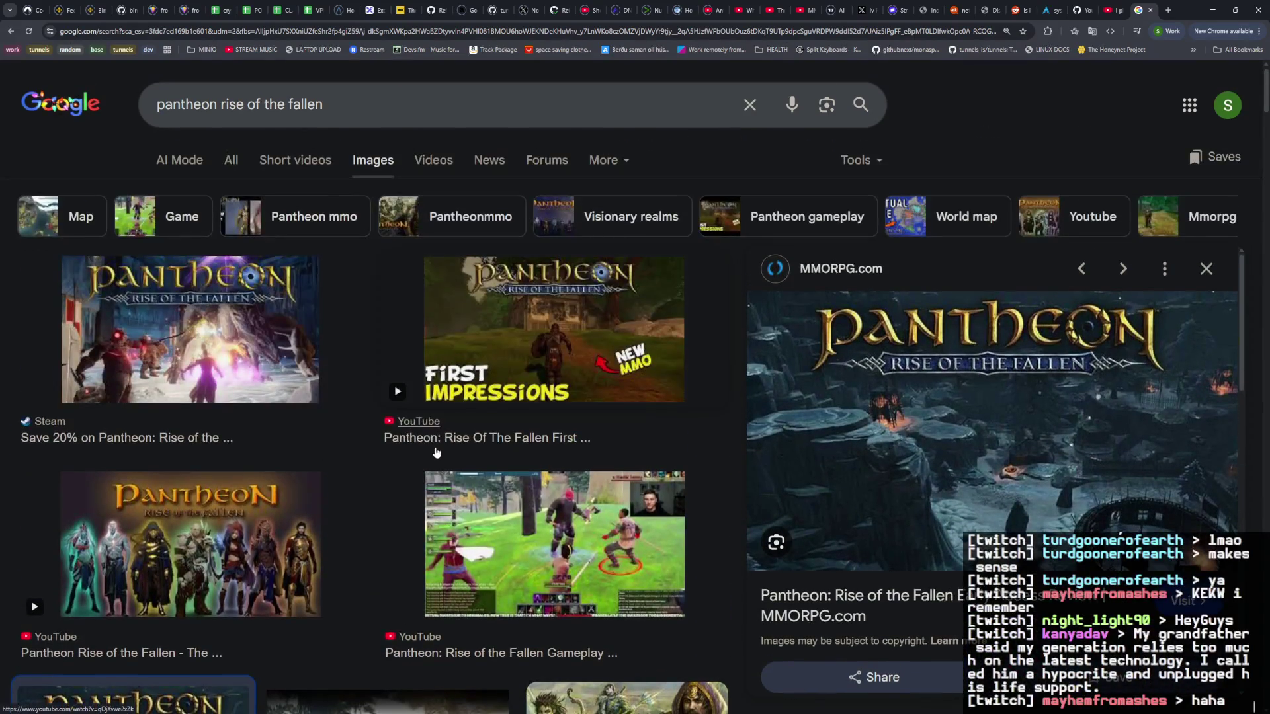
# Preview the character lineup, Steam store and AllKeyShop images, then close the tab and resume the video.
pyautogui.click(281, 537)
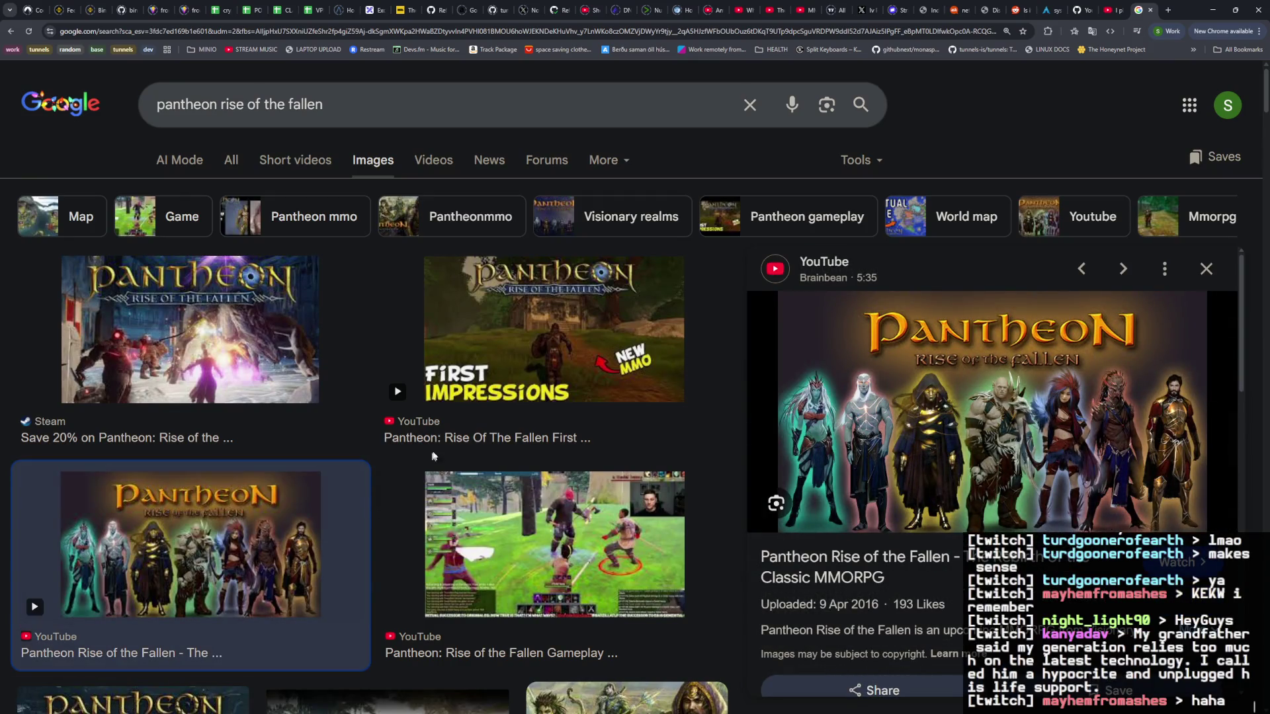
pyautogui.click(260, 360)
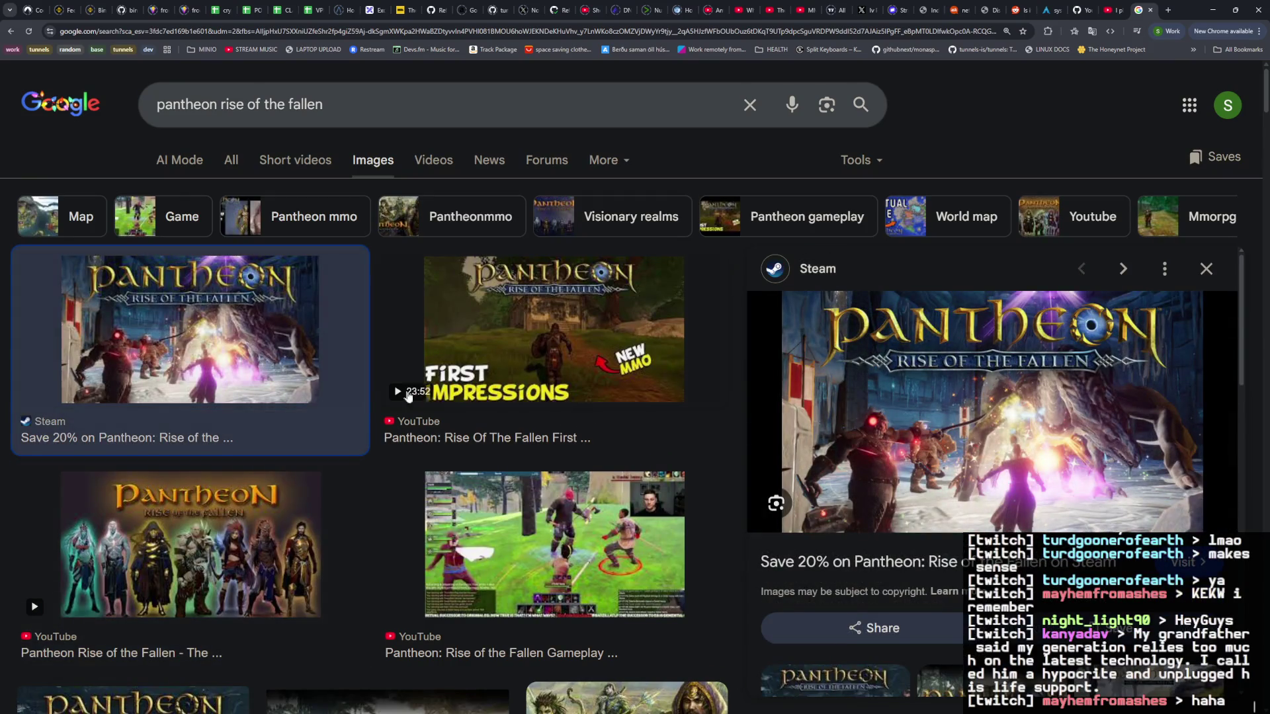
pyautogui.scroll(-5, 539, 415)
pyautogui.click(431, 550)
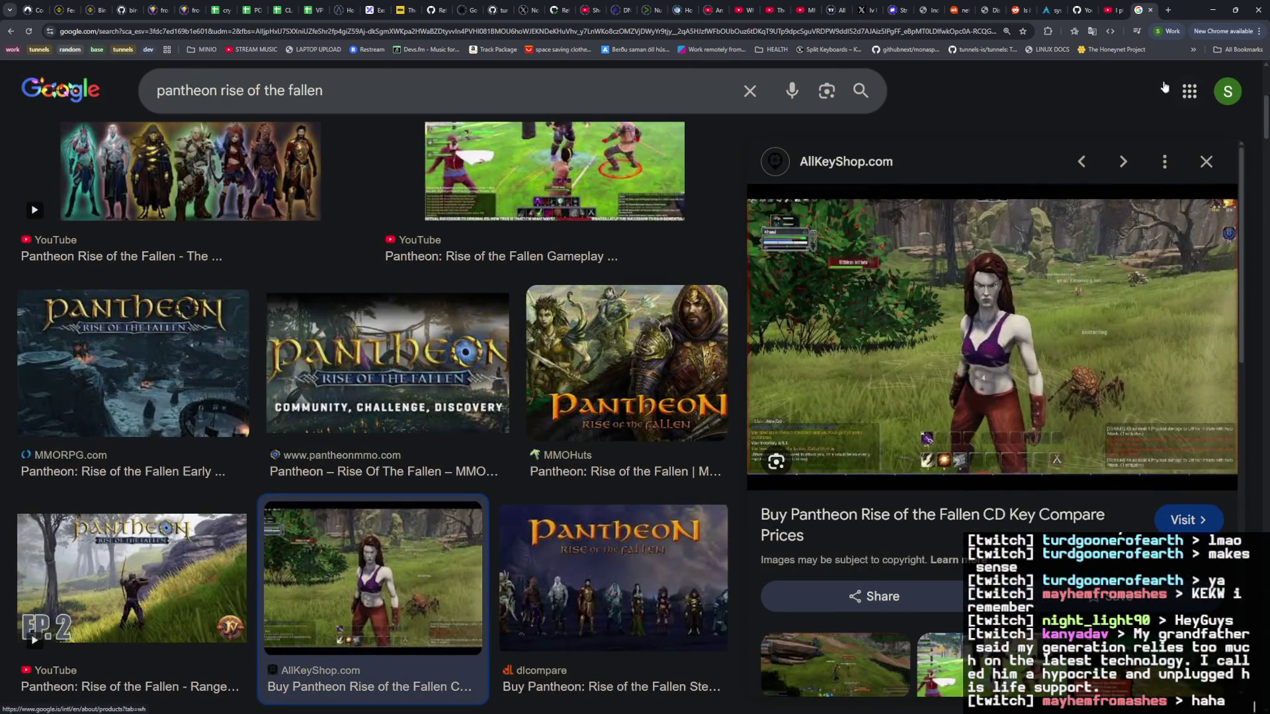
pyautogui.click(1150, 10)
pyautogui.click(894, 311)
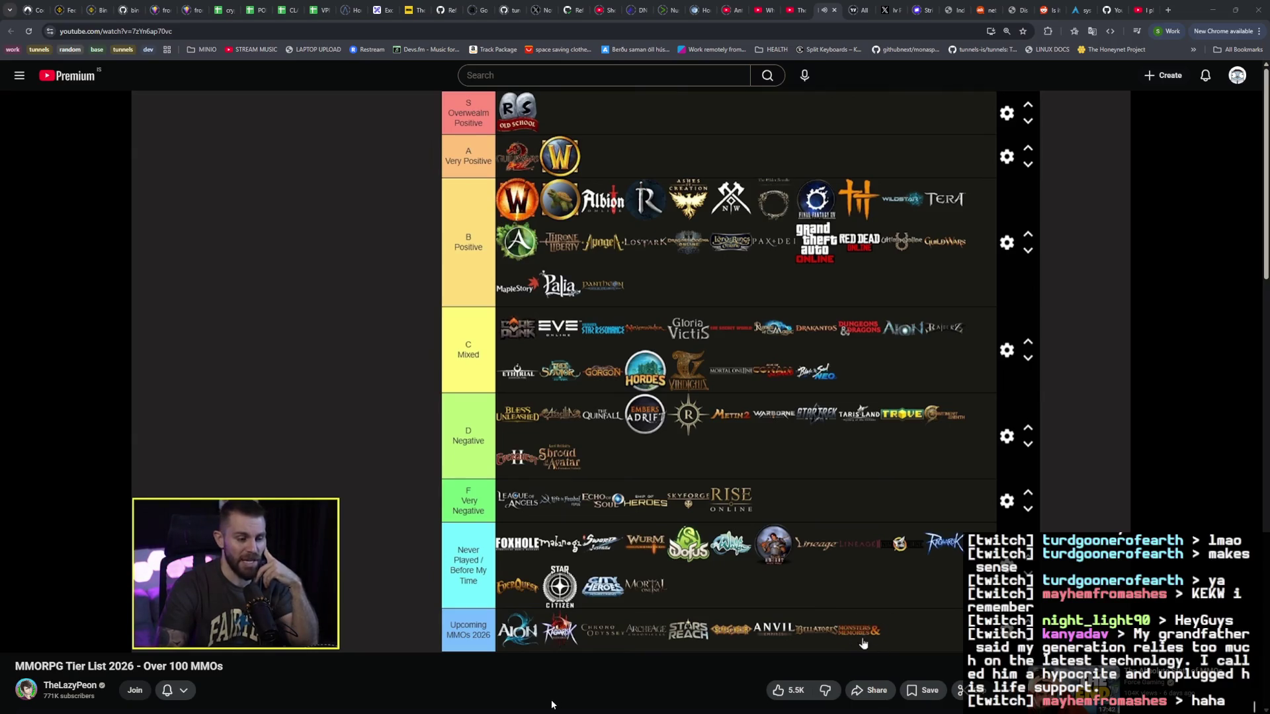
# Let more games fill the tier chart, then open a fresh browser tab.
pyautogui.hotkey('ctrl', 't')
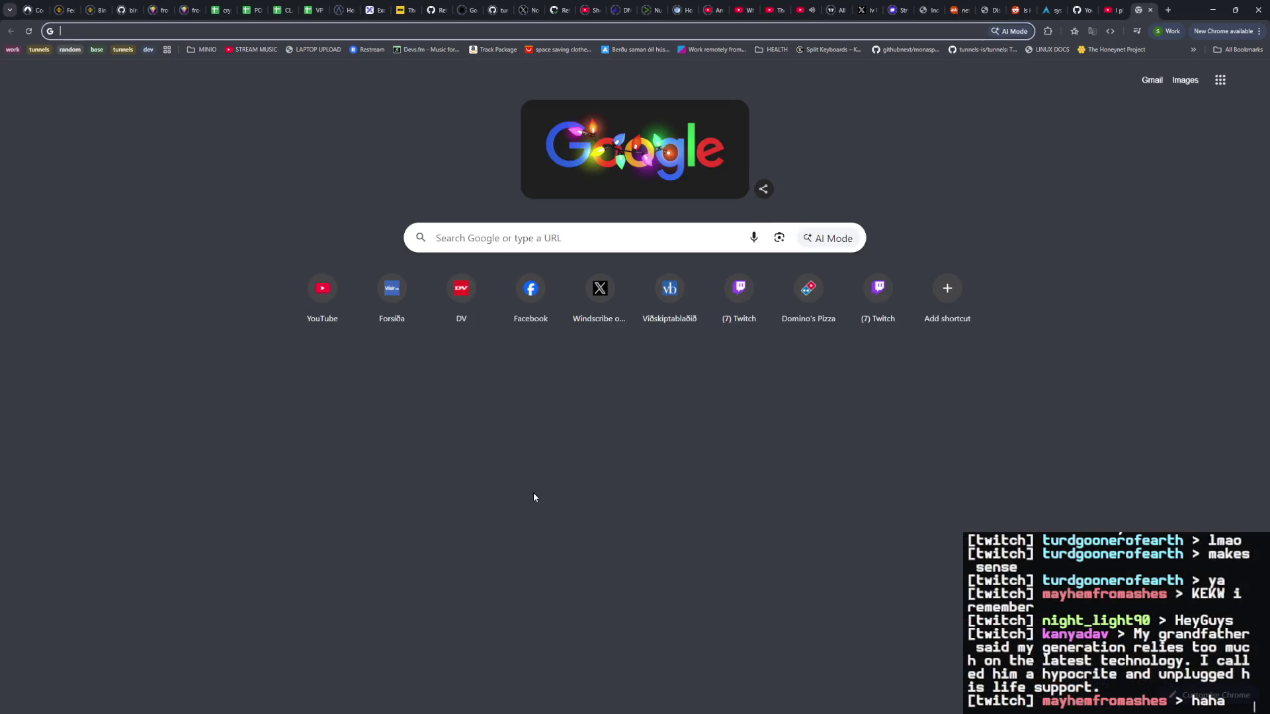
# Search Google Images for 'monsters and memories mmo' and preview the dragon, ogre and Reddit GIF images.
pyautogui.write('monsters and memorie')
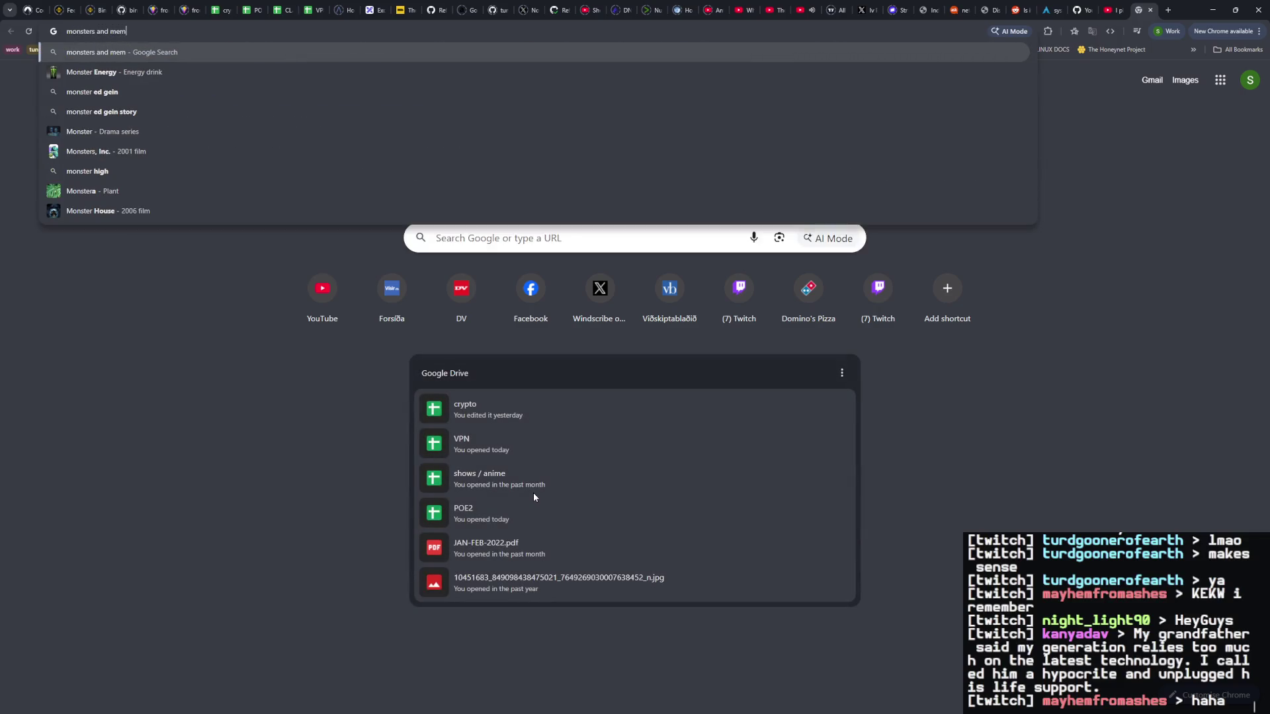
pyautogui.write('s mmo')
pyautogui.press('Return')
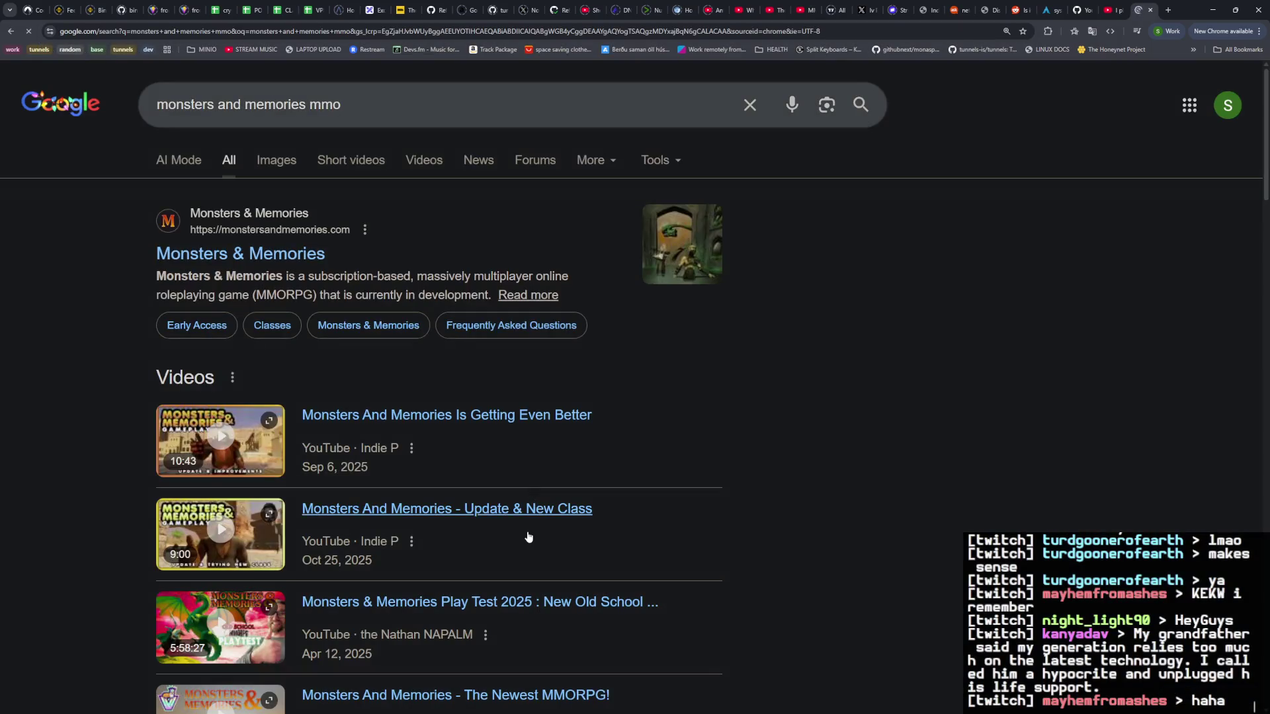
pyautogui.click(276, 164)
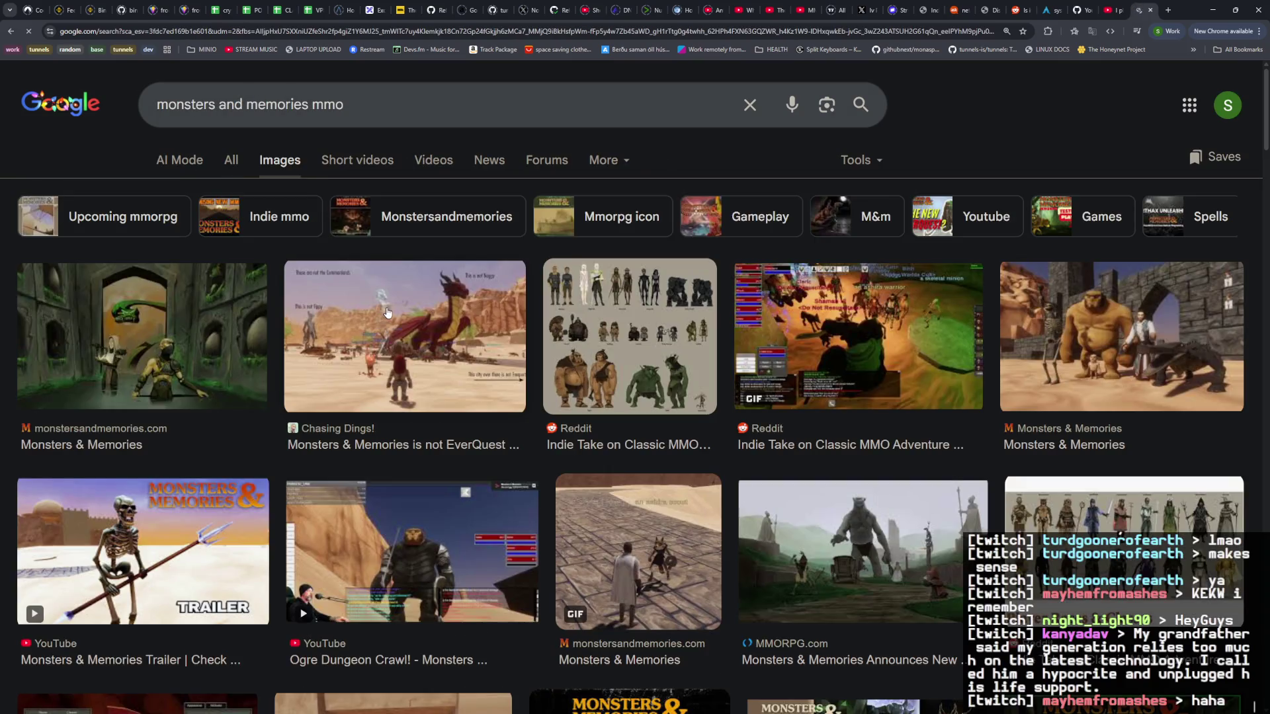
pyautogui.click(400, 352)
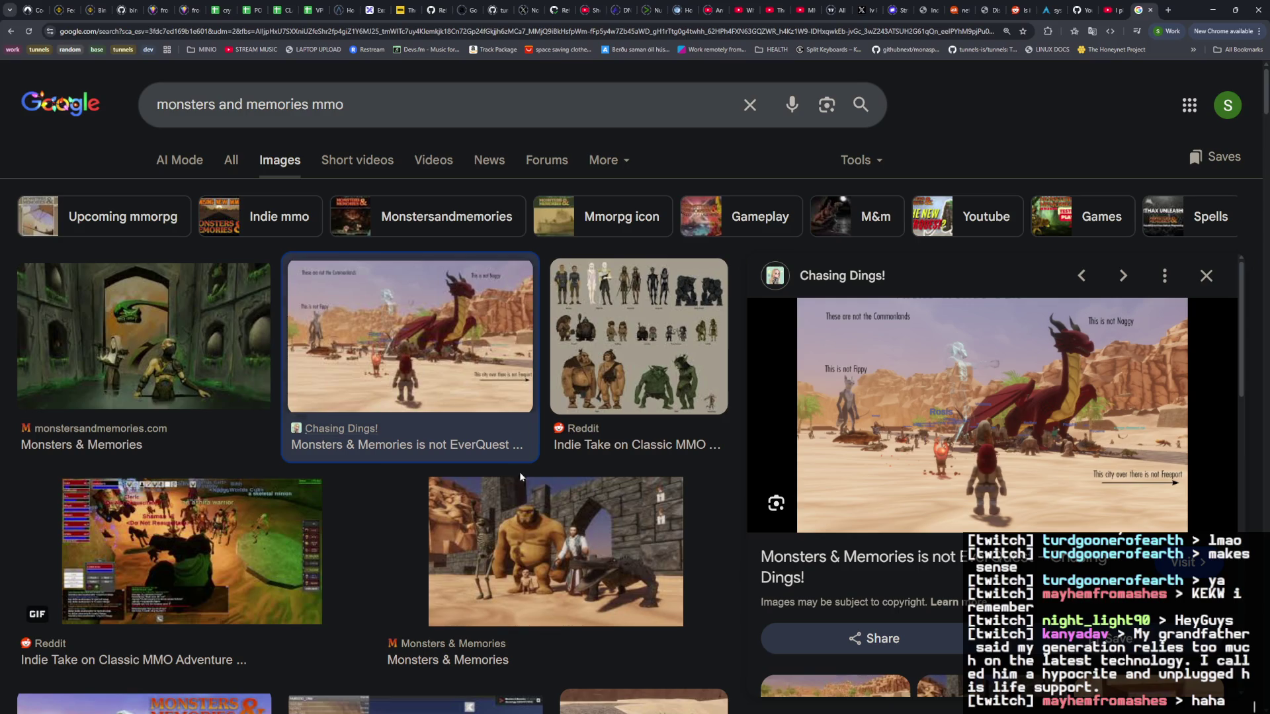
pyautogui.click(533, 515)
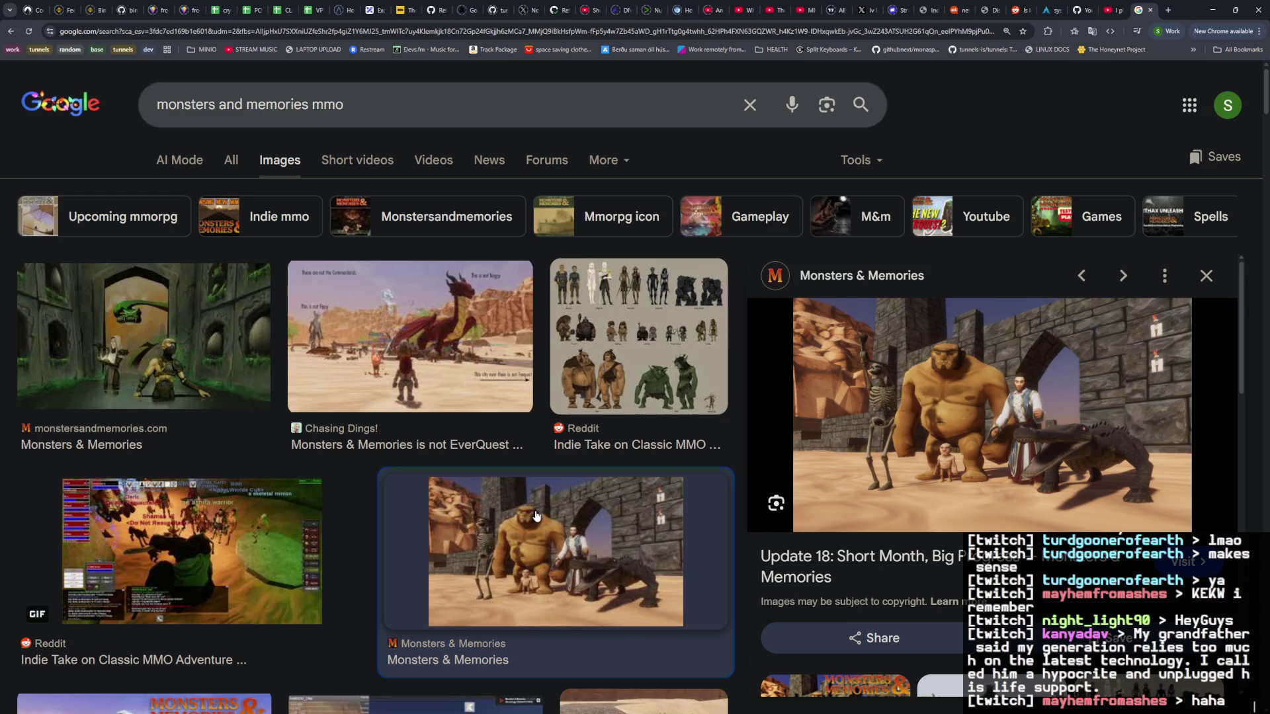
pyautogui.click(270, 523)
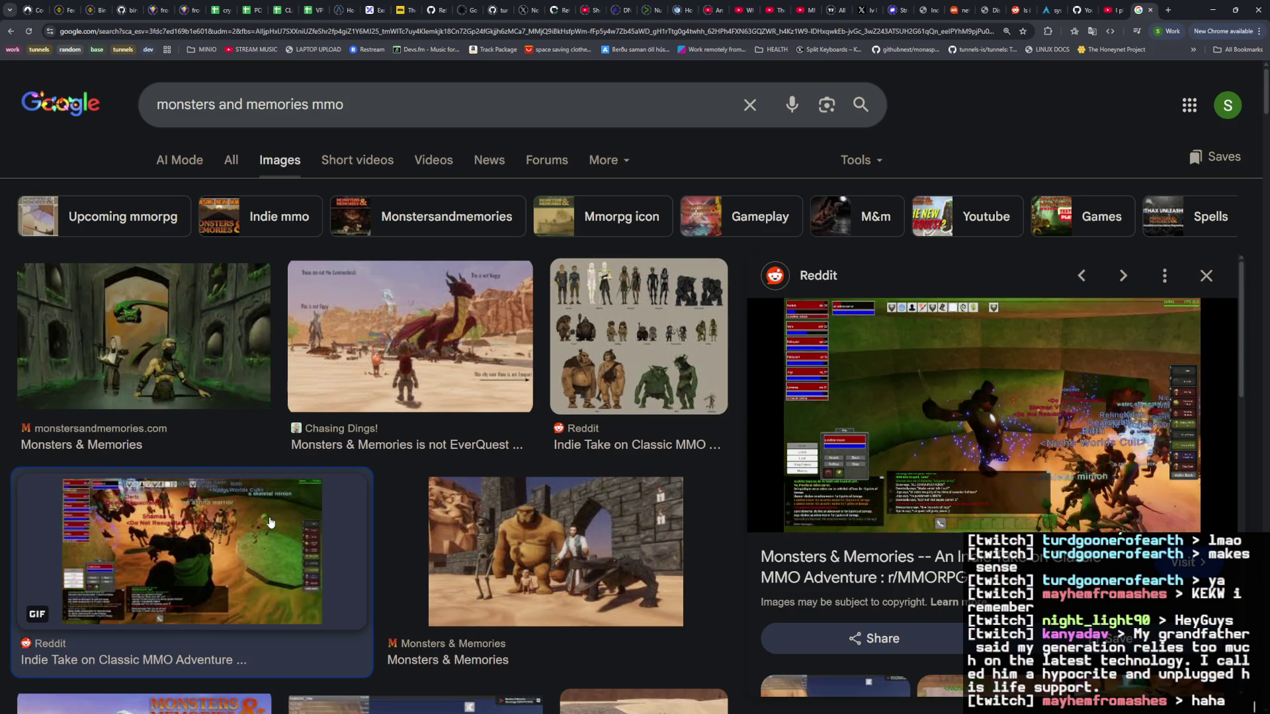
# Preview the first image result, the Ogre Dungeon Crawl video and the Monsters & Memories trailer.
pyautogui.click(164, 352)
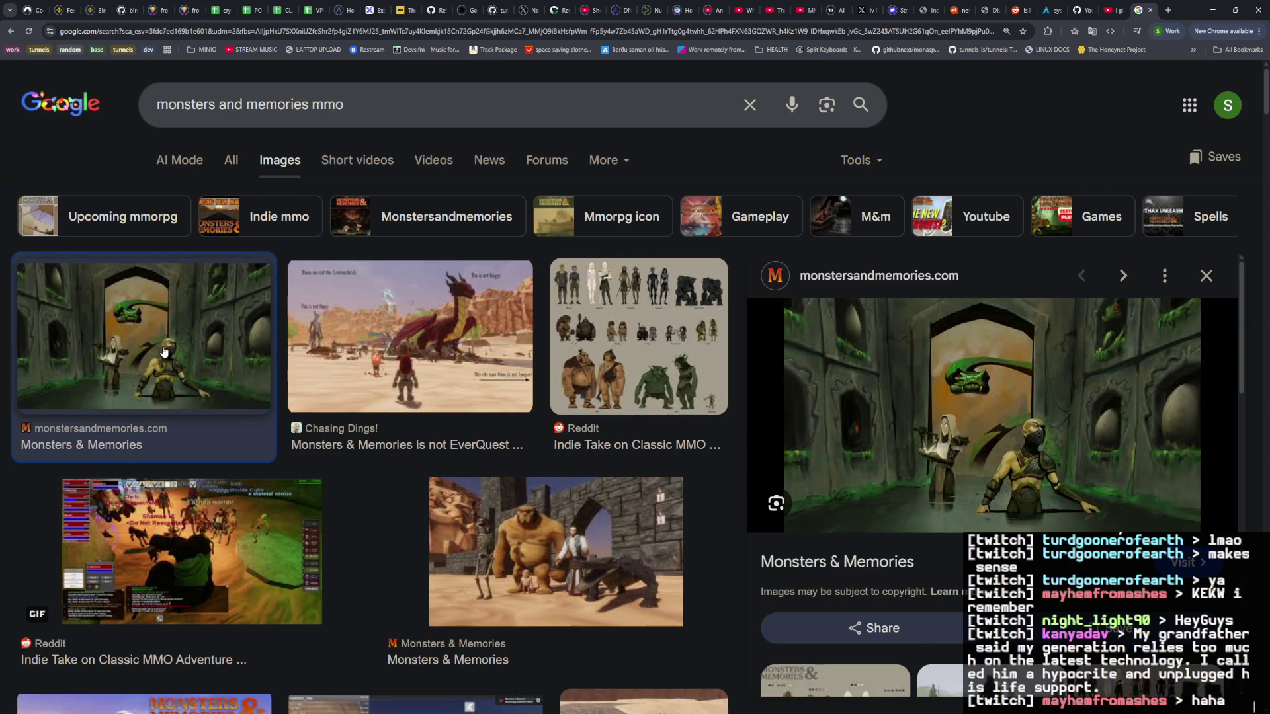
pyautogui.scroll(-5, 349, 445)
pyautogui.click(370, 465)
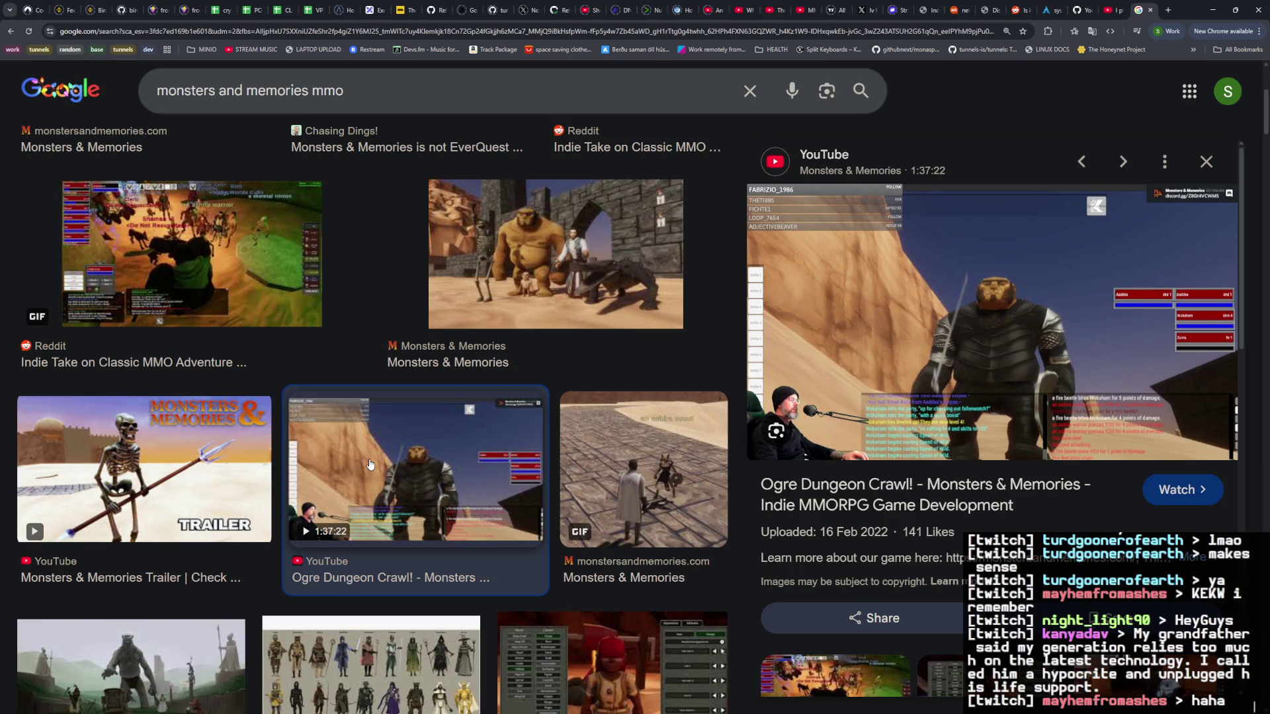
pyautogui.click(254, 469)
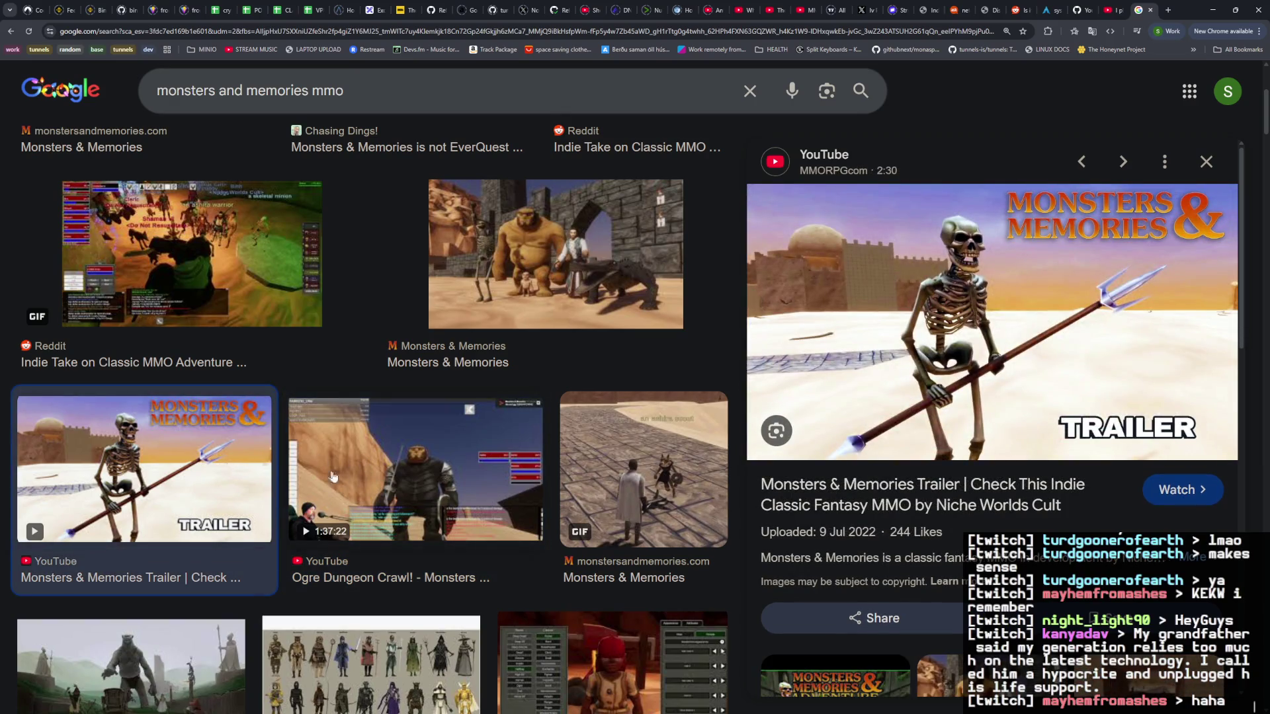
pyautogui.scroll(-3, 402, 482)
# Preview the Player Races & Classes, character creation and Tank Club images, then close the search.
pyautogui.click(406, 461)
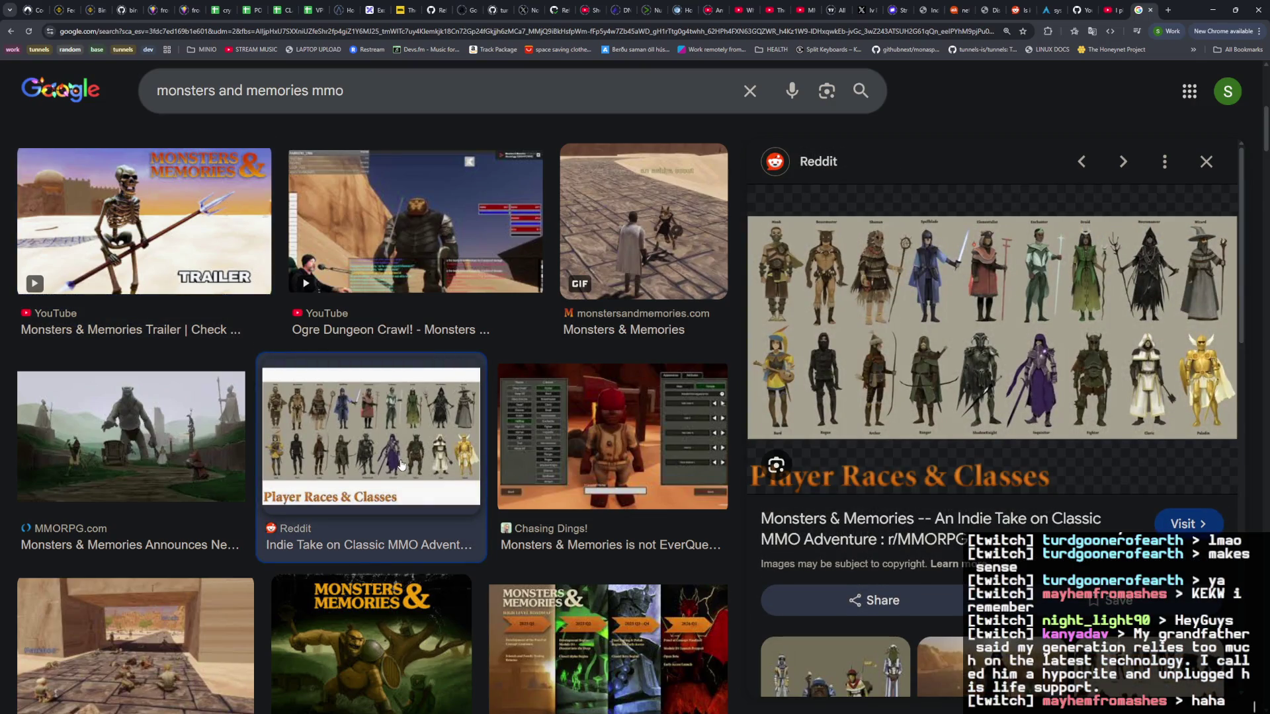
pyautogui.click(529, 460)
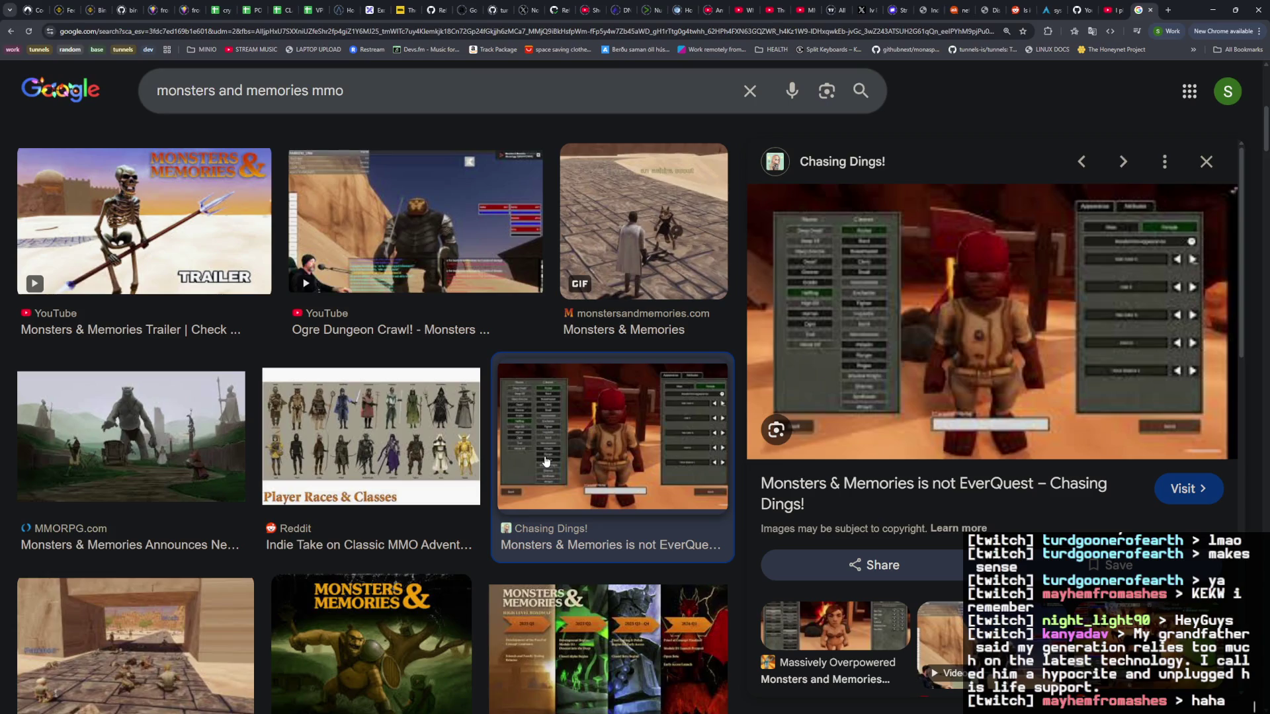
pyautogui.scroll(-4, 546, 461)
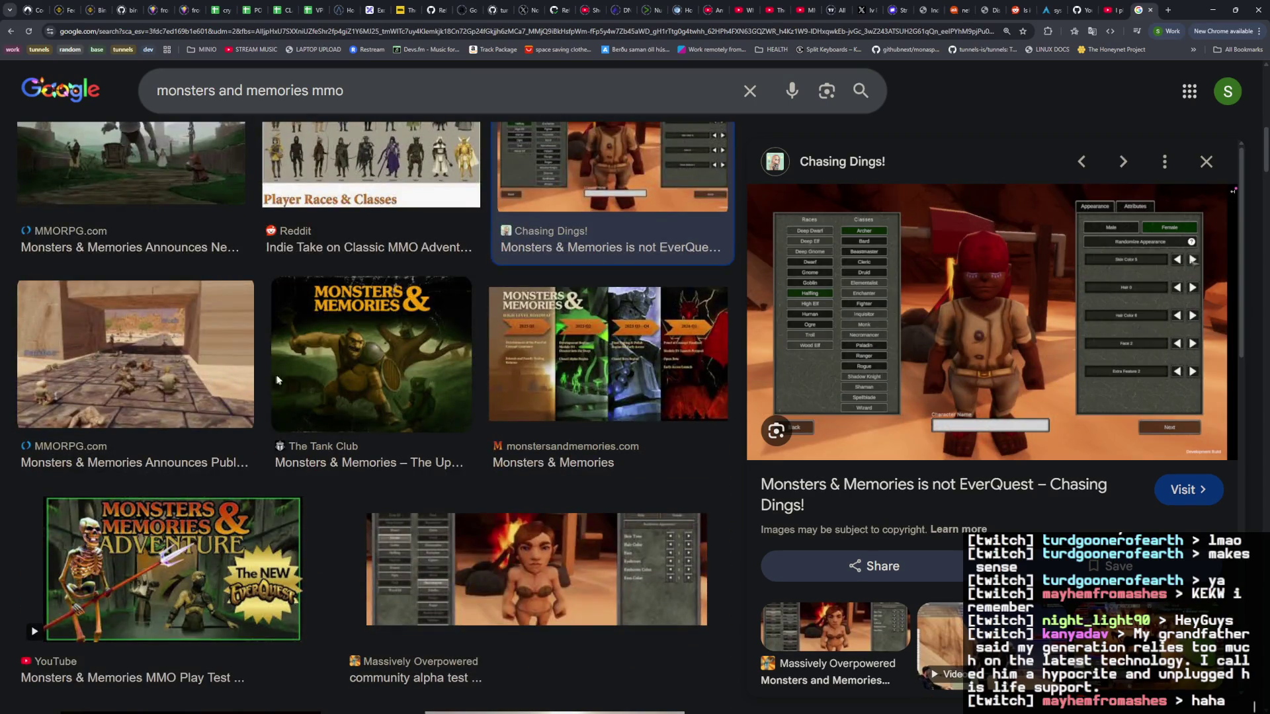
pyautogui.click(311, 379)
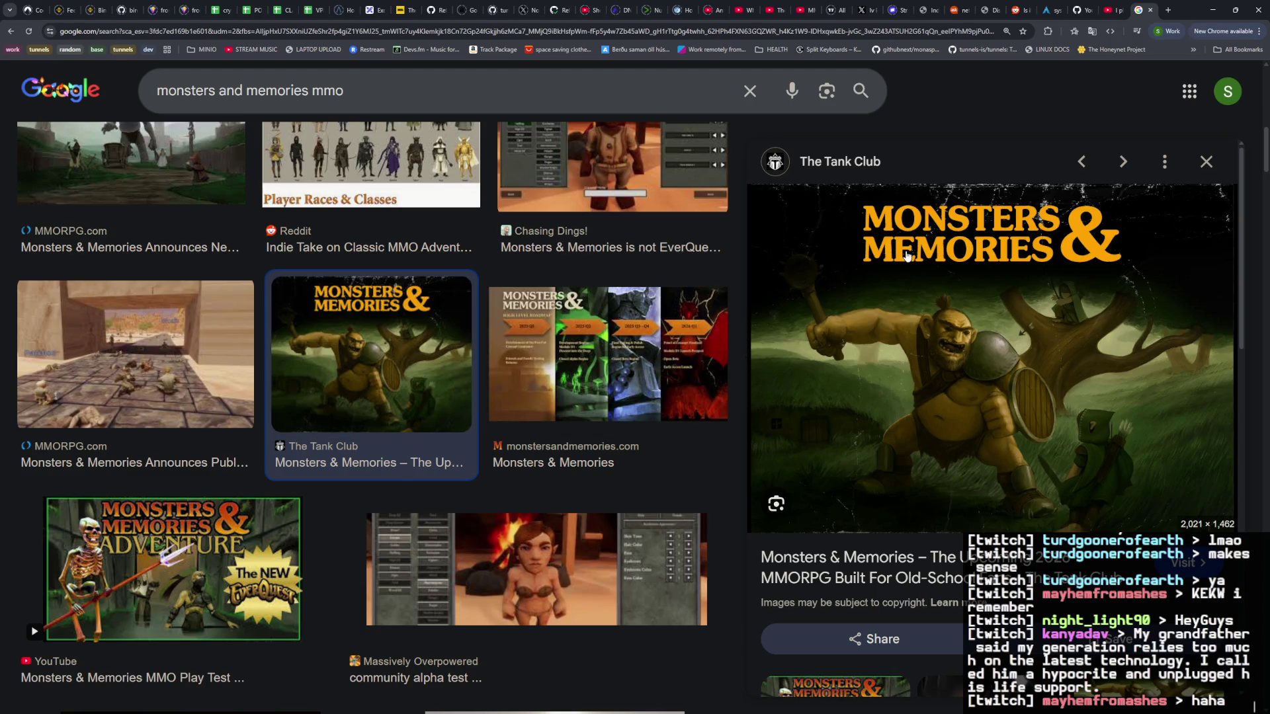
pyautogui.click(1151, 11)
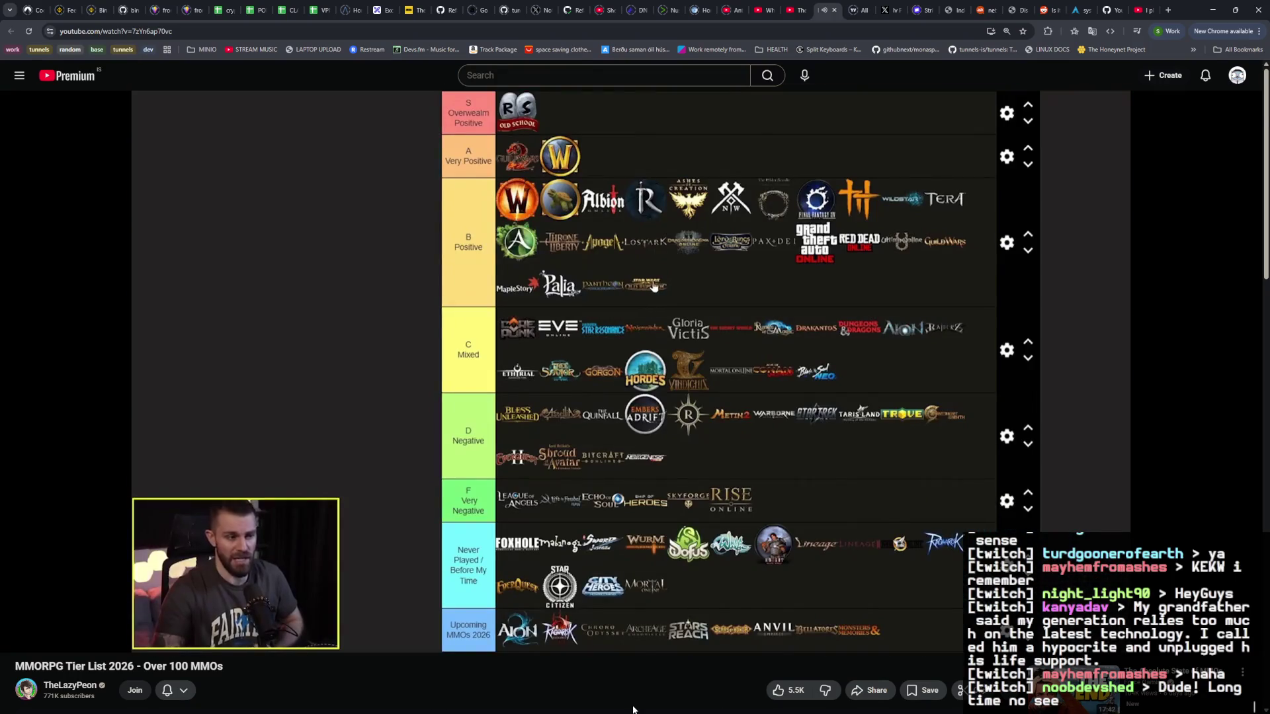
pyautogui.click(636, 521)
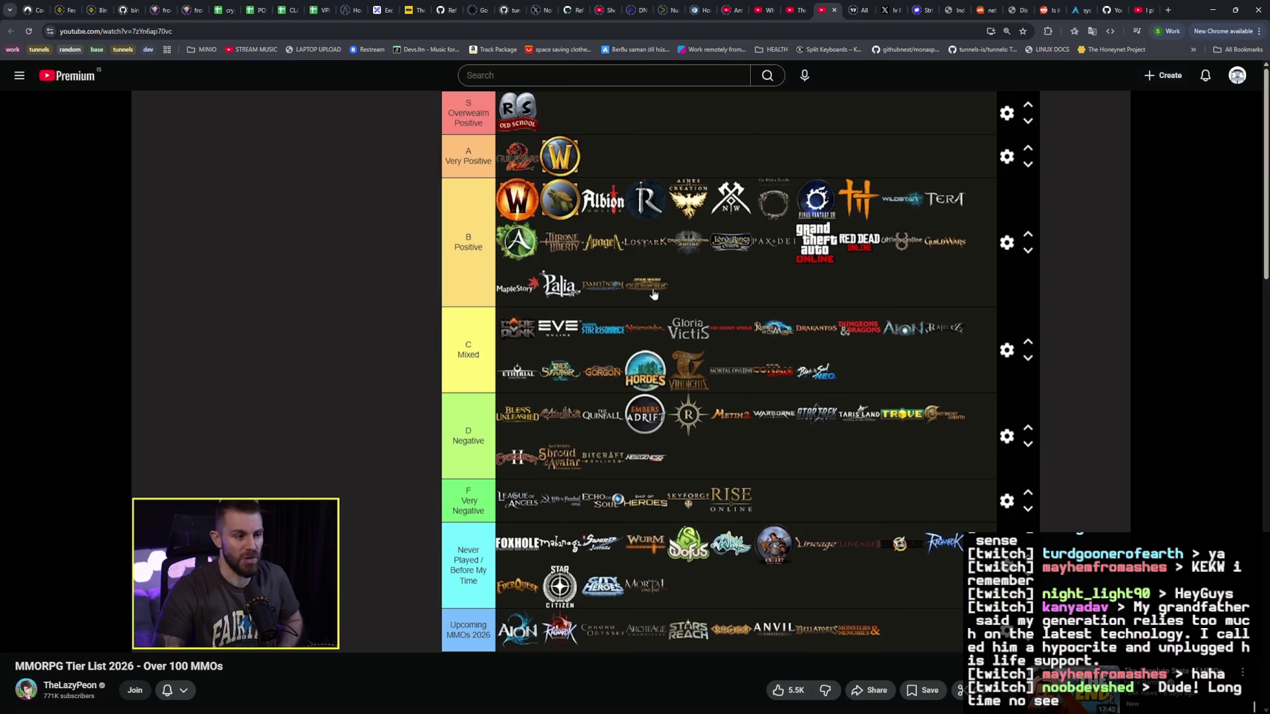
pyautogui.click(624, 307)
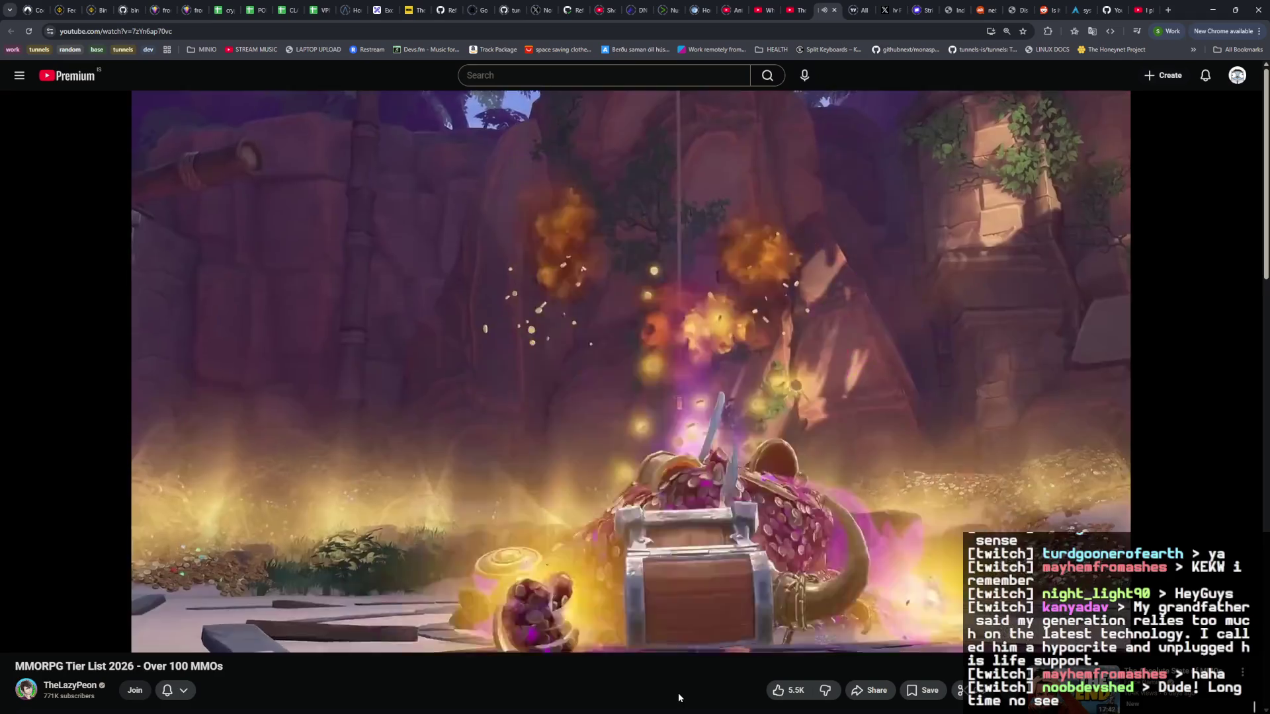
# Watch the gameplay clips with one pause, stopping at 24:25 with Brighter Shores in D Negative.
pyautogui.click(660, 446)
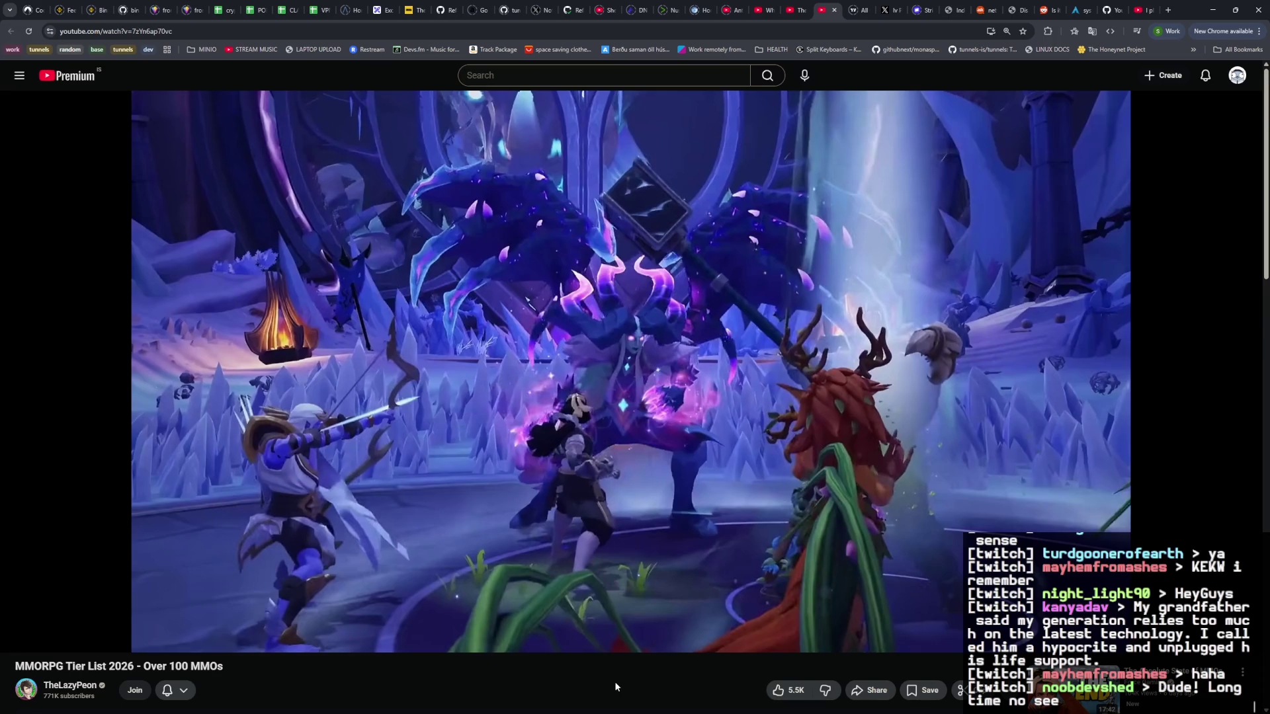
pyautogui.press('space')
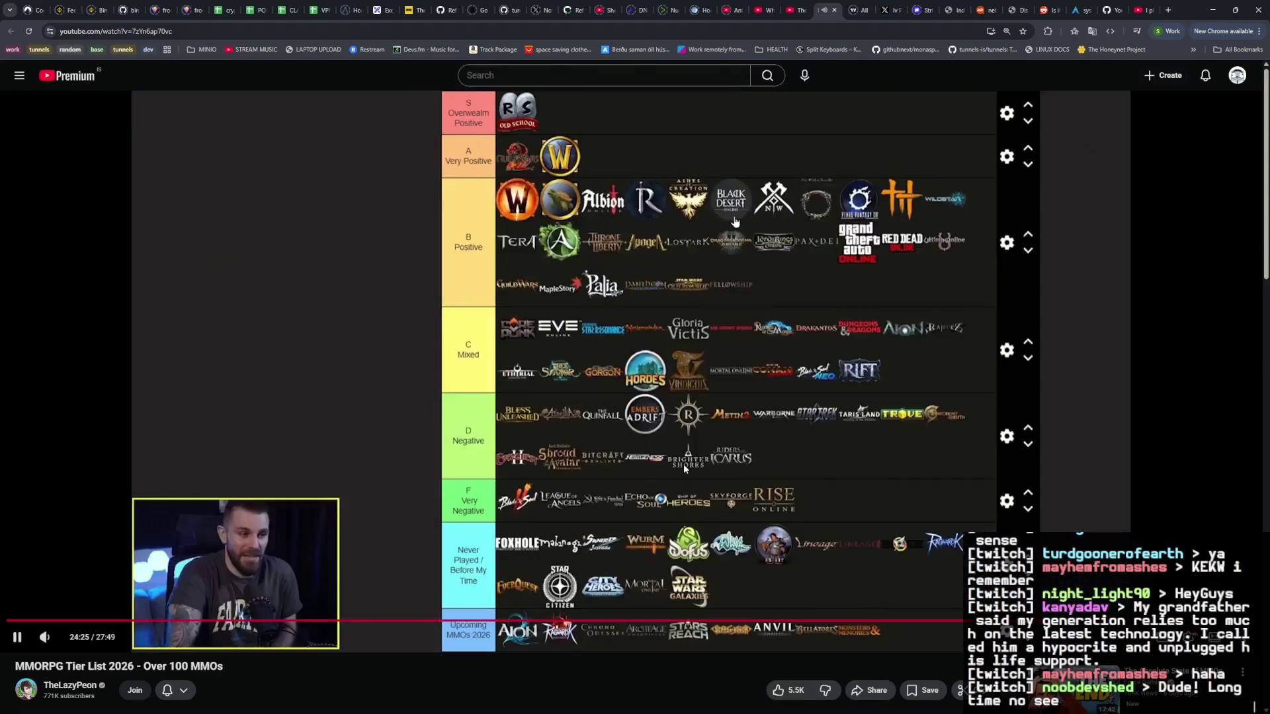
pyautogui.click(683, 463)
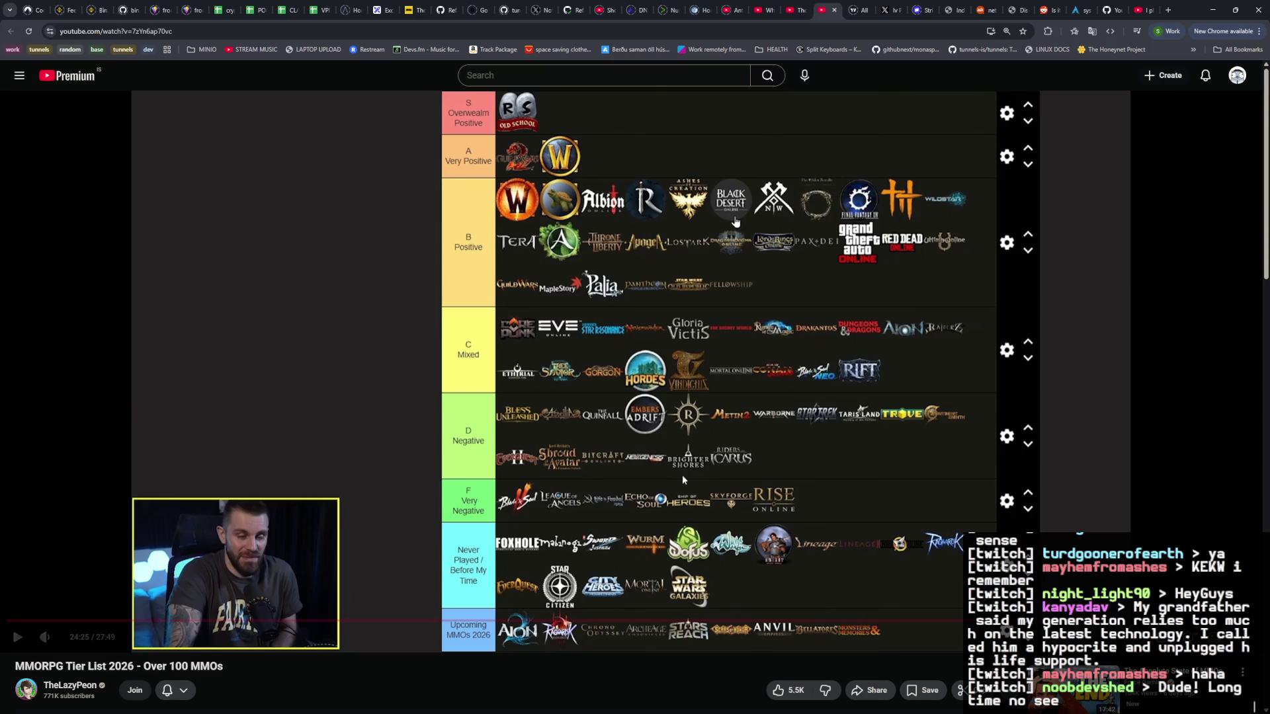
# Resume the tier list video and let it play to about 24:52 as Dark Age of Camelot joins Never Played.
pyautogui.click(699, 504)
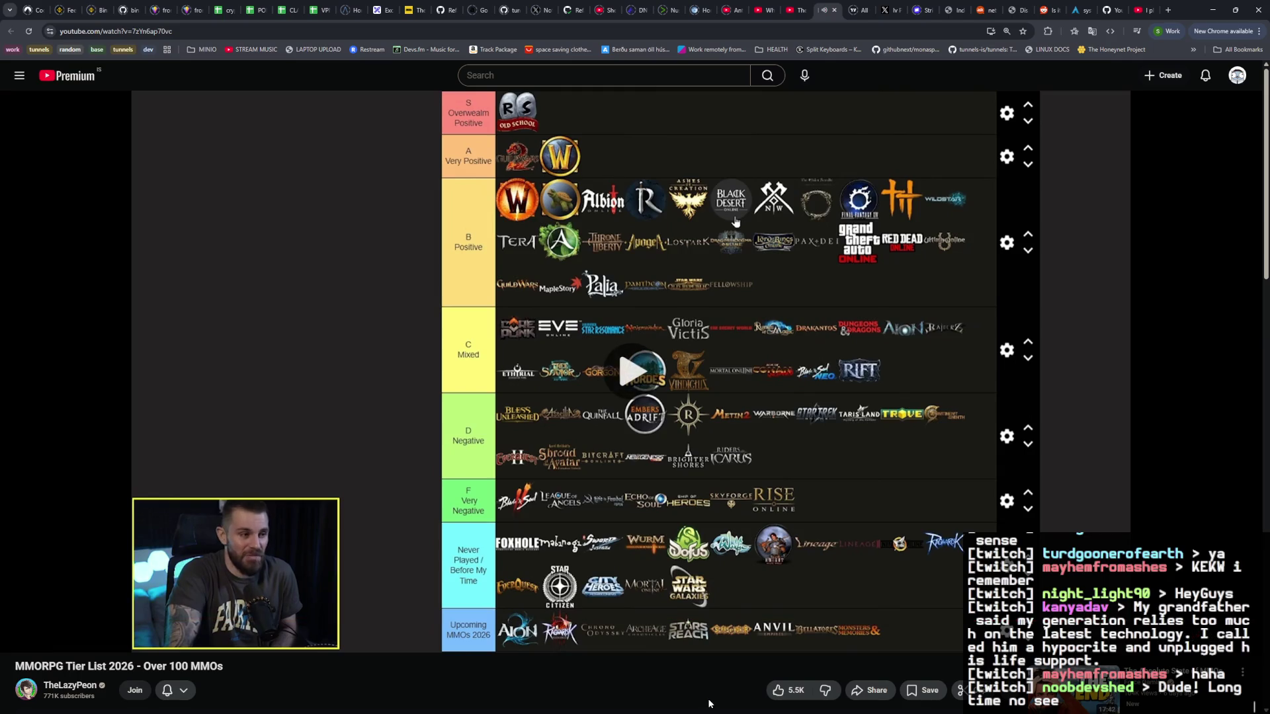
pyautogui.click(680, 505)
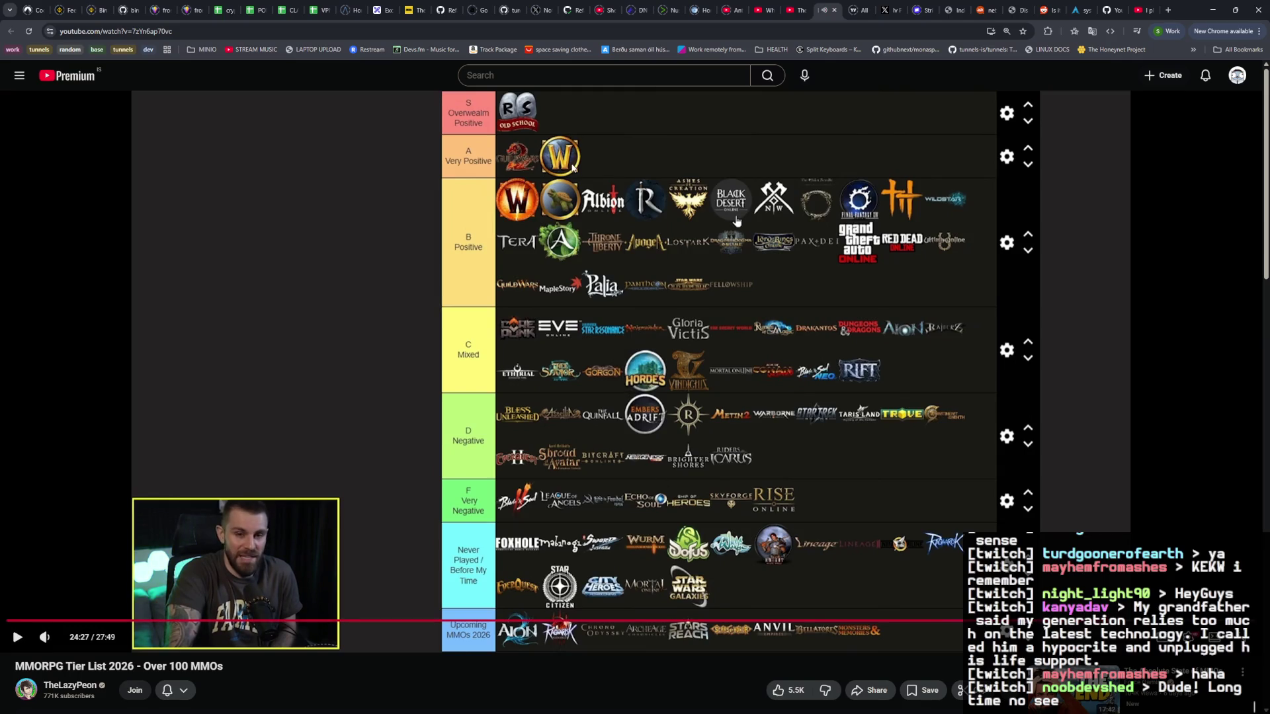
pyautogui.click(658, 460)
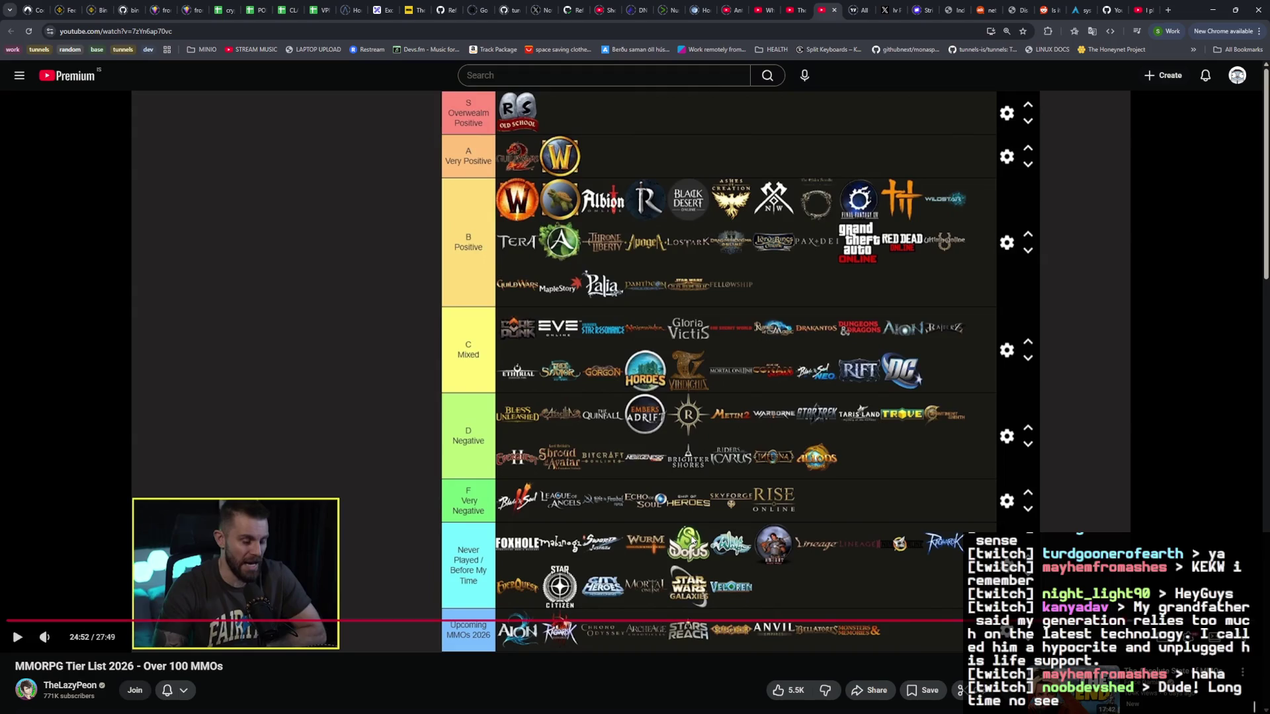
pyautogui.click(678, 644)
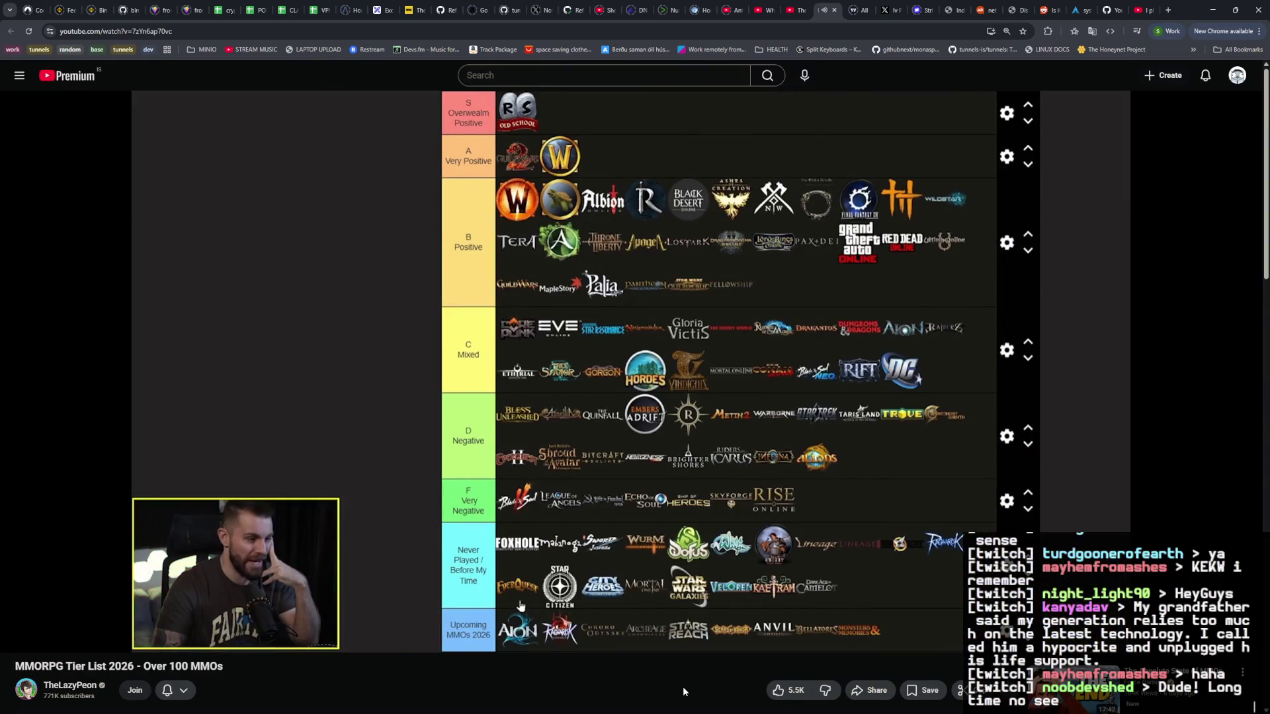
pyautogui.click(696, 475)
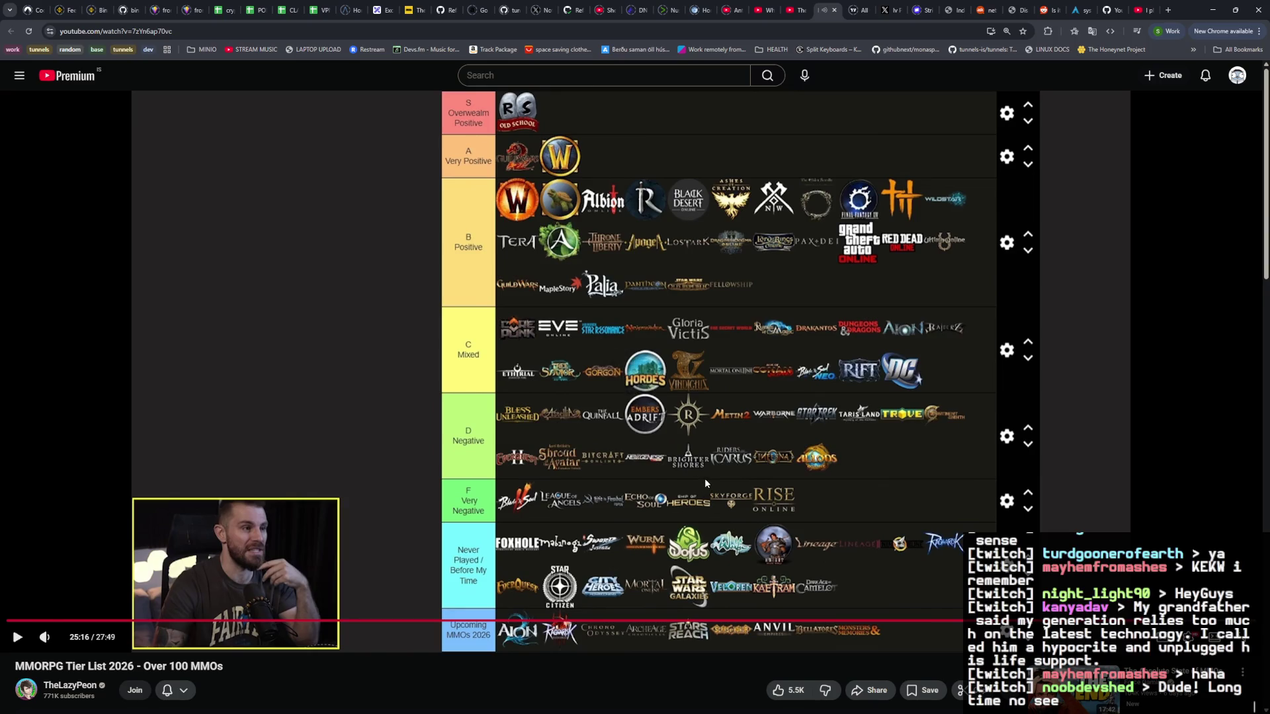
pyautogui.click(693, 488)
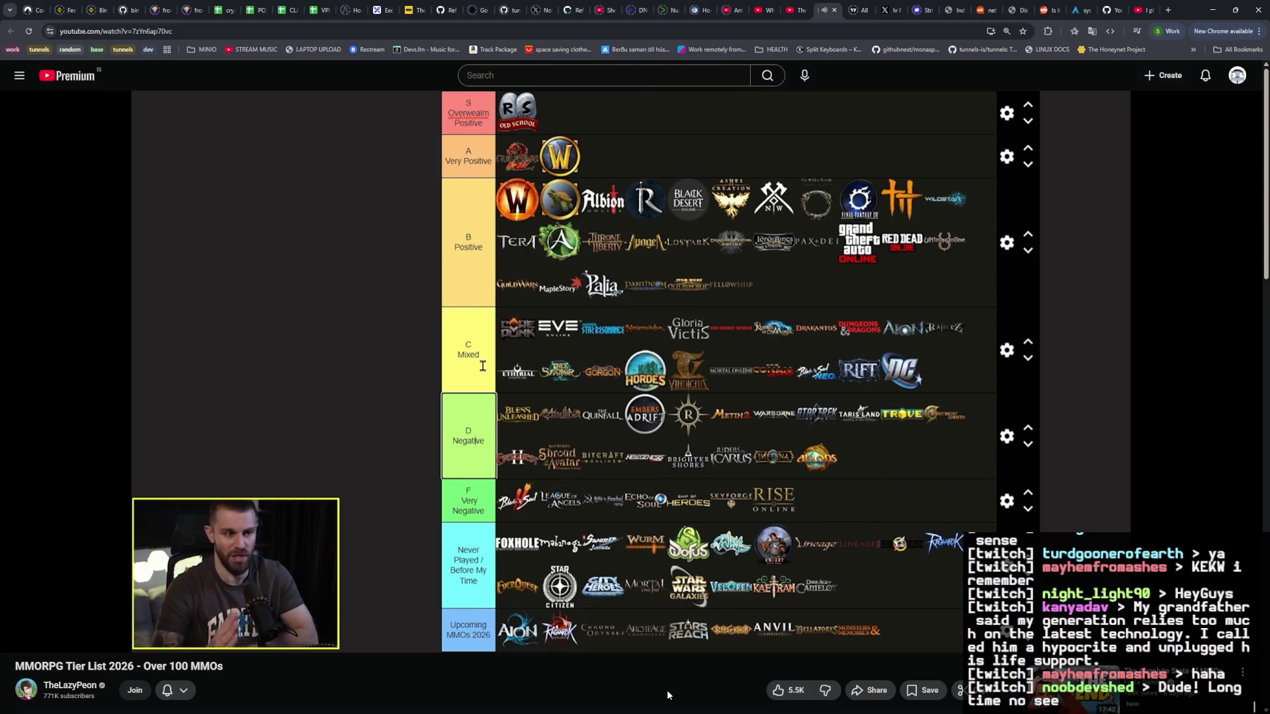
pyautogui.moveTo(687, 650)
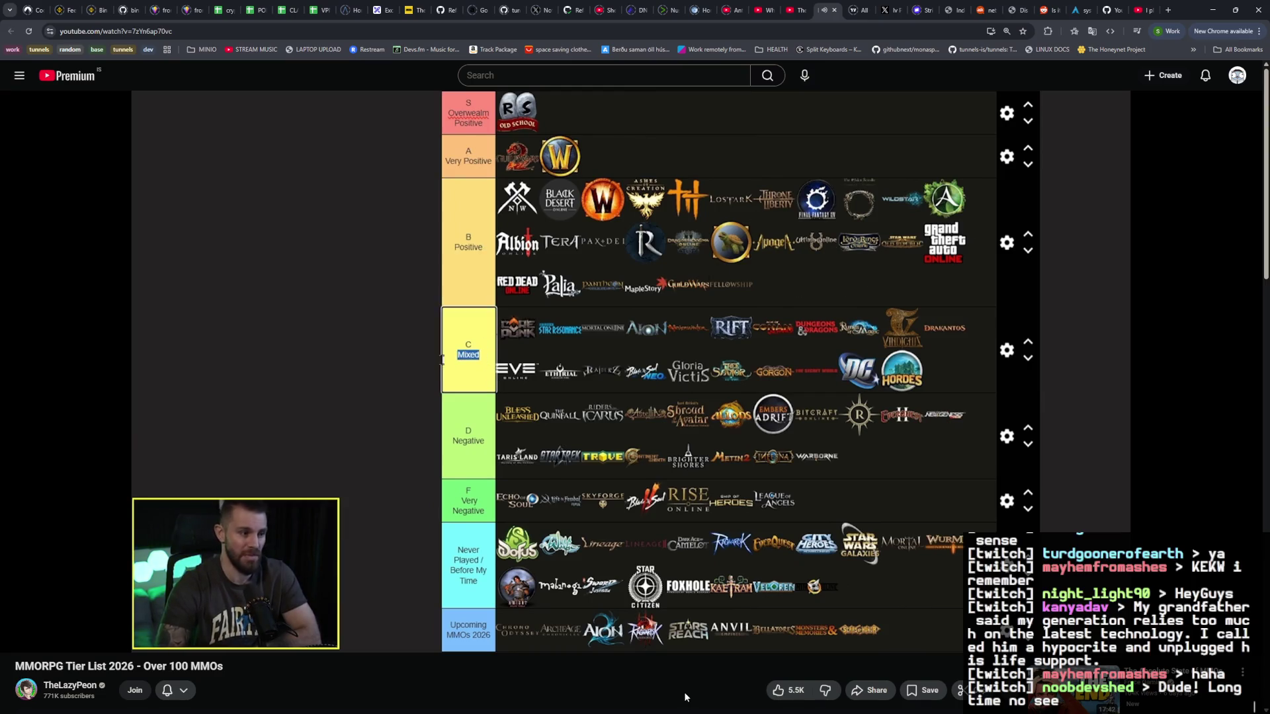
# Pause the tier list at 25:47 on the finished chart and close its tab.
pyautogui.click(710, 481)
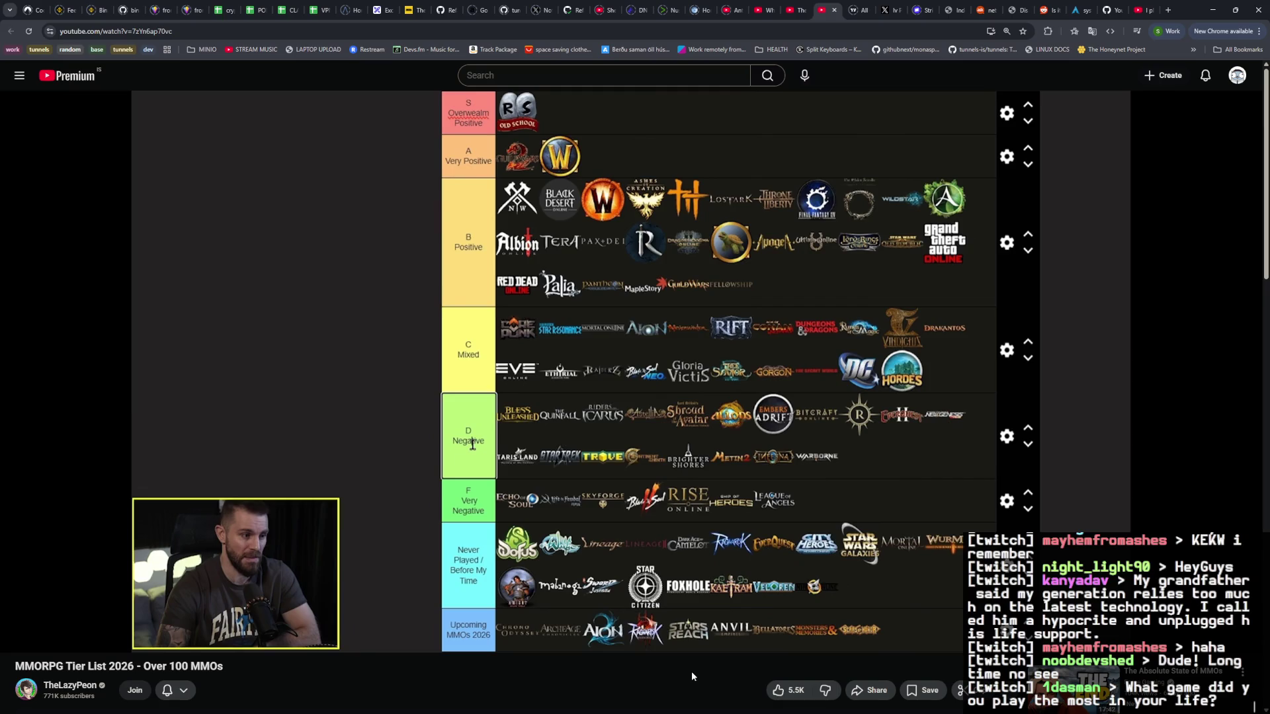
pyautogui.moveTo(712, 594)
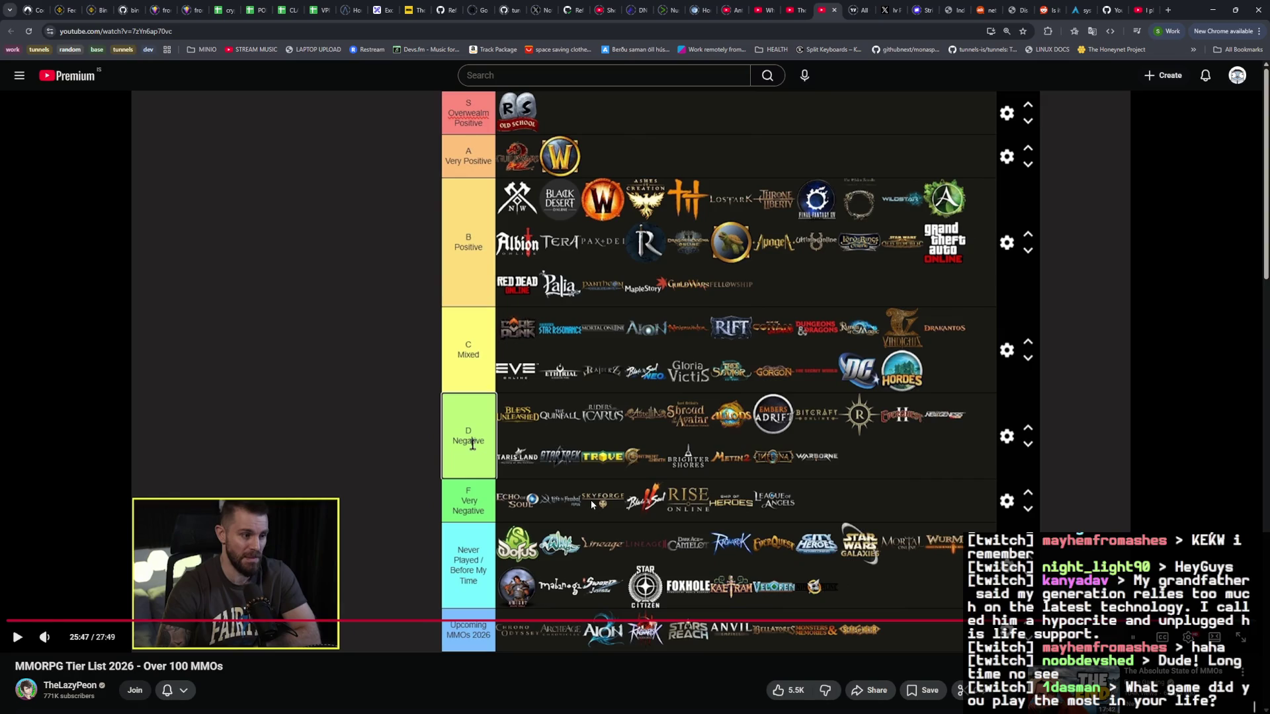
pyautogui.click(834, 10)
# Start the AION 2 250-hour review and play it to the floating islands scene at 1:53.
pyautogui.click(767, 276)
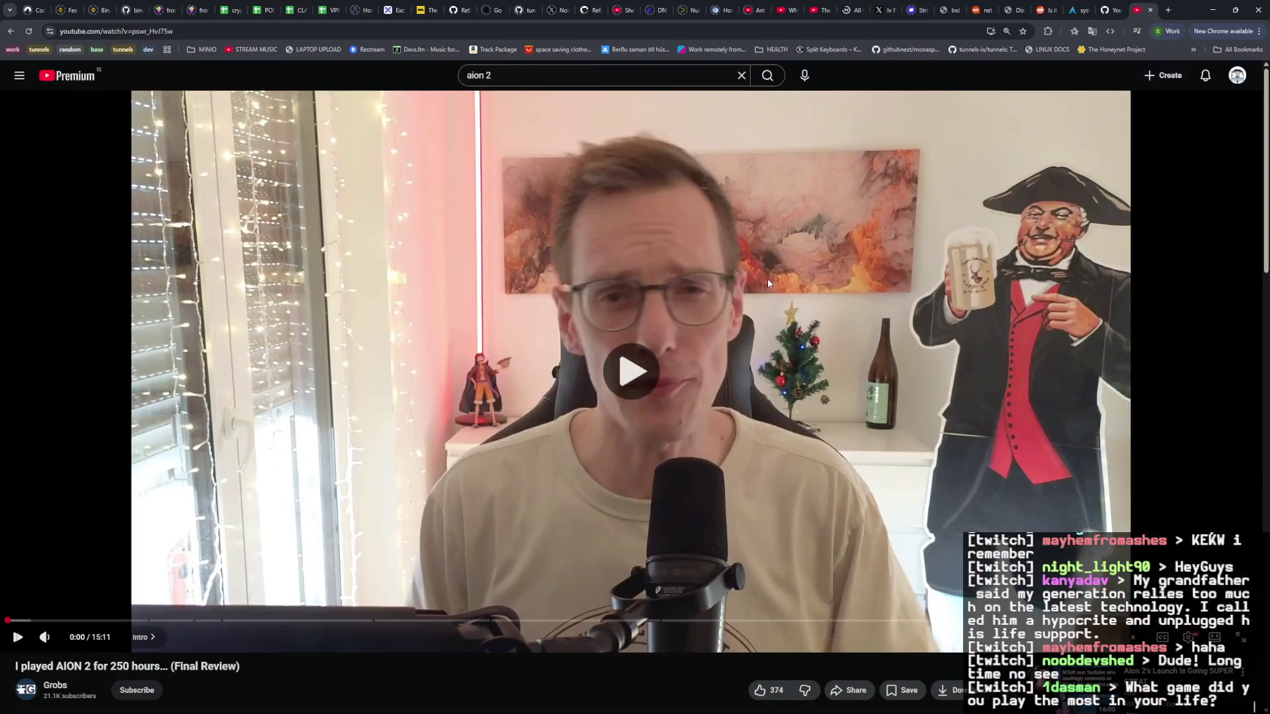
pyautogui.click(696, 381)
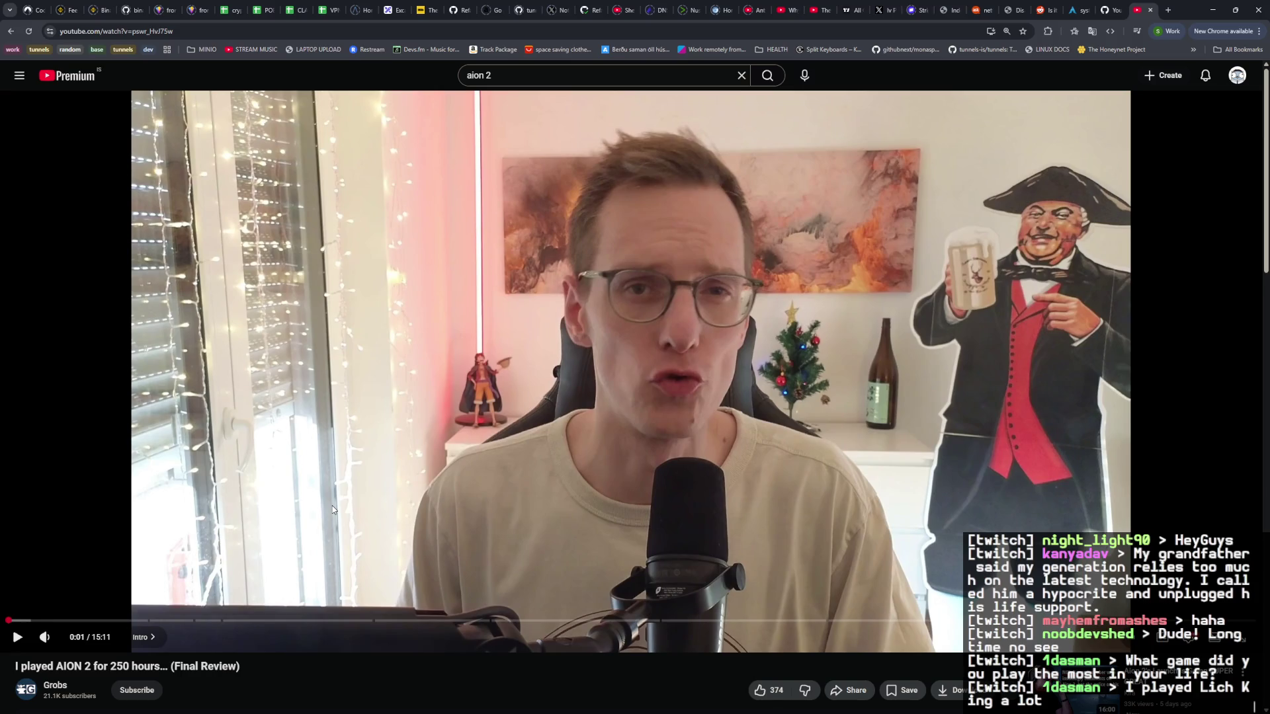
pyautogui.click(135, 579)
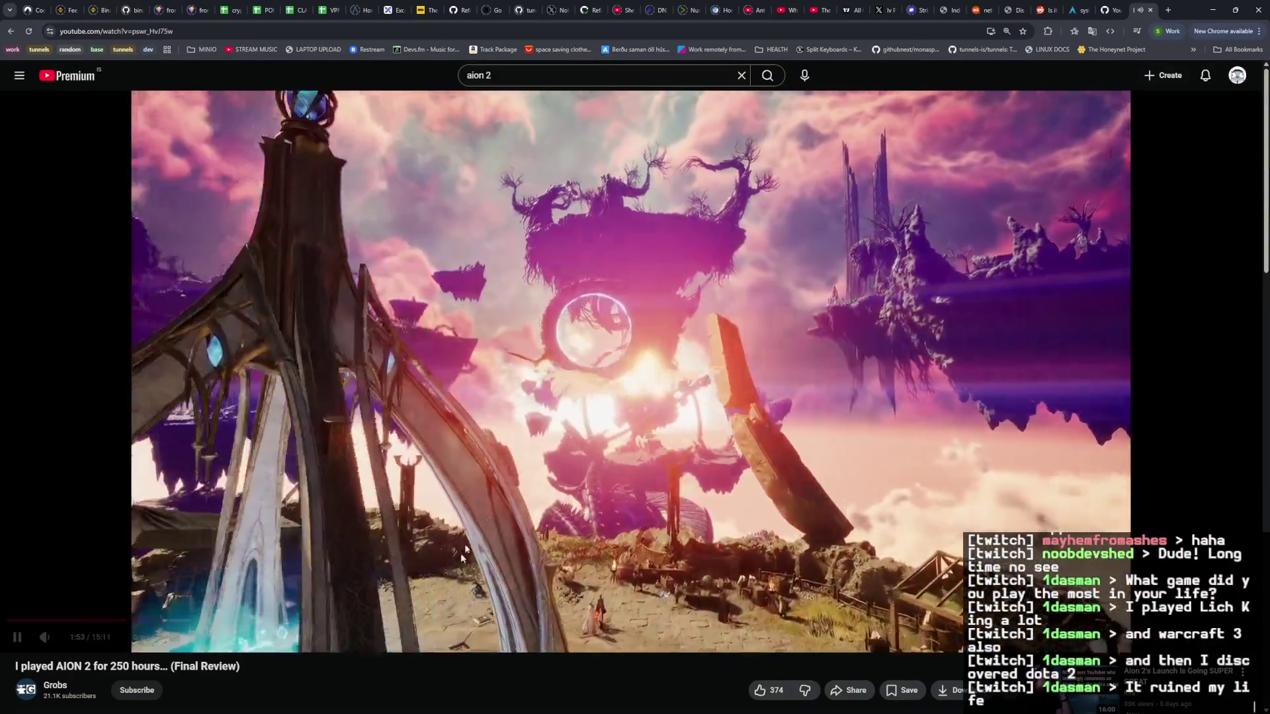
pyautogui.click(492, 449)
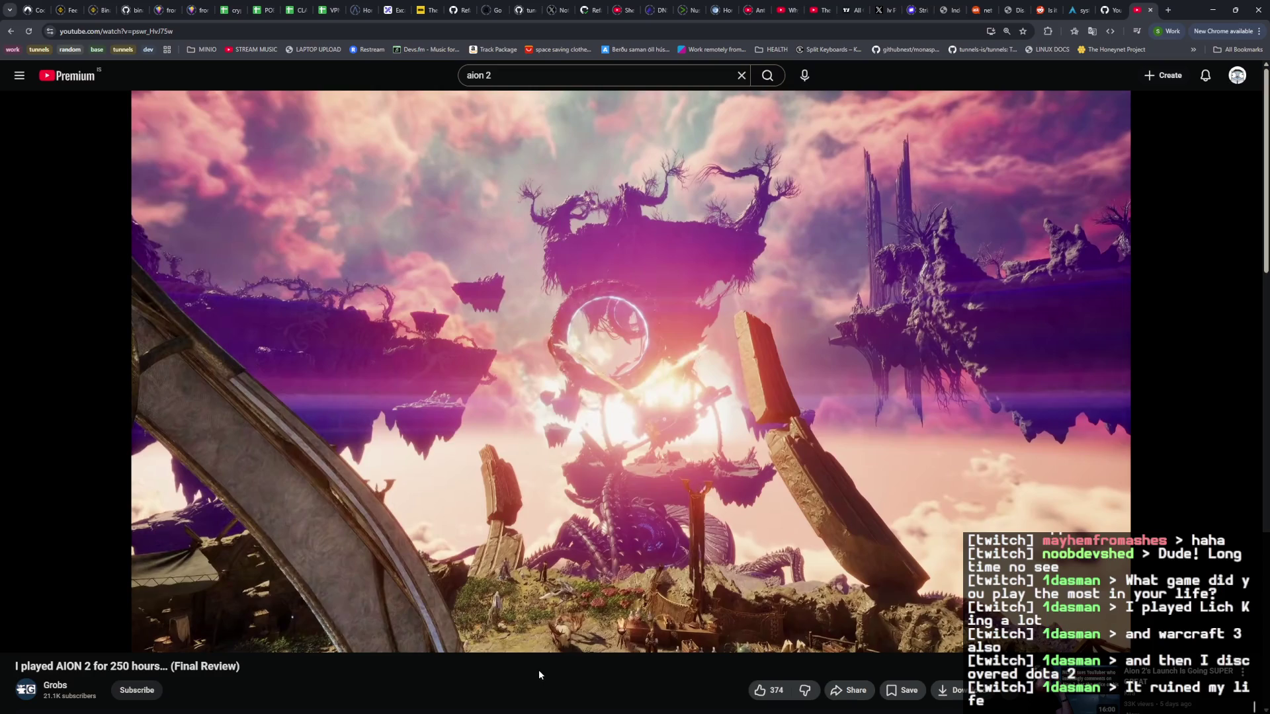
# Play the AION 2 review through the combat footage to the reviewer's facecam segment.
pyautogui.click(552, 552)
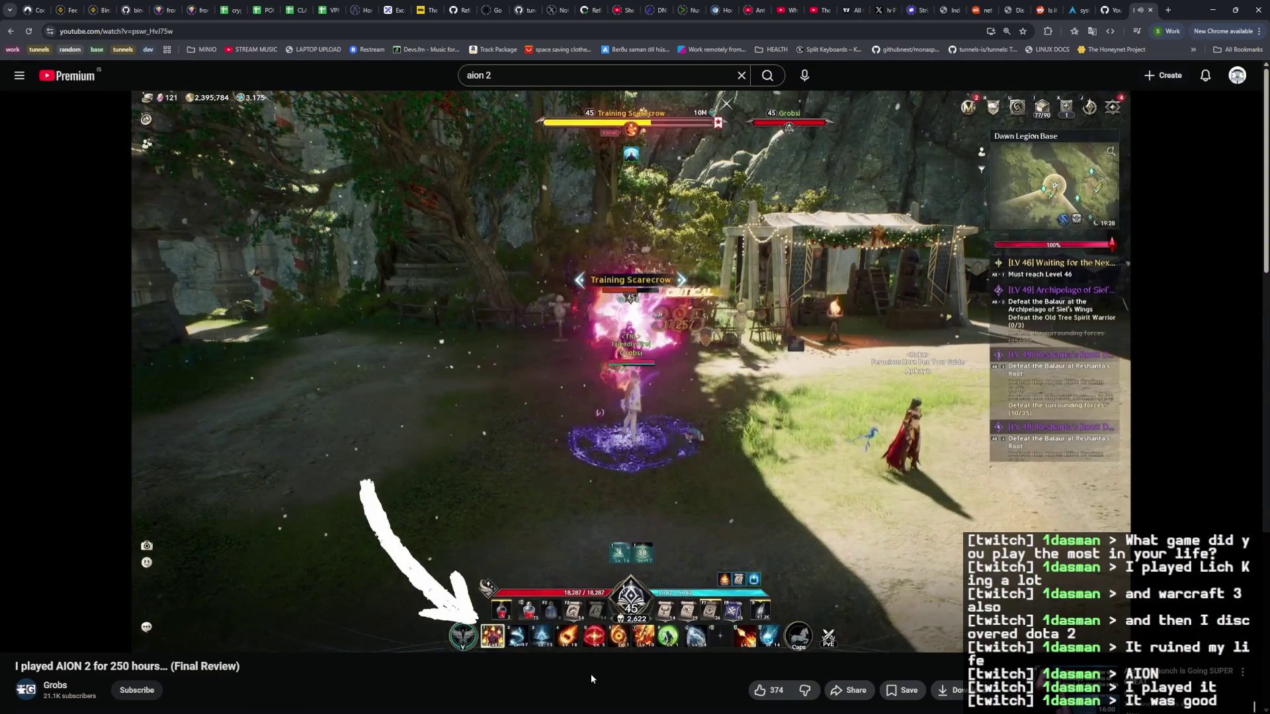
pyautogui.click(660, 467)
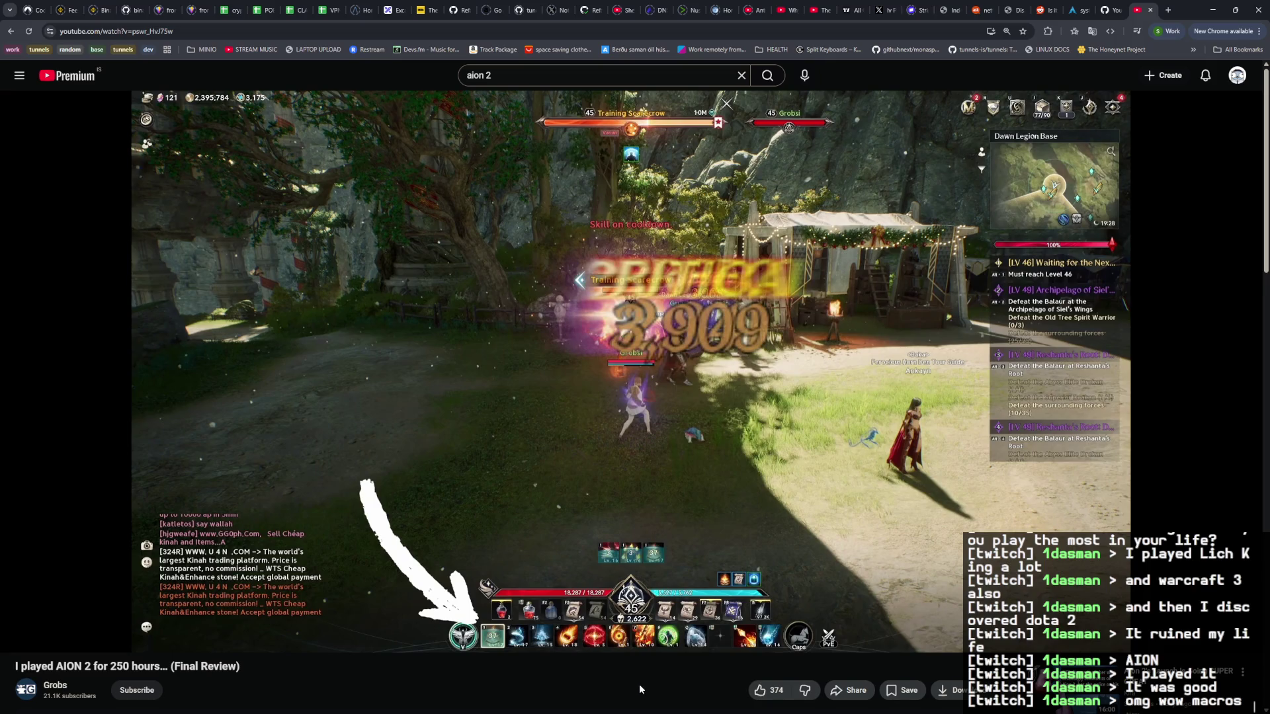
pyautogui.moveTo(501, 524)
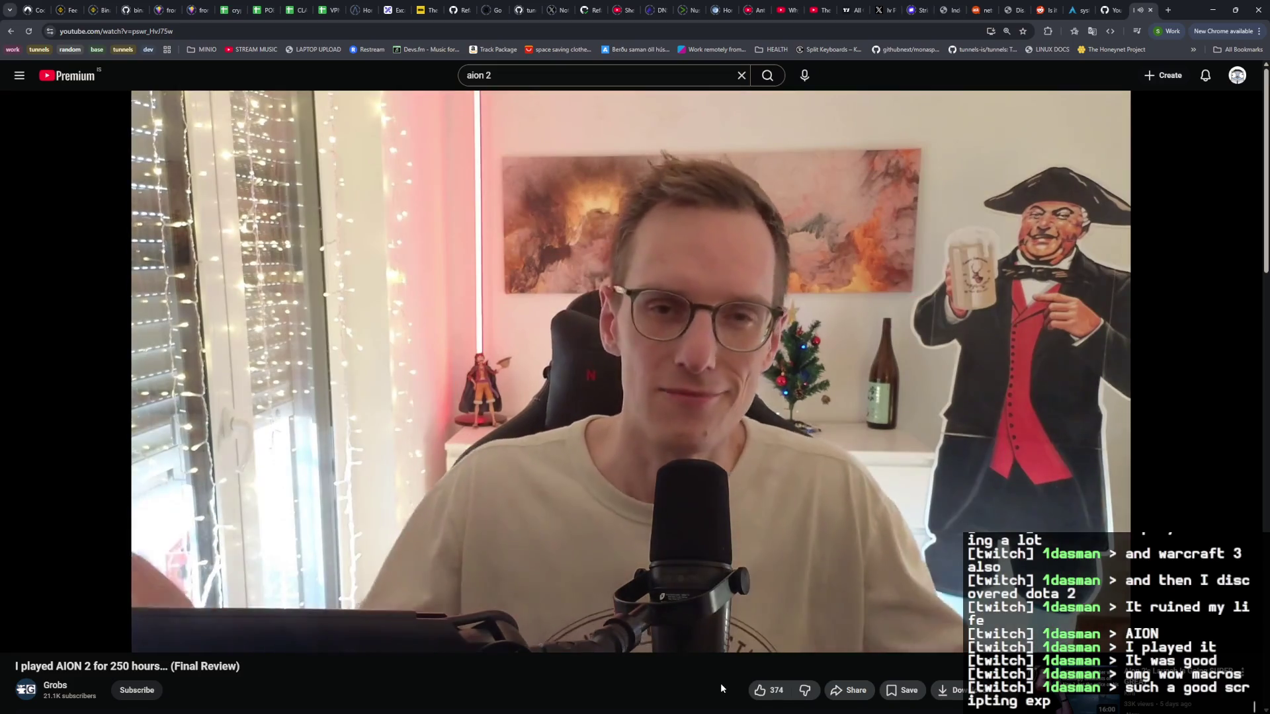
# Pause the review on the facecam, then resume it at 3:48 into the Fire Temple boss fight.
pyautogui.click(732, 526)
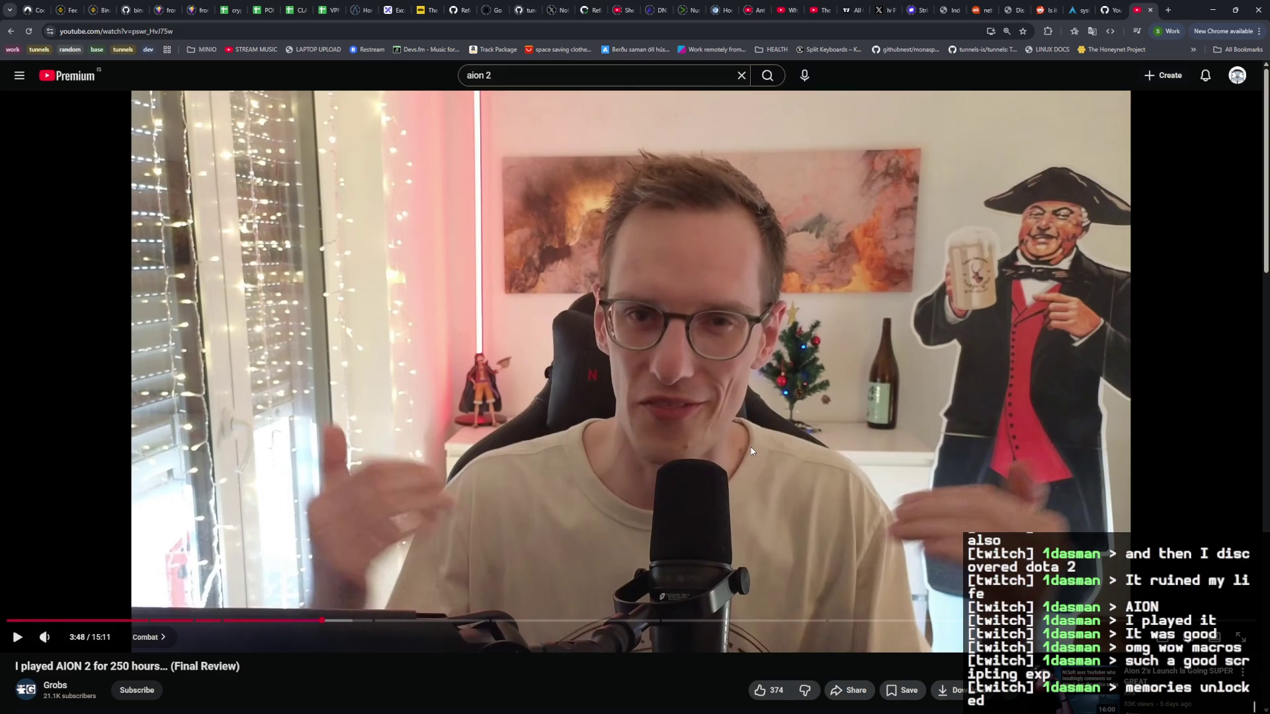
pyautogui.press('space')
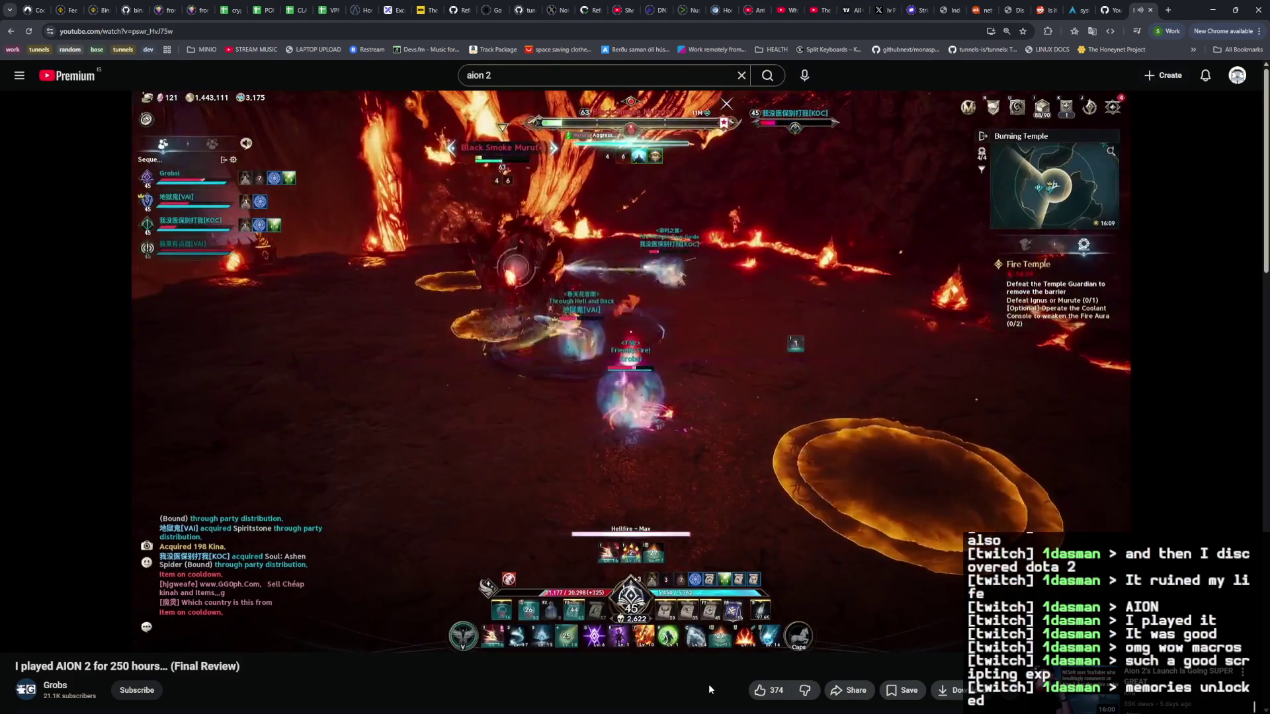
pyautogui.click(719, 475)
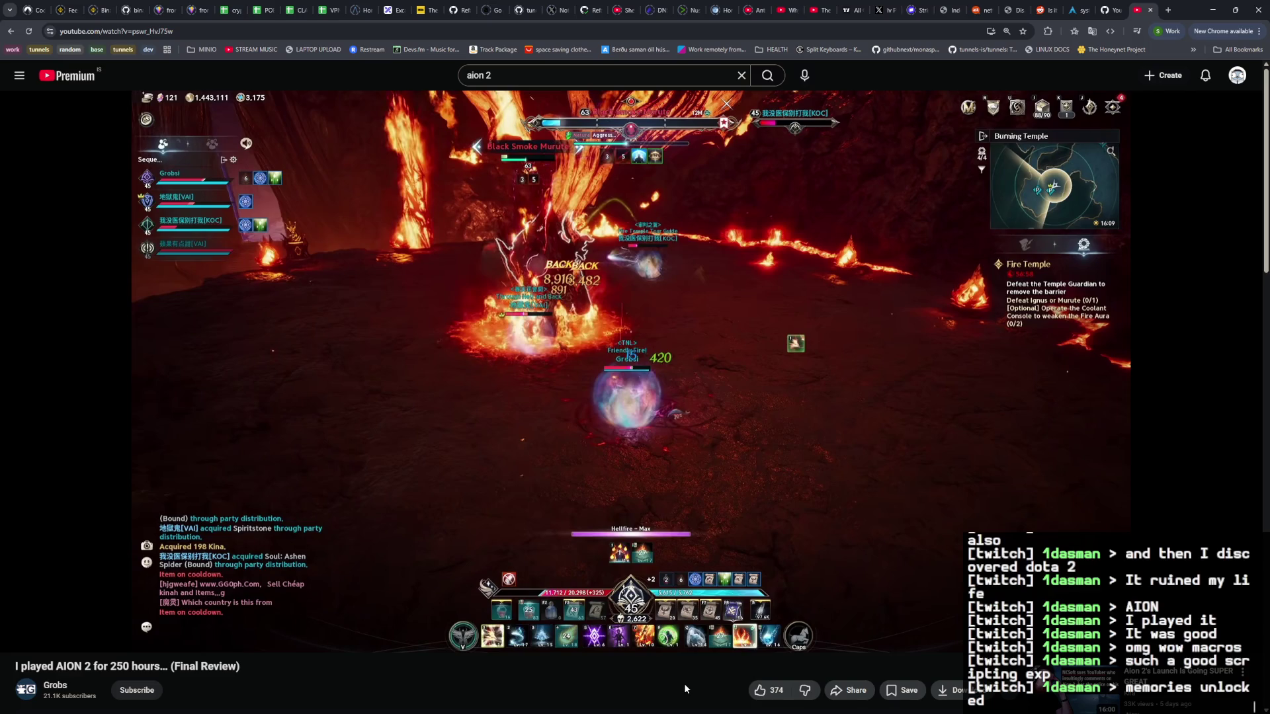
# Resume the review from 4:10 past the Daevanion board to the Guardian Decanus Gloves card.
pyautogui.moveTo(720, 537)
pyautogui.moveTo(628, 622)
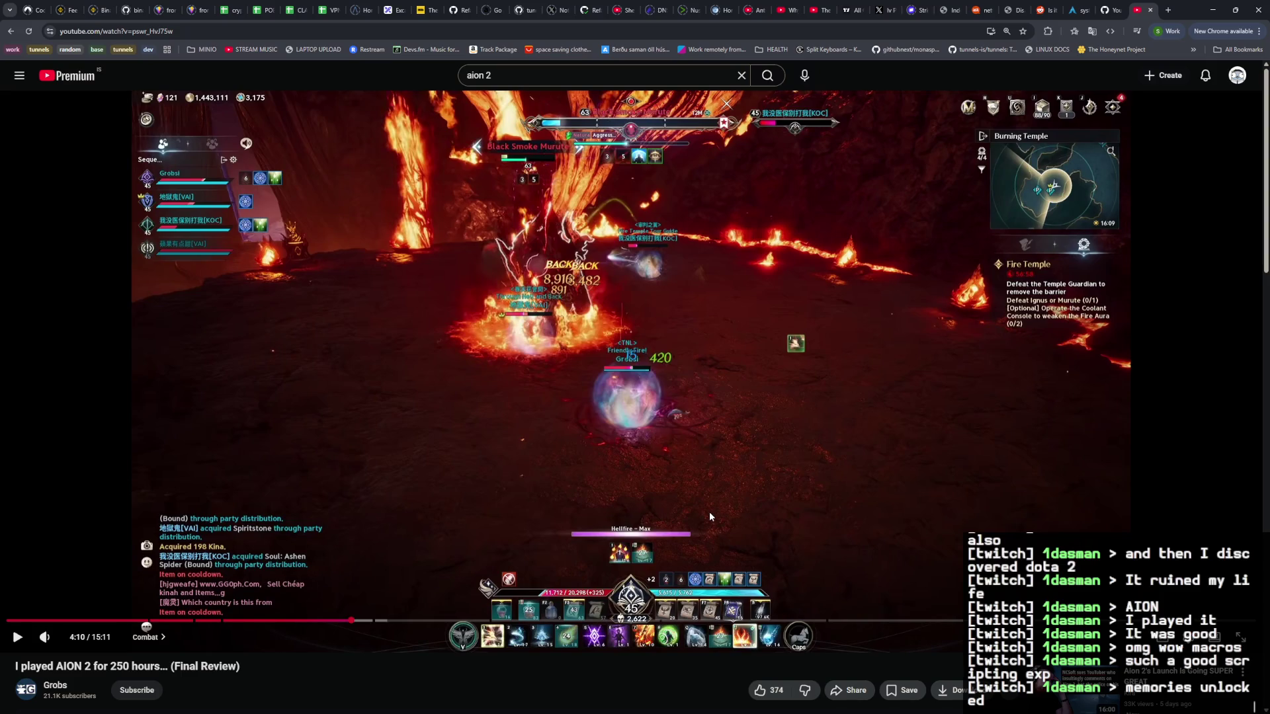
pyautogui.press('space')
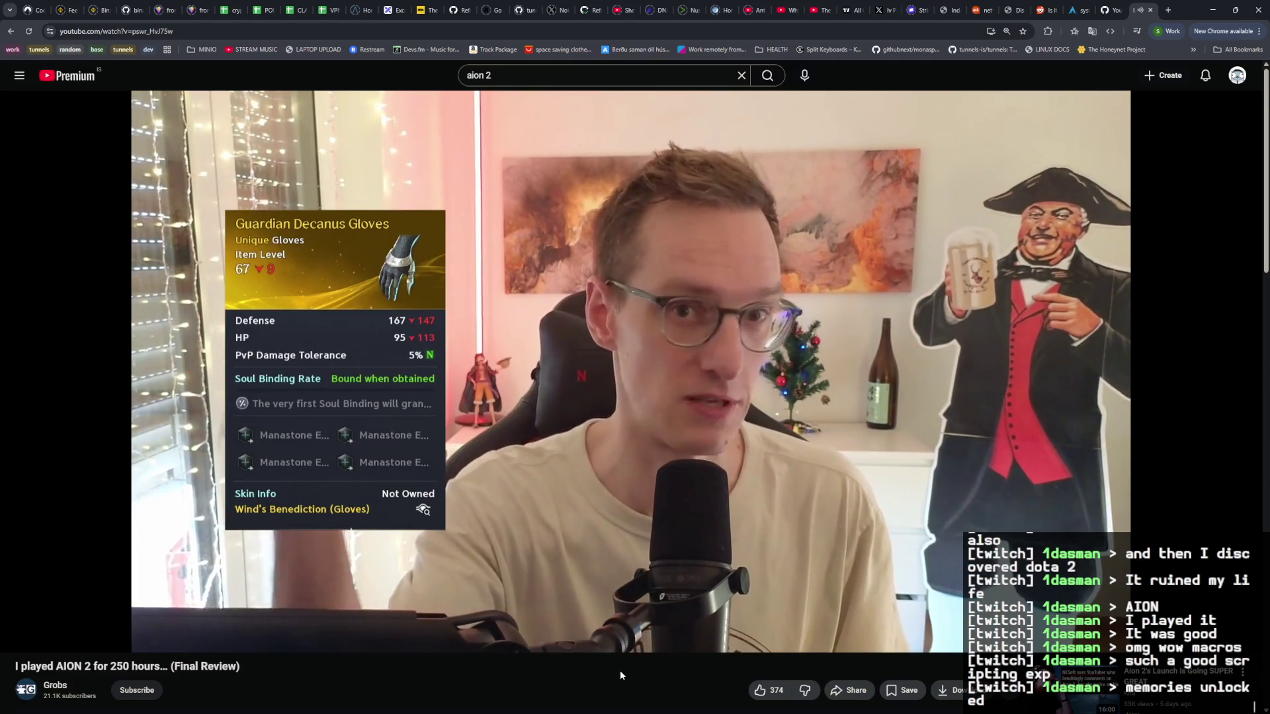
# Pause the AION 2 review at 5:22 on the Guardian Decanus Gloves card.
pyautogui.click(664, 509)
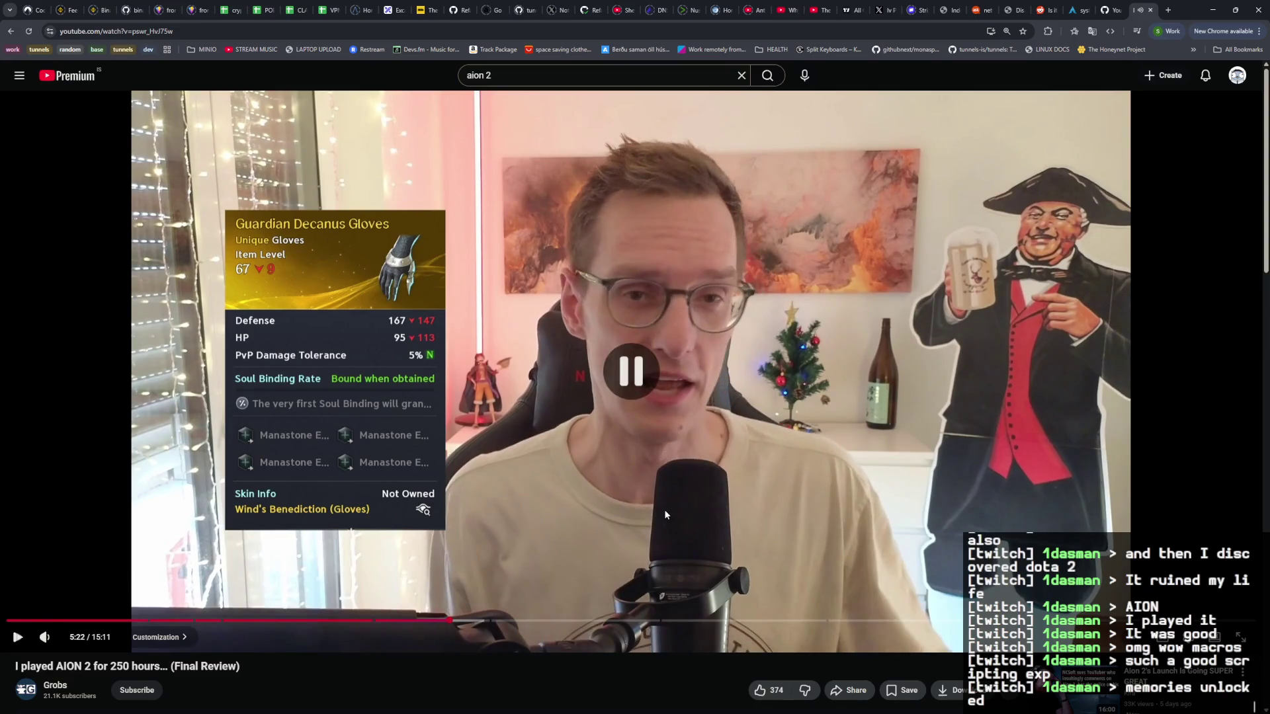
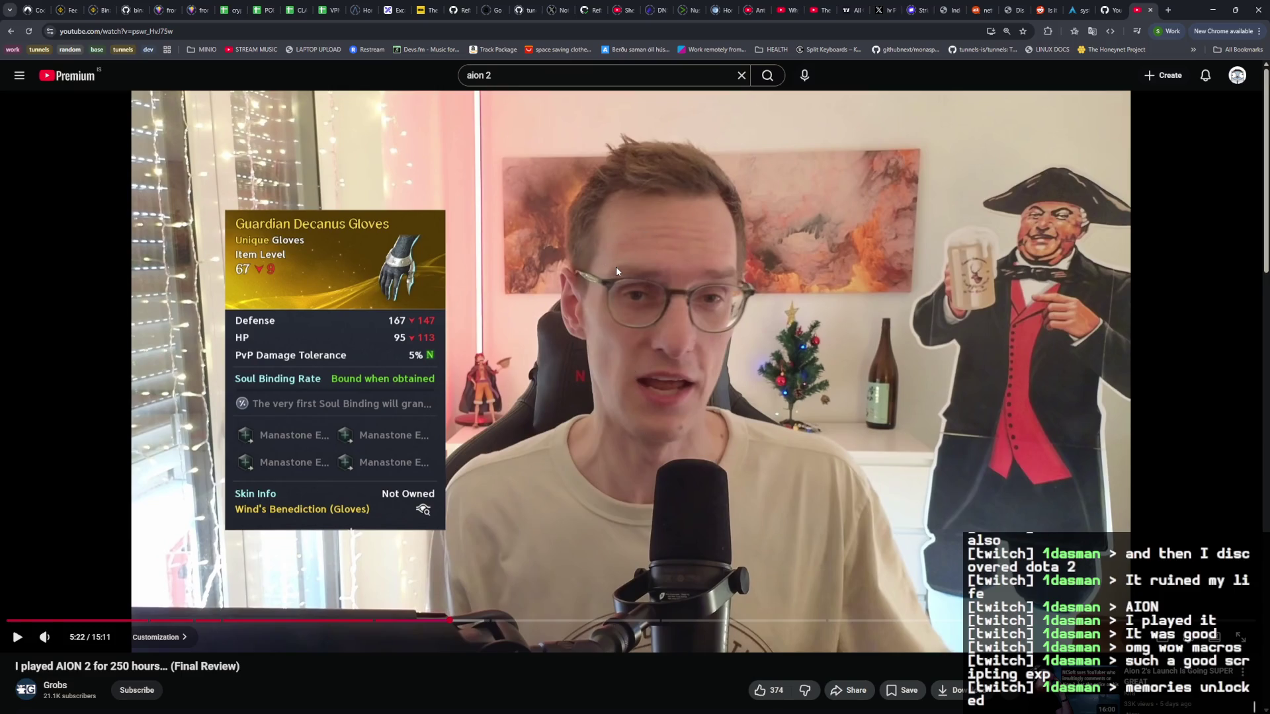
# Play the AION 2 review from 5:22 and pause it at 5:31 on the boss fight.
pyautogui.click(669, 439)
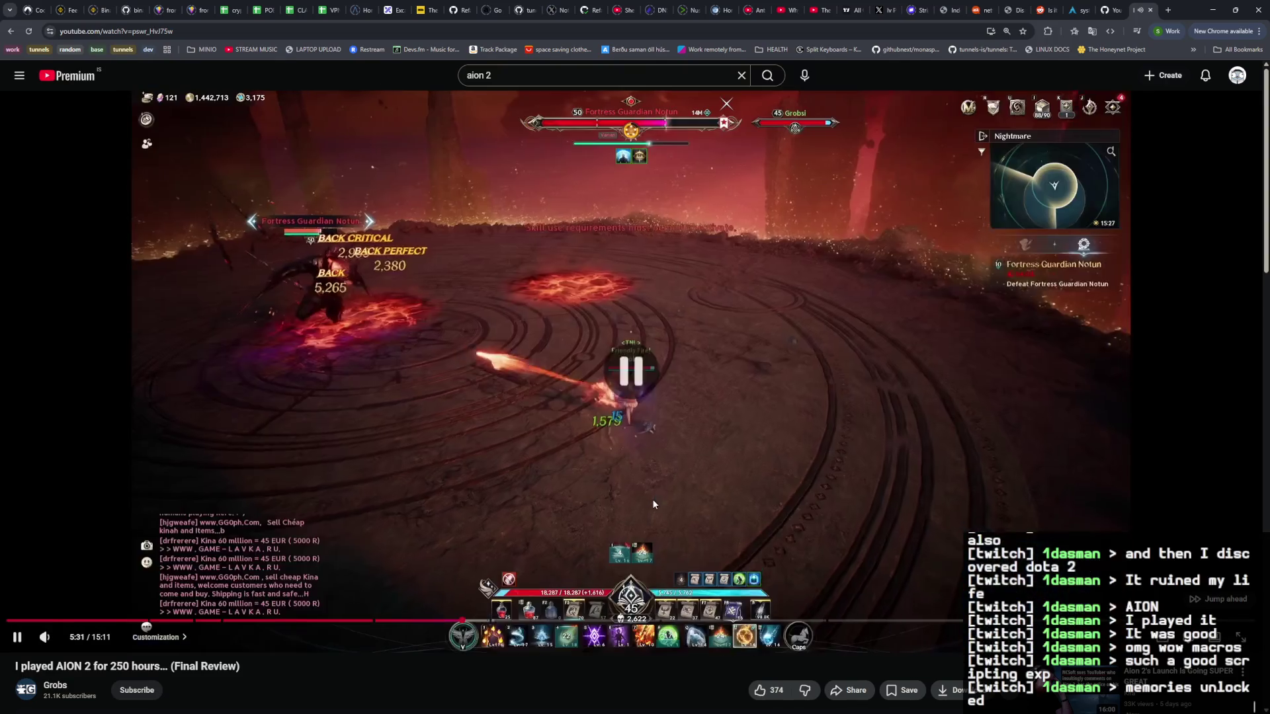
pyautogui.click(651, 504)
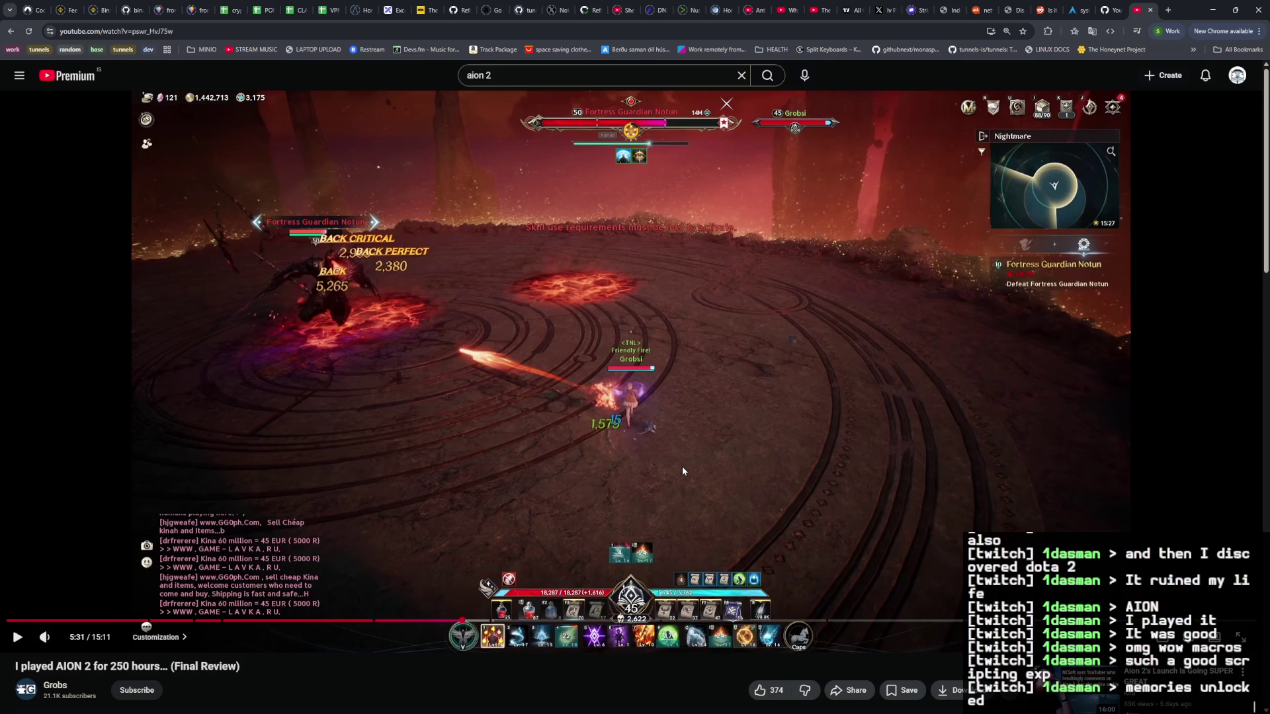
# Play the boss fight footage with pauses at 5:43 and 5:45, then resume it.
pyautogui.click(708, 466)
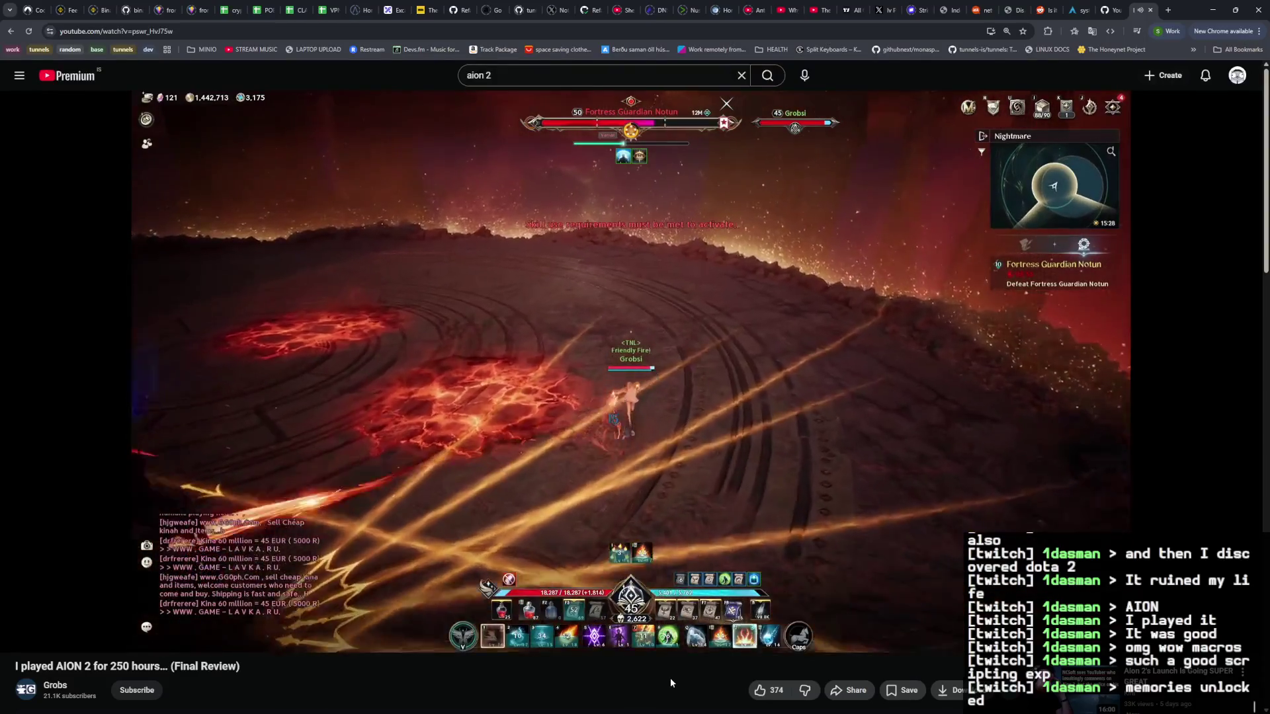
pyautogui.click(705, 501)
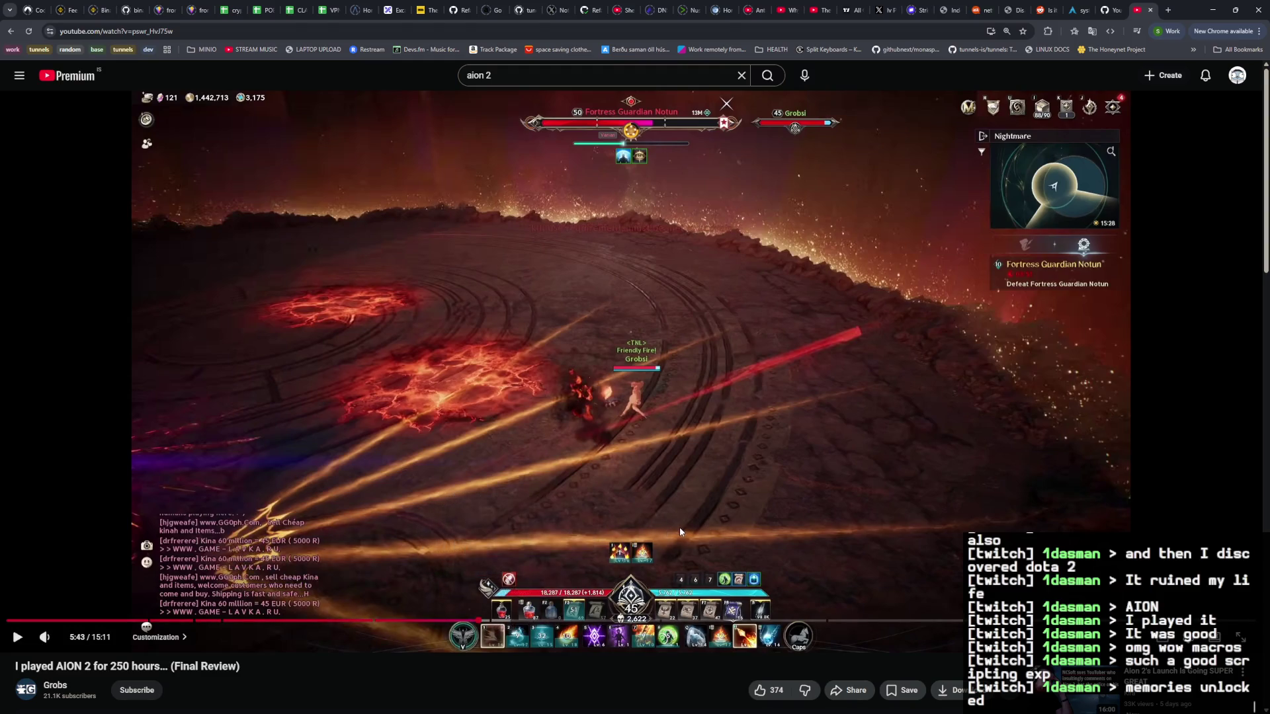
pyautogui.click(696, 522)
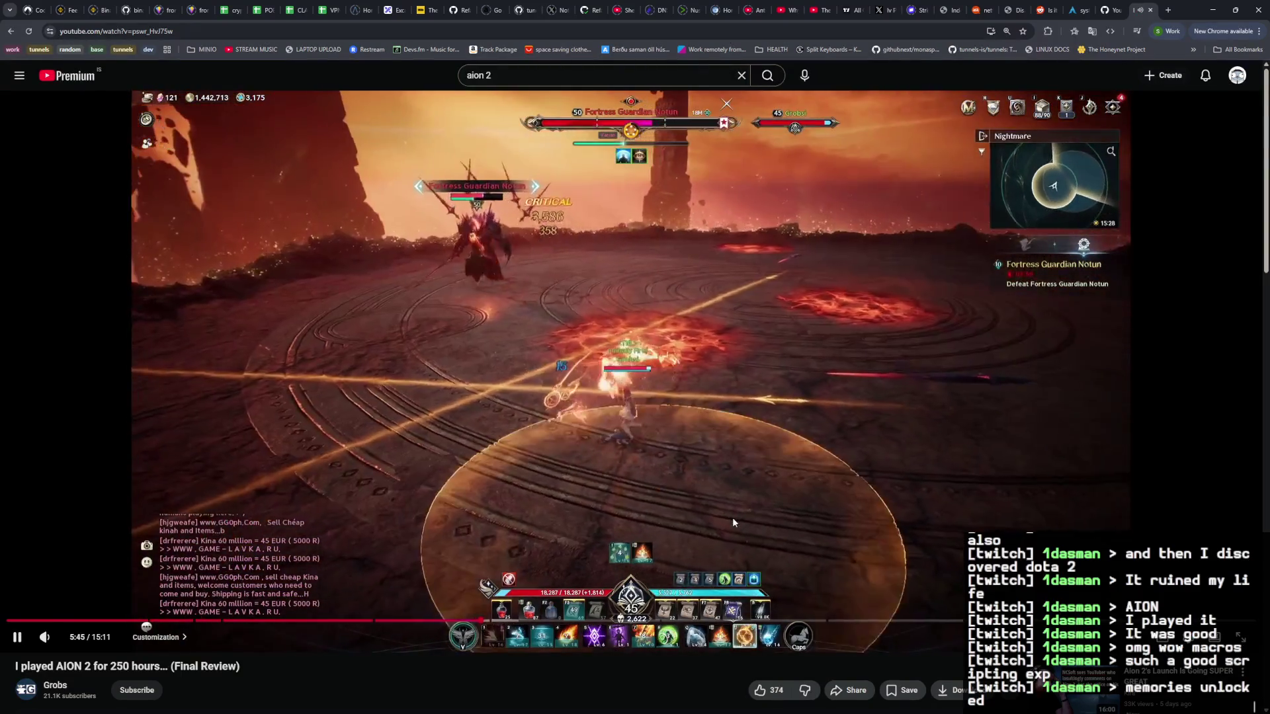
pyautogui.click(737, 523)
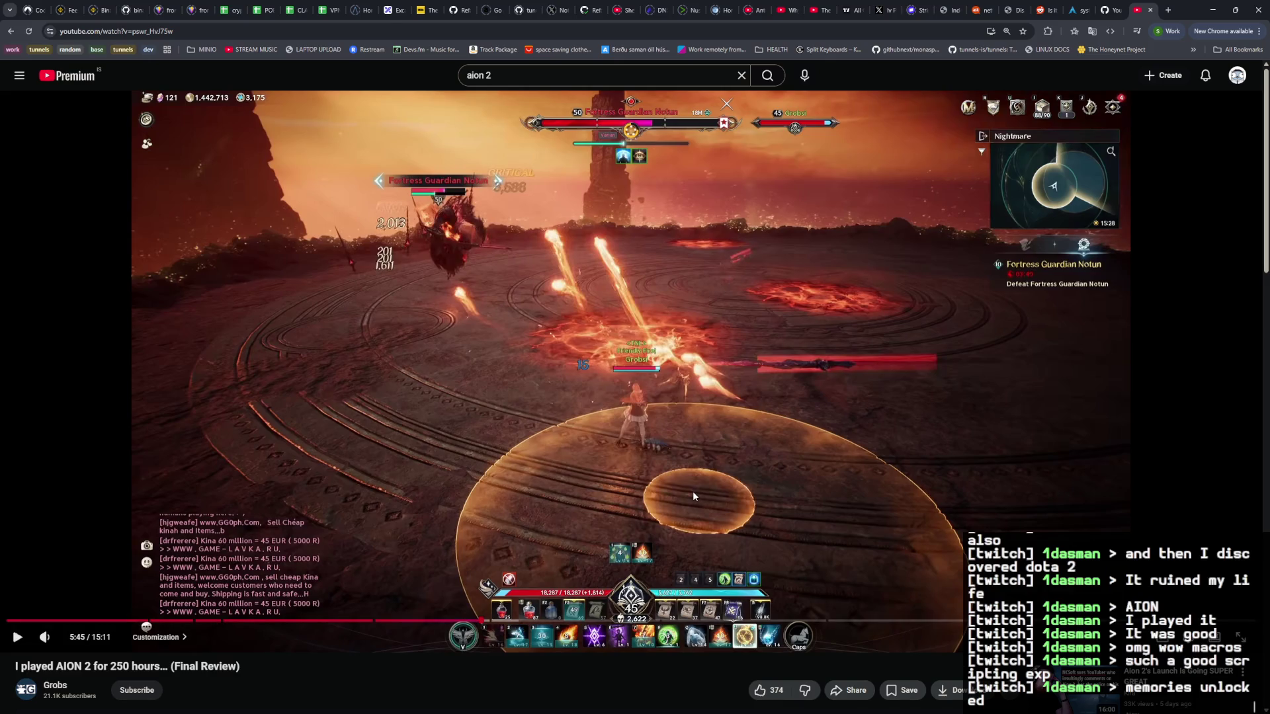
pyautogui.press('space')
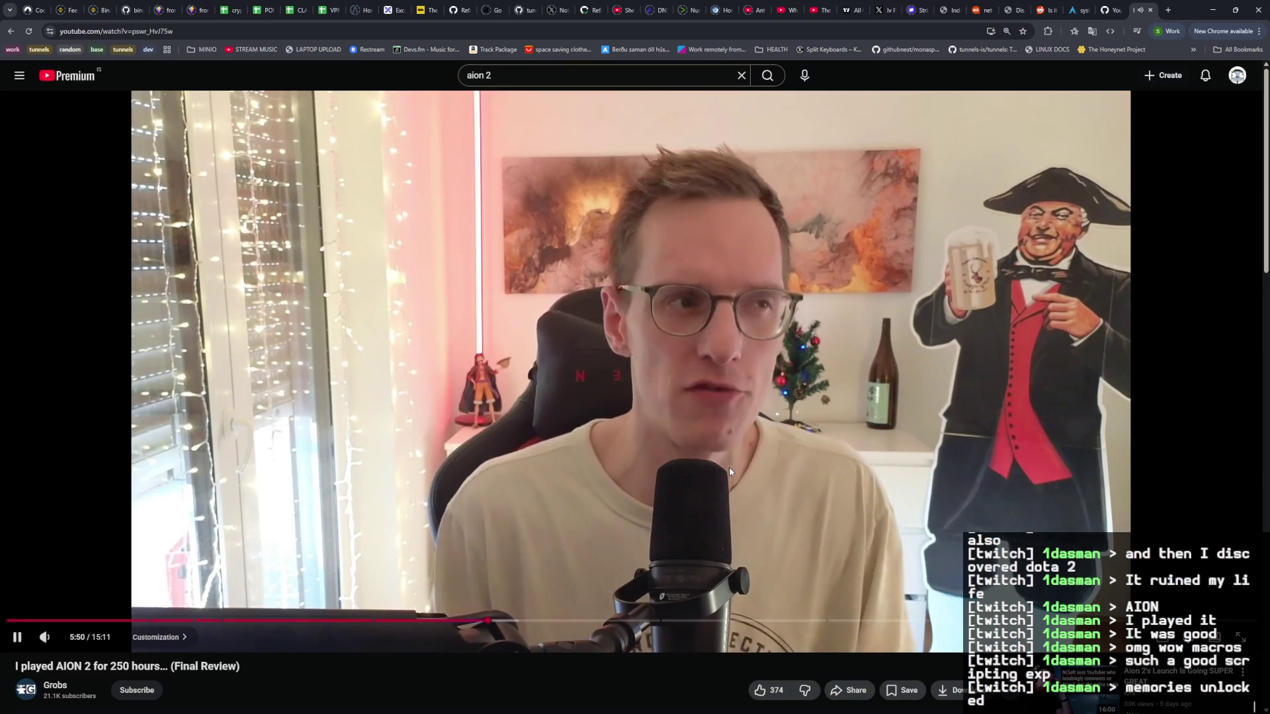
pyautogui.click(729, 529)
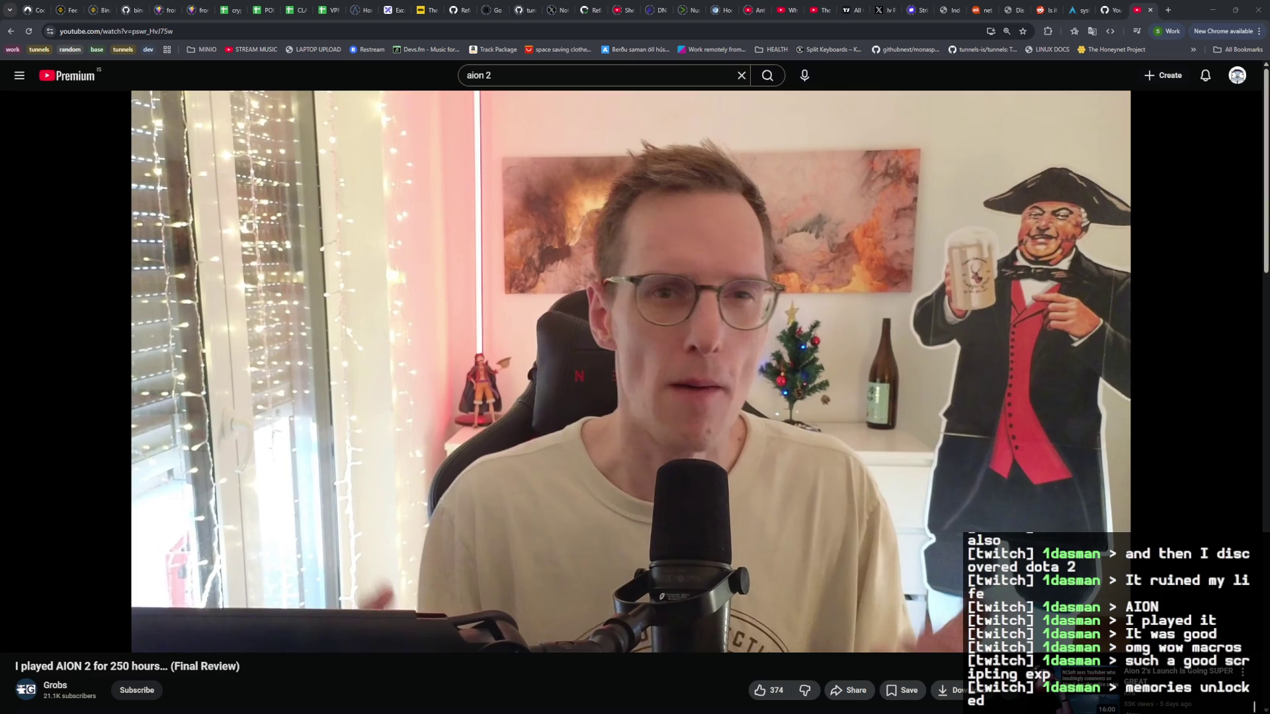
pyautogui.click(642, 681)
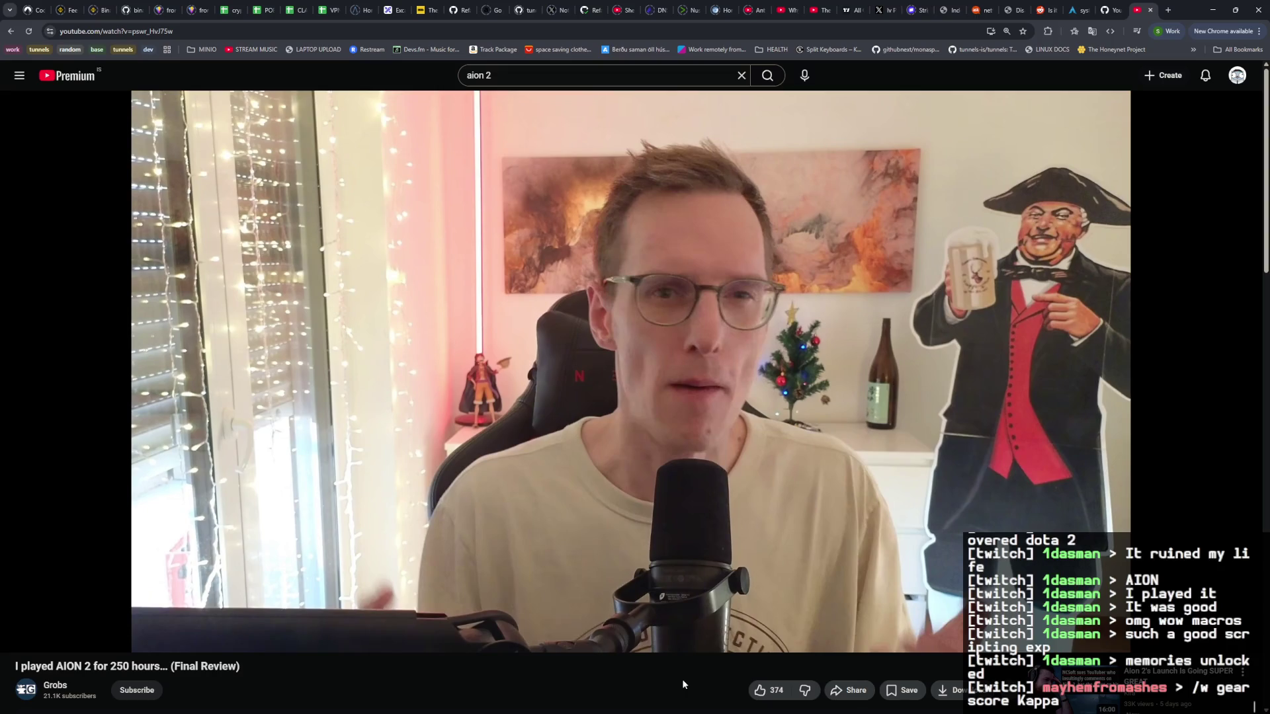
pyautogui.moveTo(691, 298)
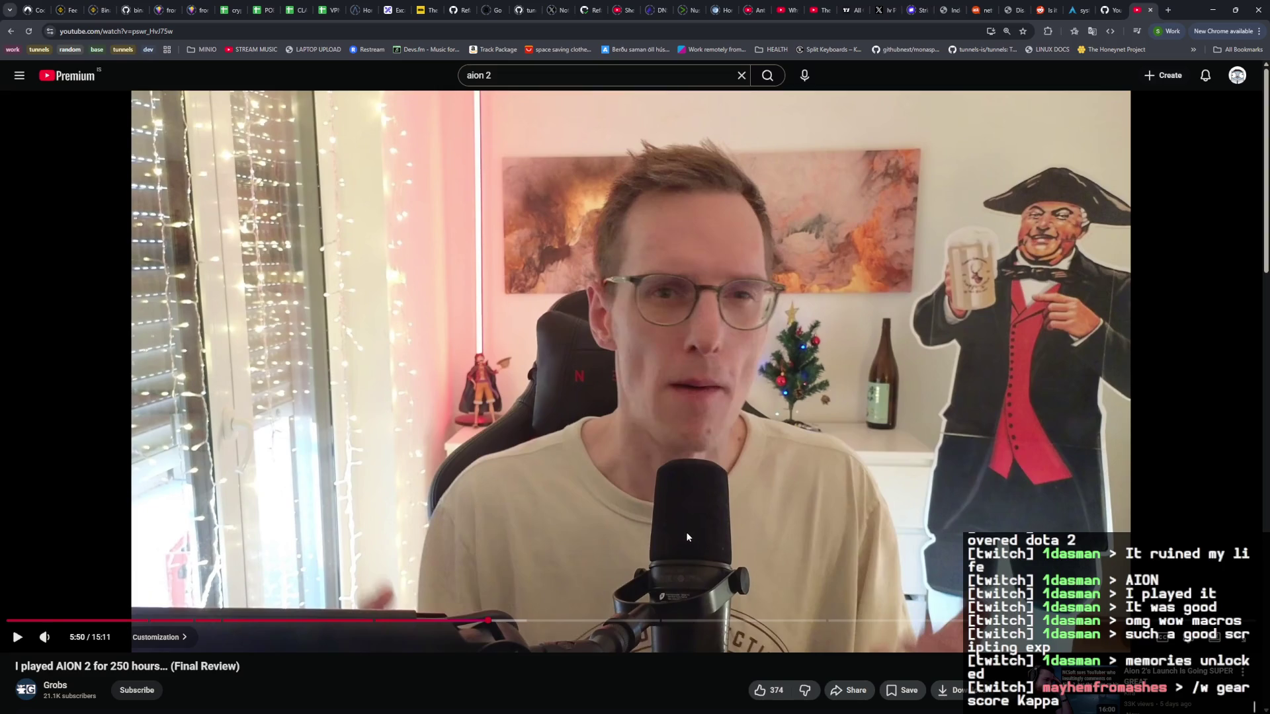
pyautogui.click(685, 531)
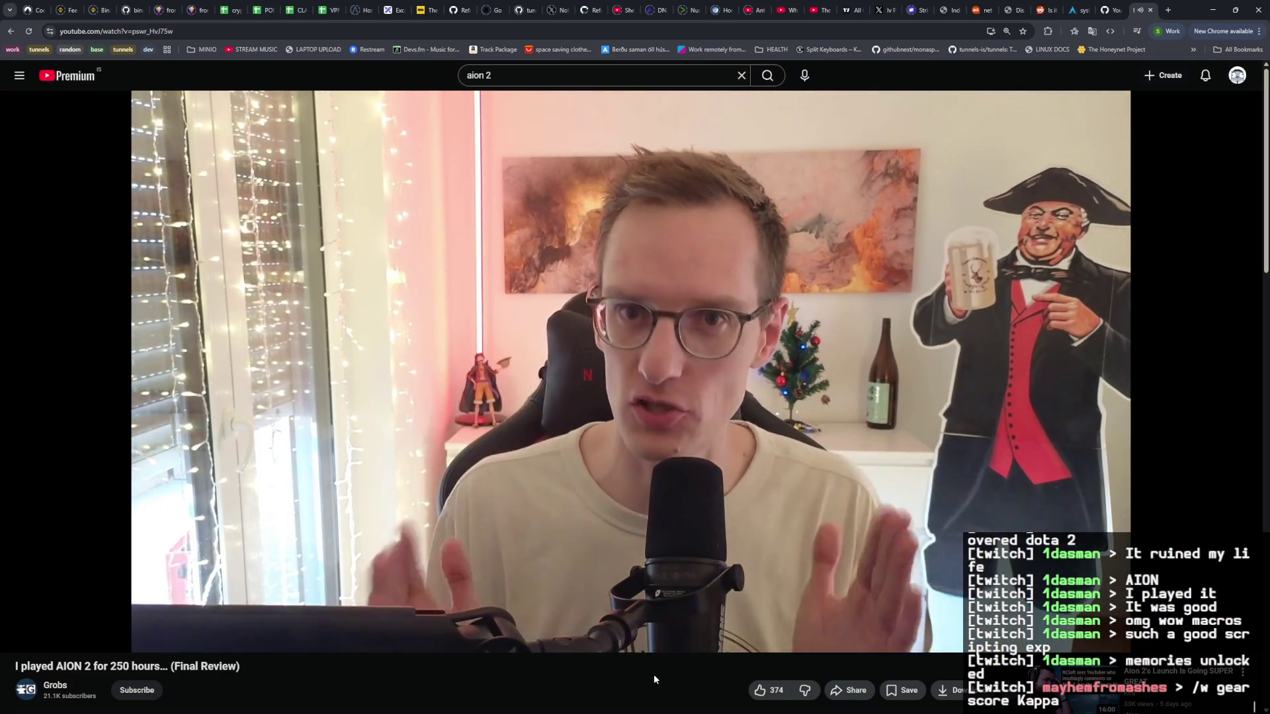
# Pause the review at 6:32 after the Market Exchange armor listings, then resume it.
pyautogui.click(656, 390)
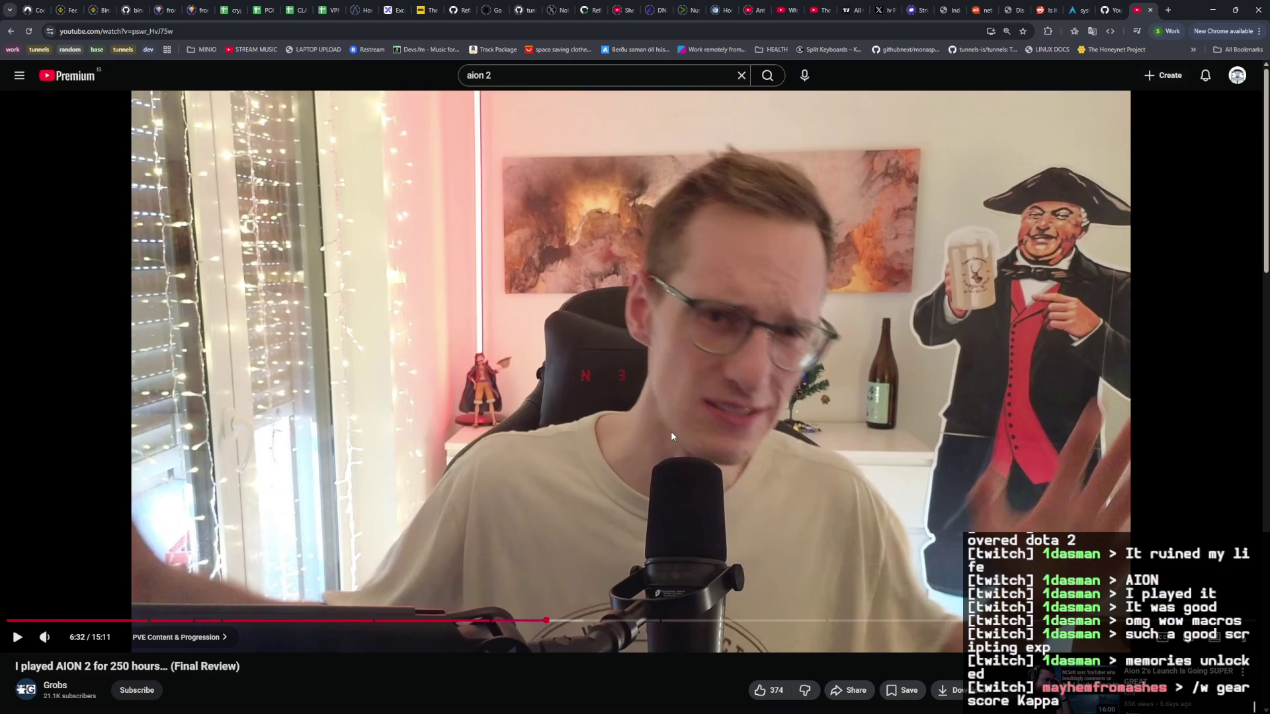
pyautogui.click(649, 505)
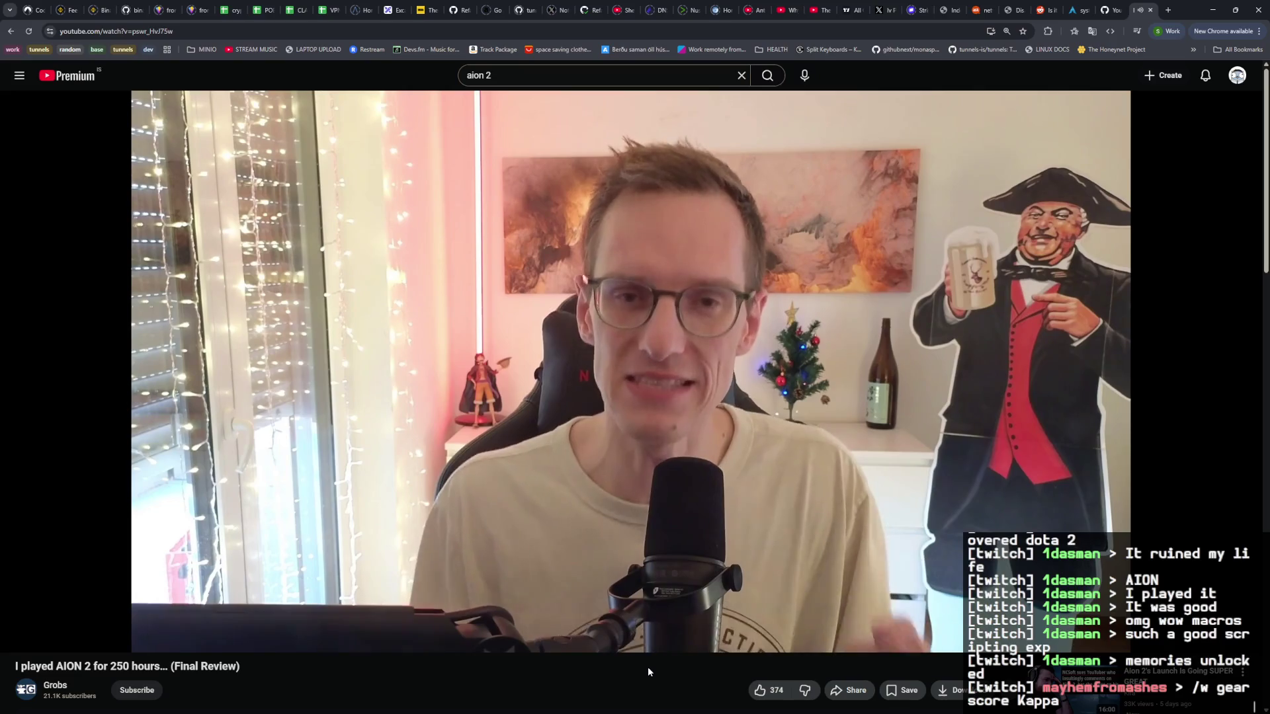
# Move the review on to about 7:10 in the Fire Temple dungeon footage.
pyautogui.moveTo(685, 462)
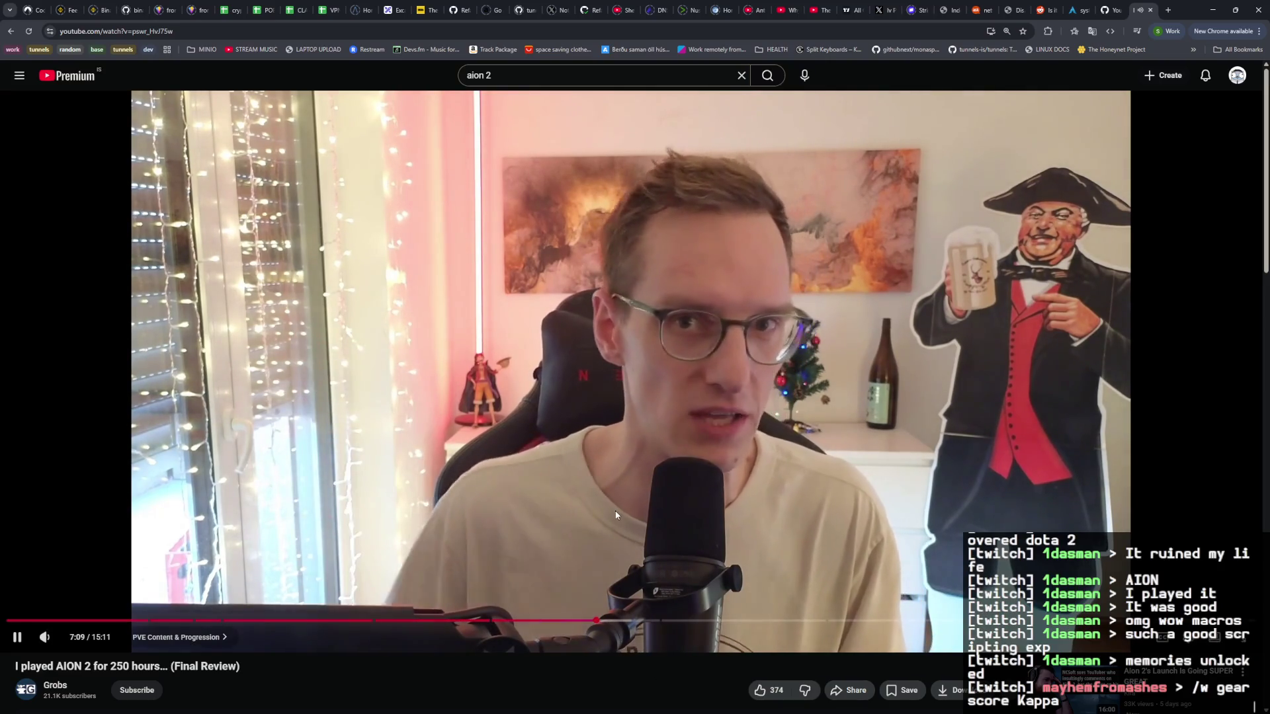
pyautogui.click(615, 509)
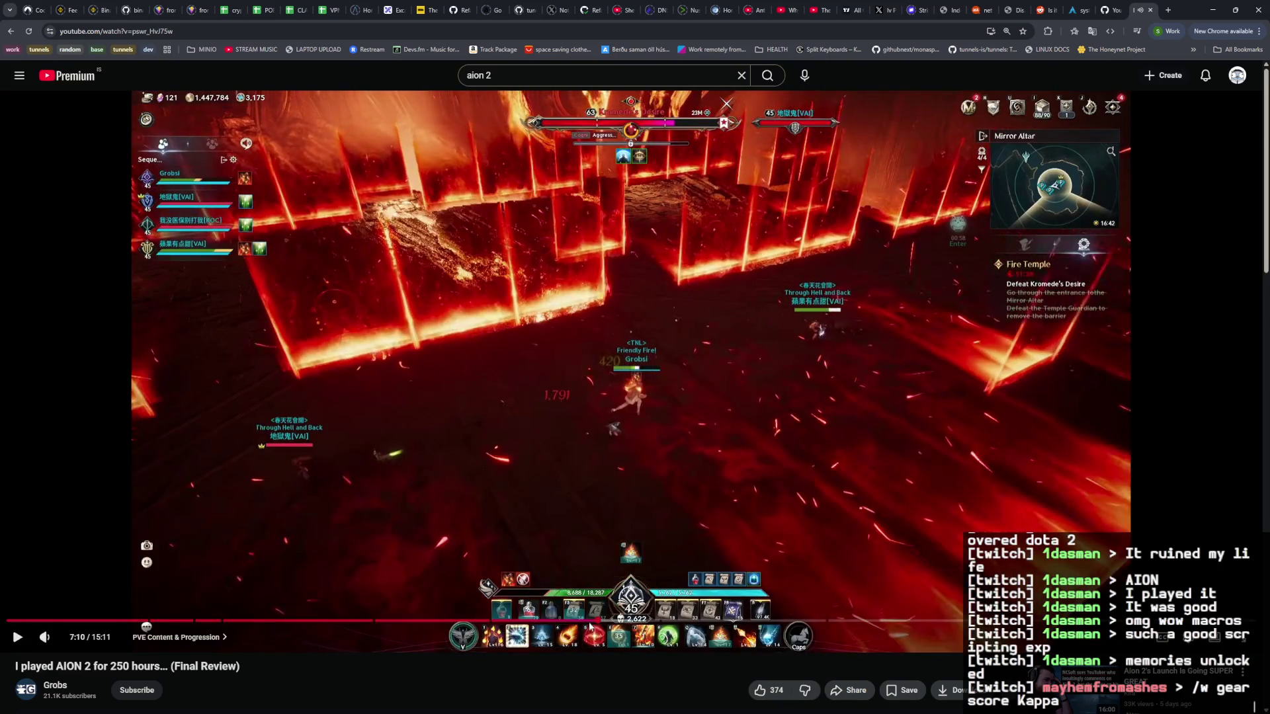
# Jump back to the presenter at 7:04 and pause during the Fire Temple fight.
pyautogui.click(644, 516)
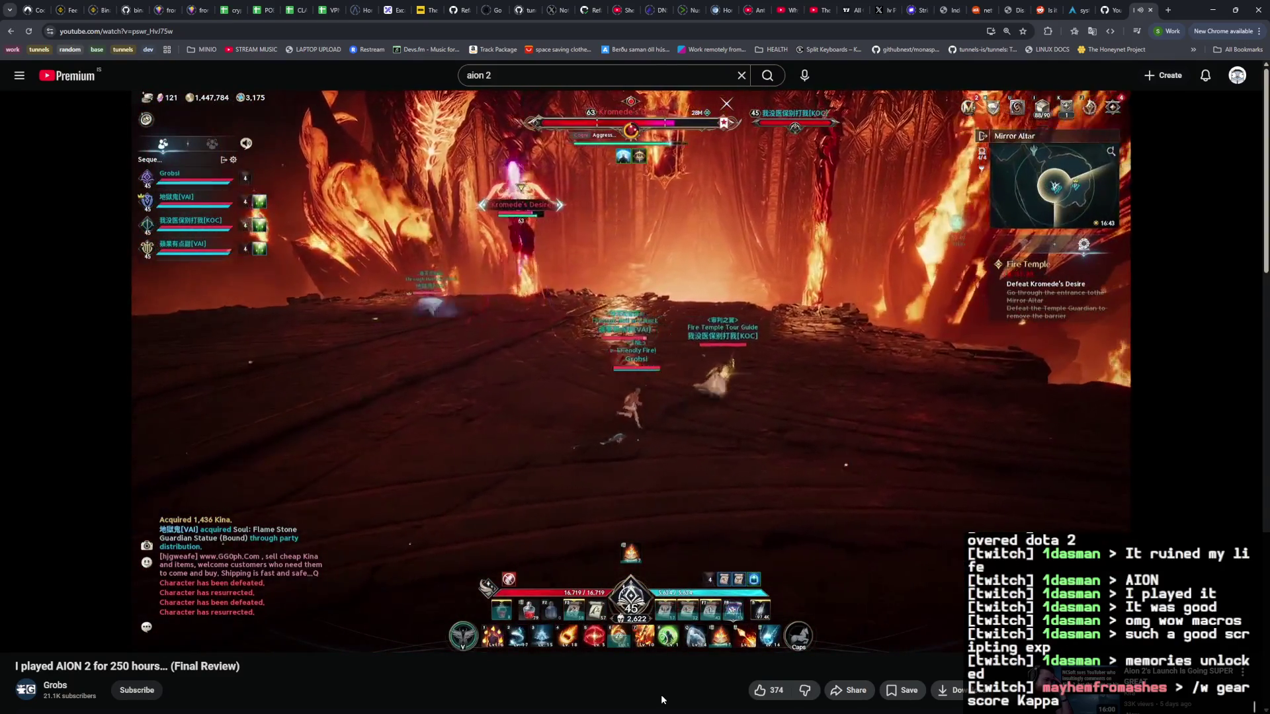
pyautogui.moveTo(659, 443)
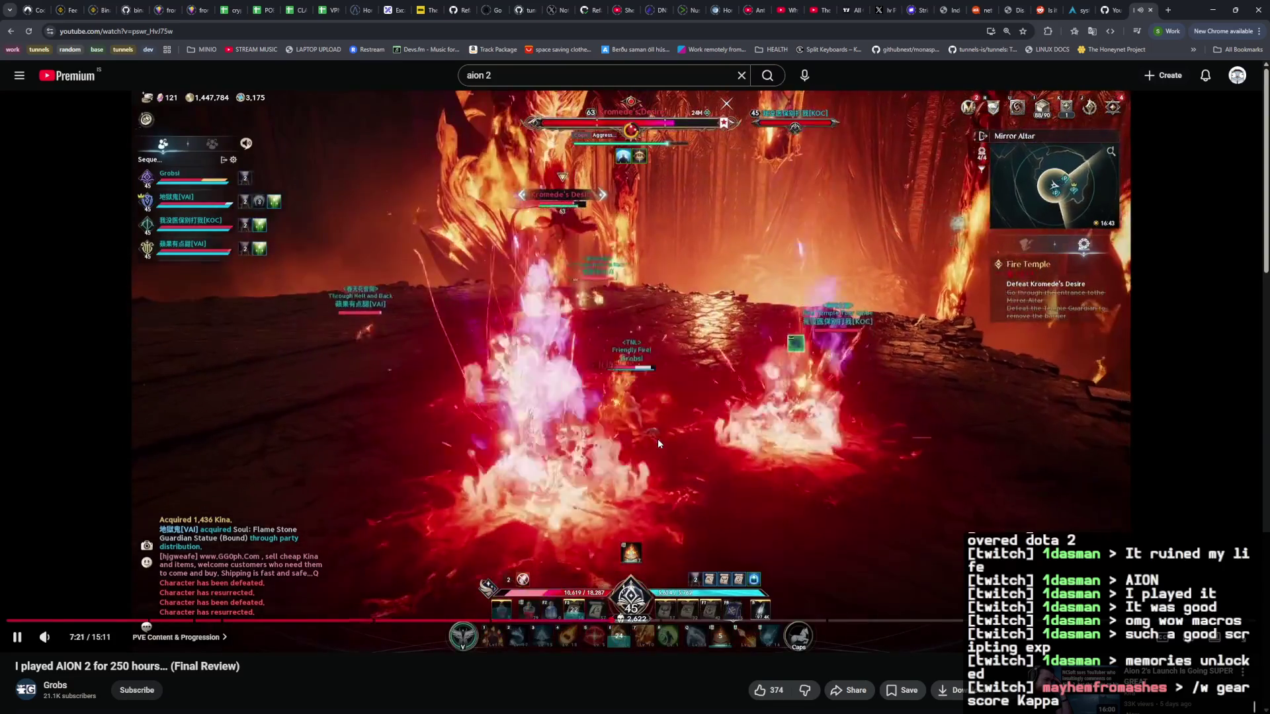
pyautogui.click(657, 439)
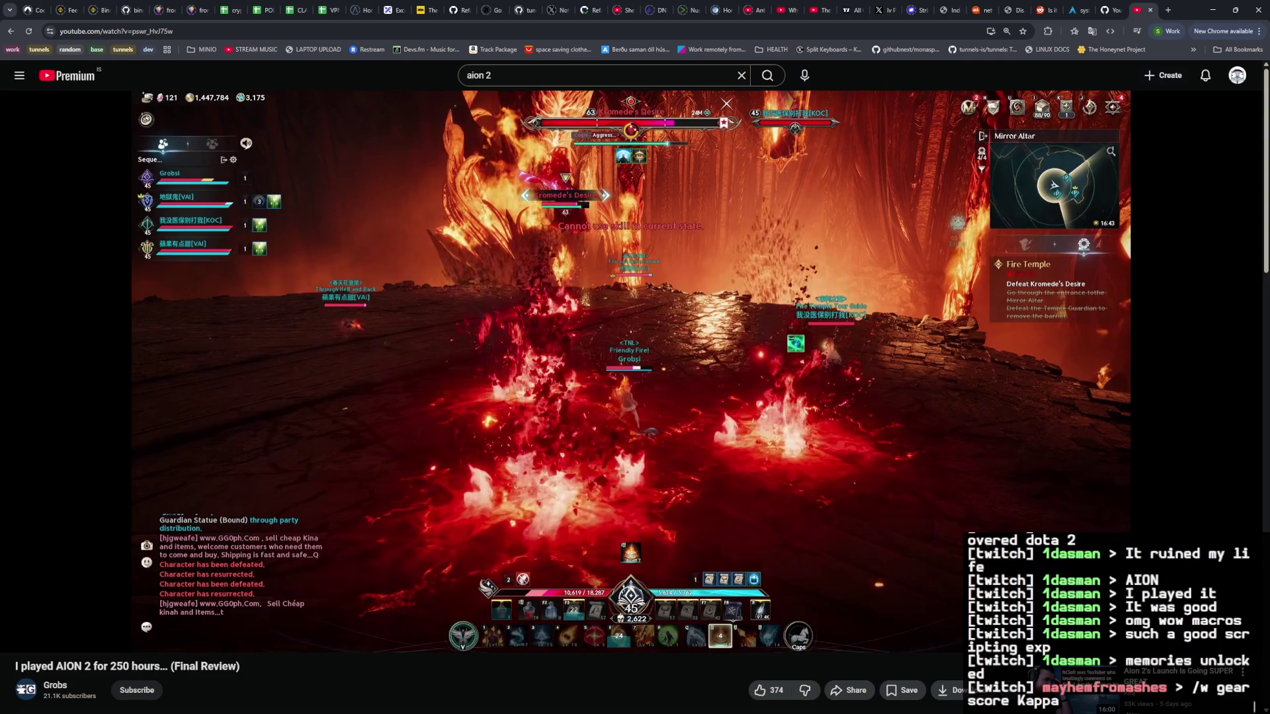
# Resume the review, pause at 7:23 on the webcam shot, and refocus the browser.
pyautogui.moveTo(624, 417)
pyautogui.moveTo(641, 502)
pyautogui.click(649, 506)
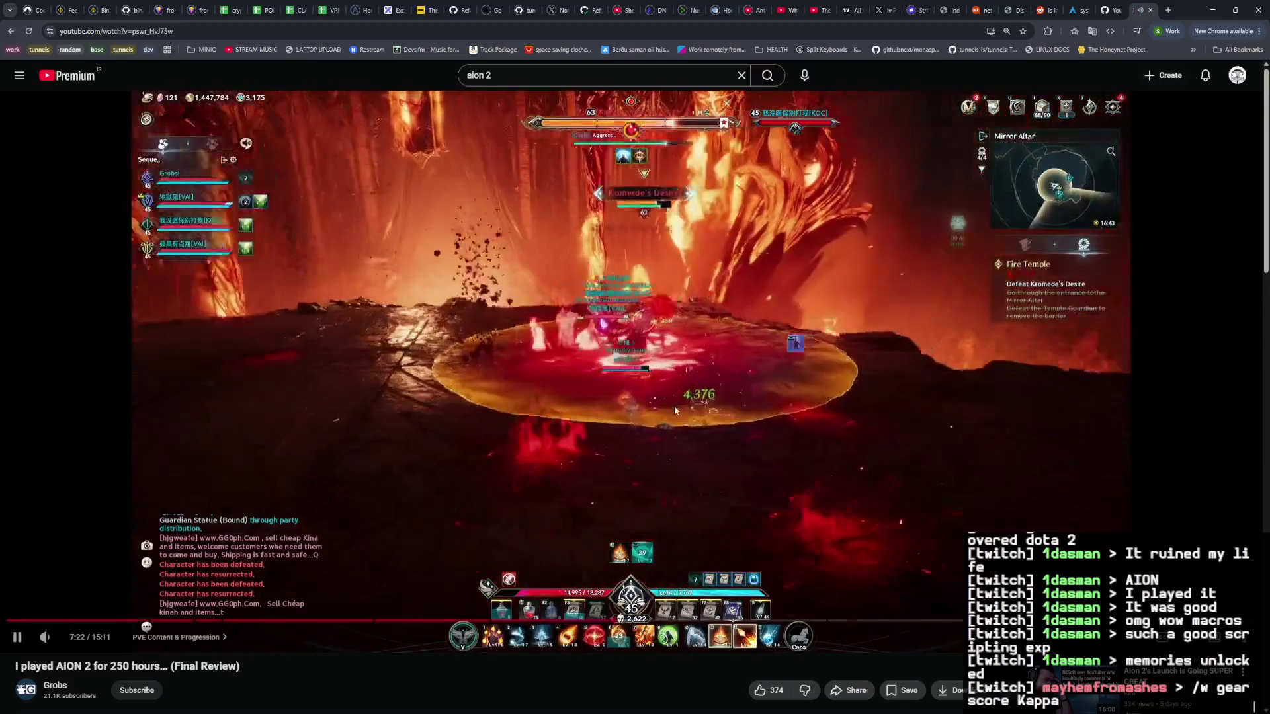
pyautogui.click(667, 418)
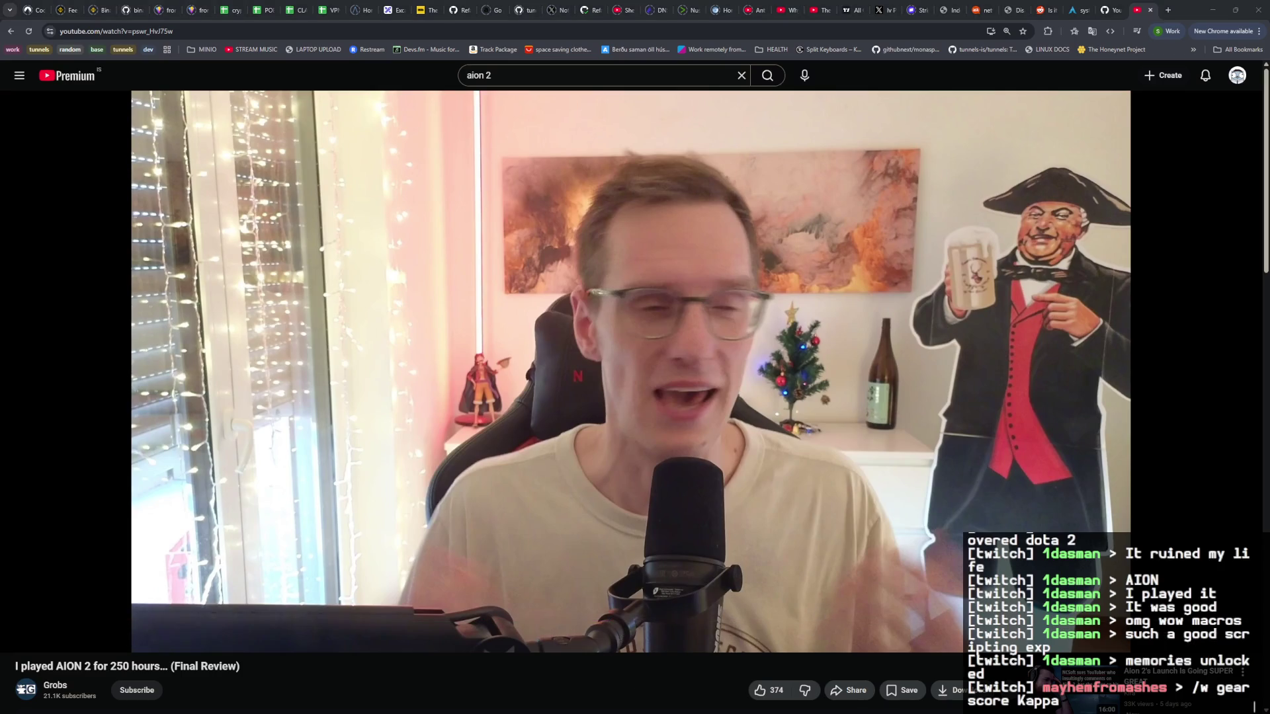
pyautogui.click(663, 686)
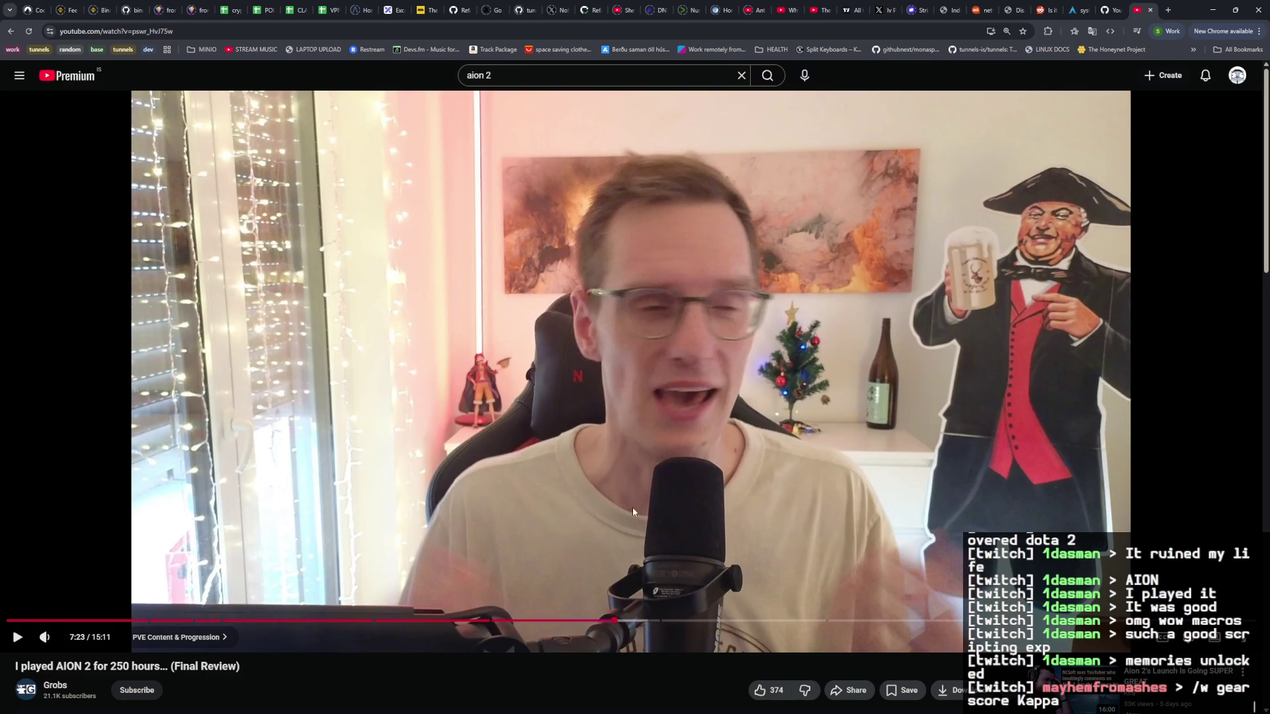
# Resume the review with Space and pause at 7:44 in the Boulder Lord Vakron fight.
pyautogui.press('space')
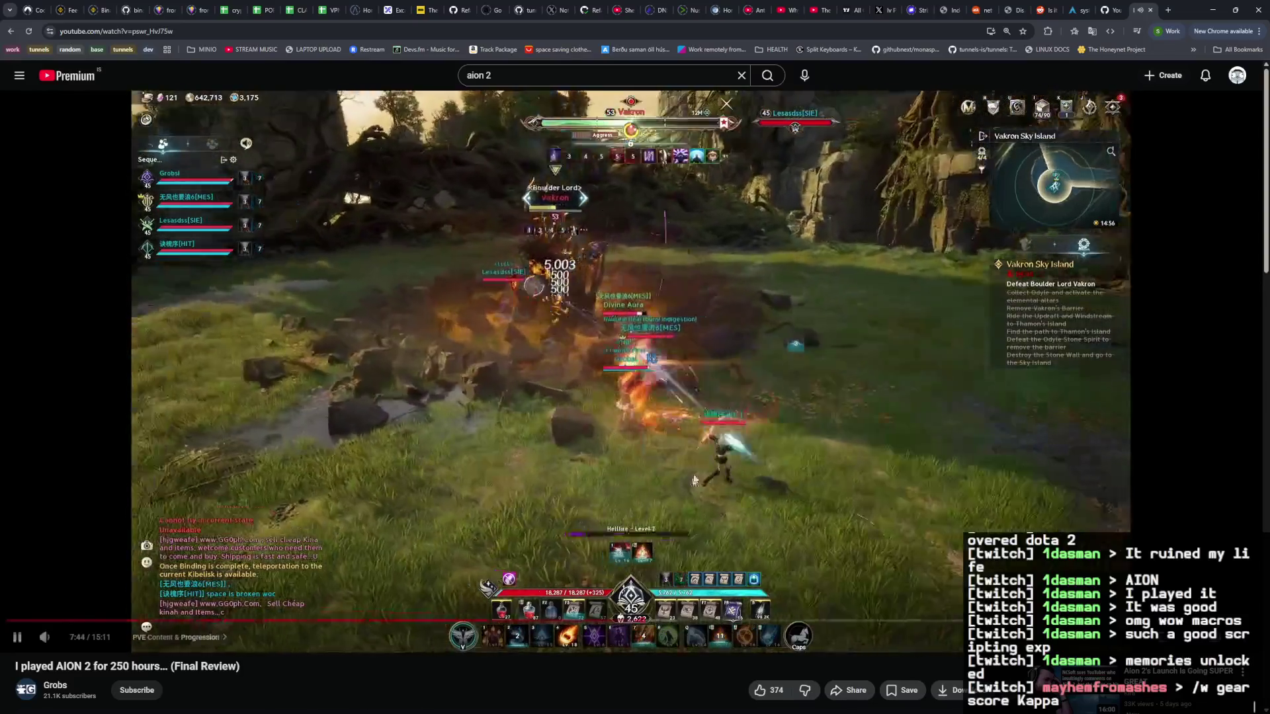
pyautogui.click(700, 456)
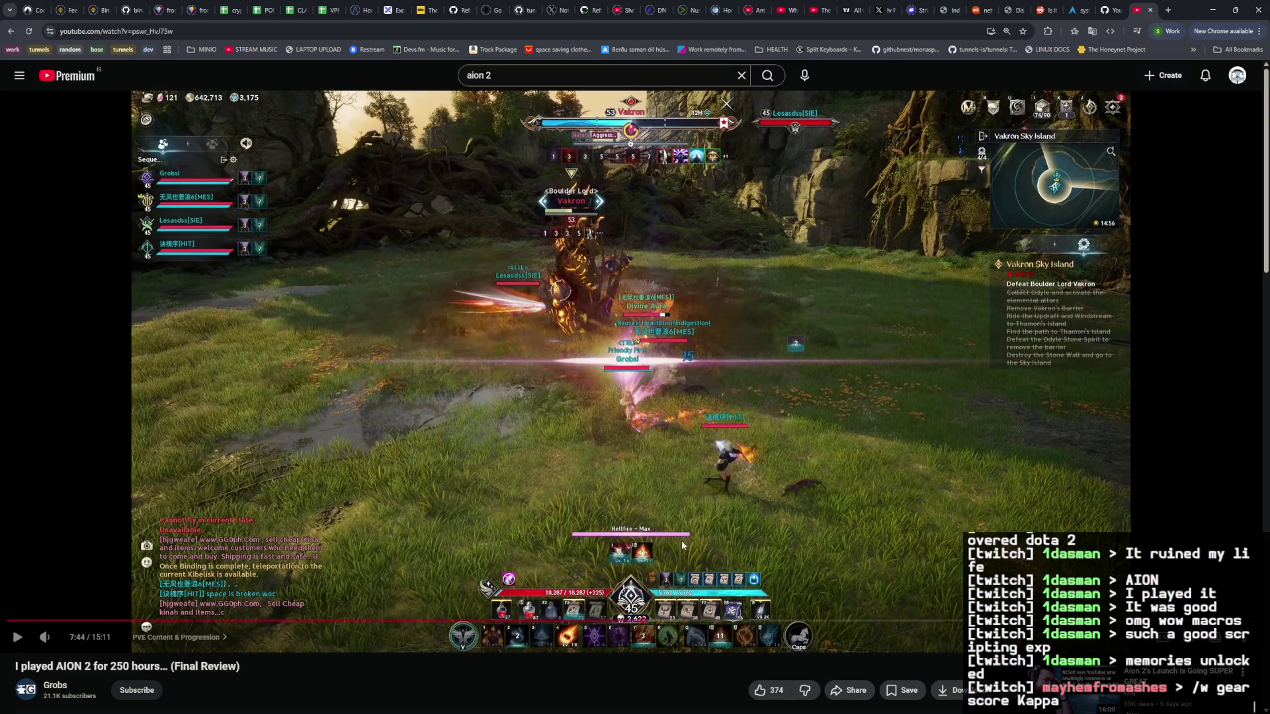
# Play the review on from the Vakron fight and pause at 8:21 on Lower Abyss combat.
pyautogui.click(816, 603)
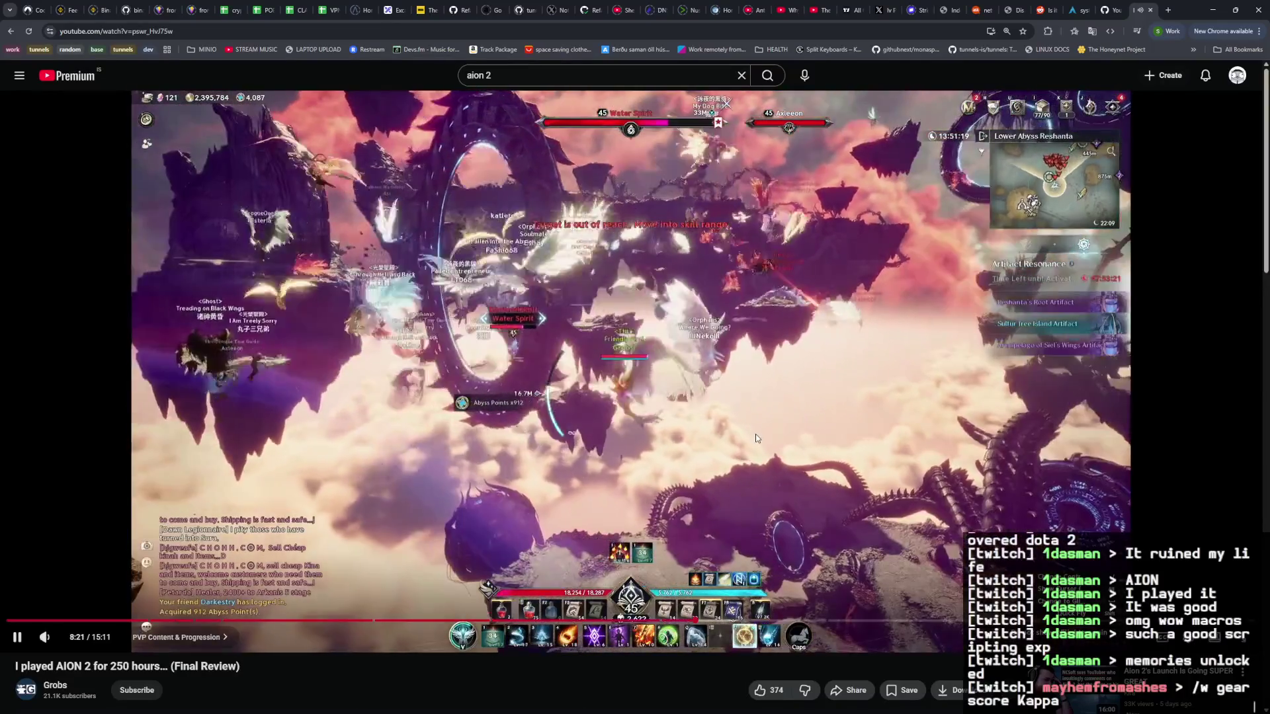
pyautogui.click(756, 435)
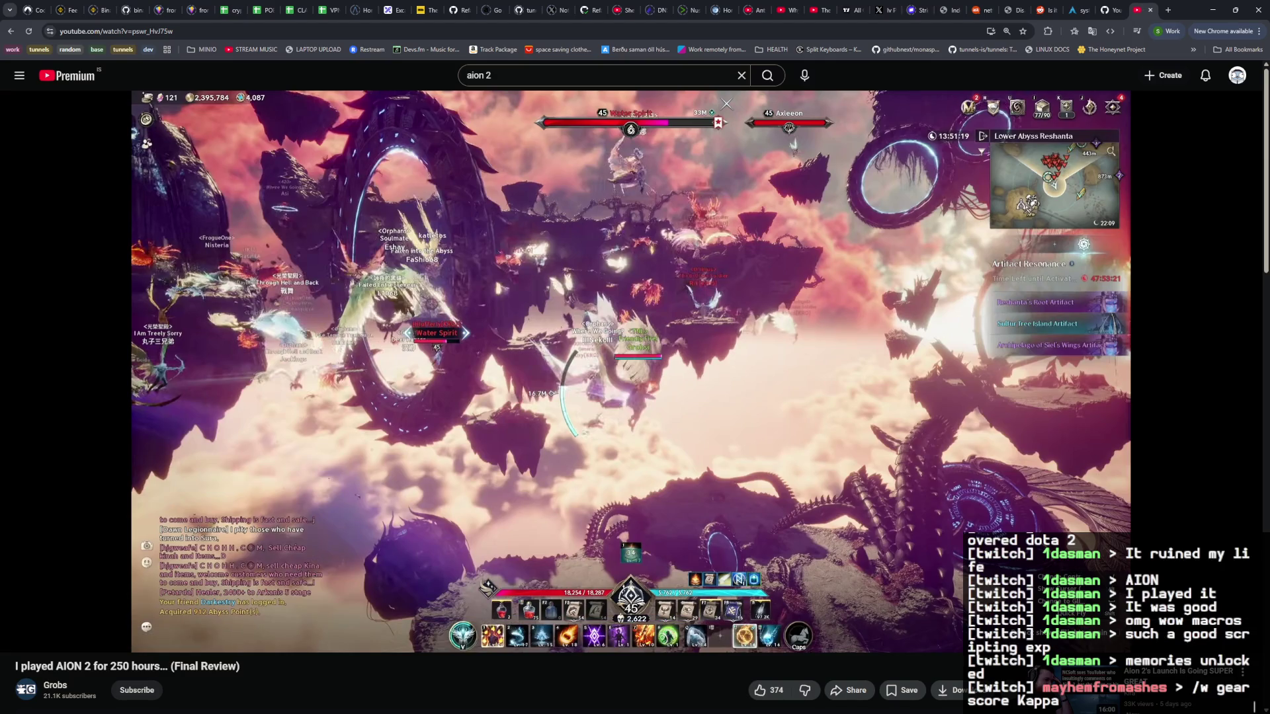
# Nudge the review to 8:22, pause there, then resume the Abyss PvP footage.
pyautogui.click(746, 447)
pyautogui.click(764, 467)
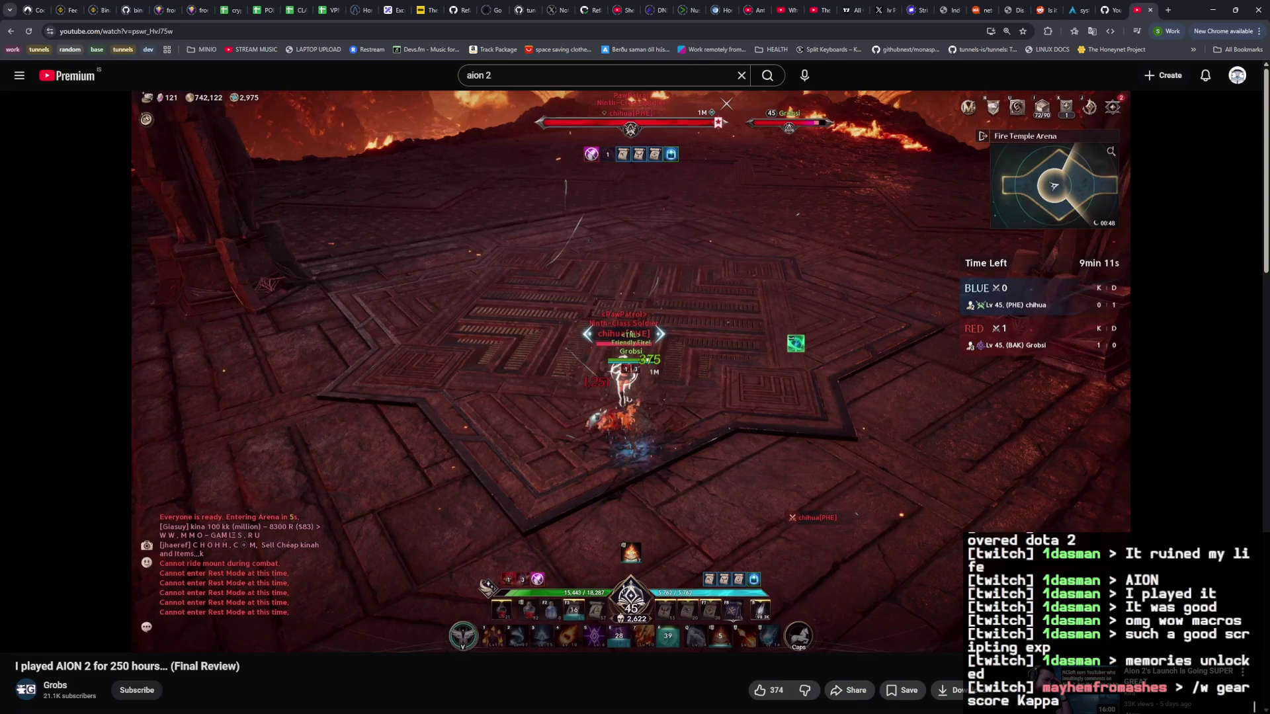
pyautogui.click(742, 477)
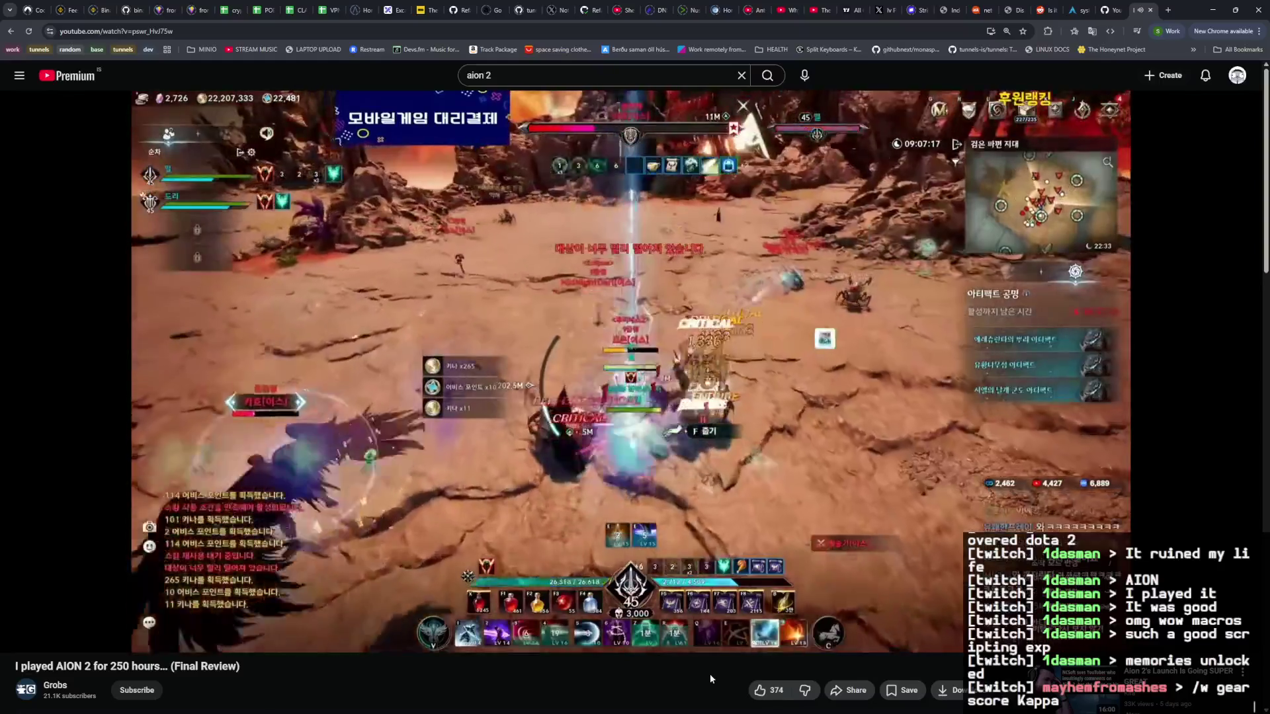
# Pause the review twice on the way to the Fire Temple Arena scene at 9:17, then resume.
pyautogui.click(667, 463)
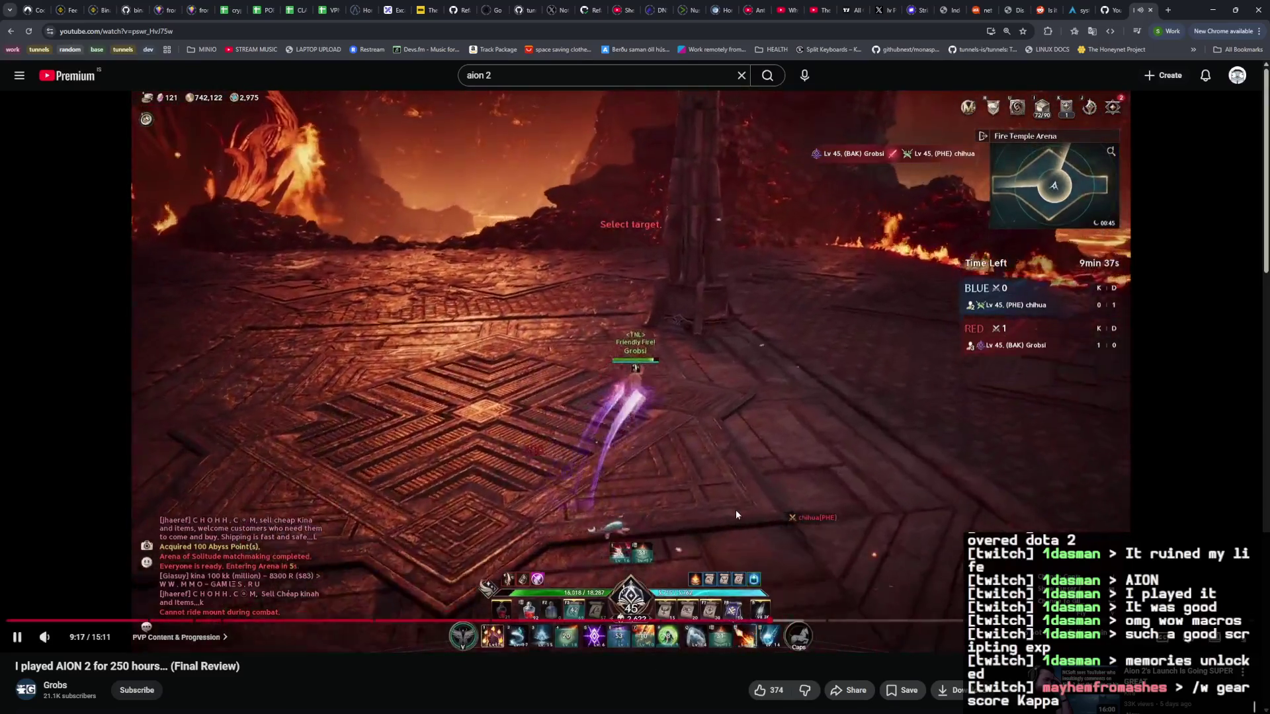
pyautogui.click(736, 514)
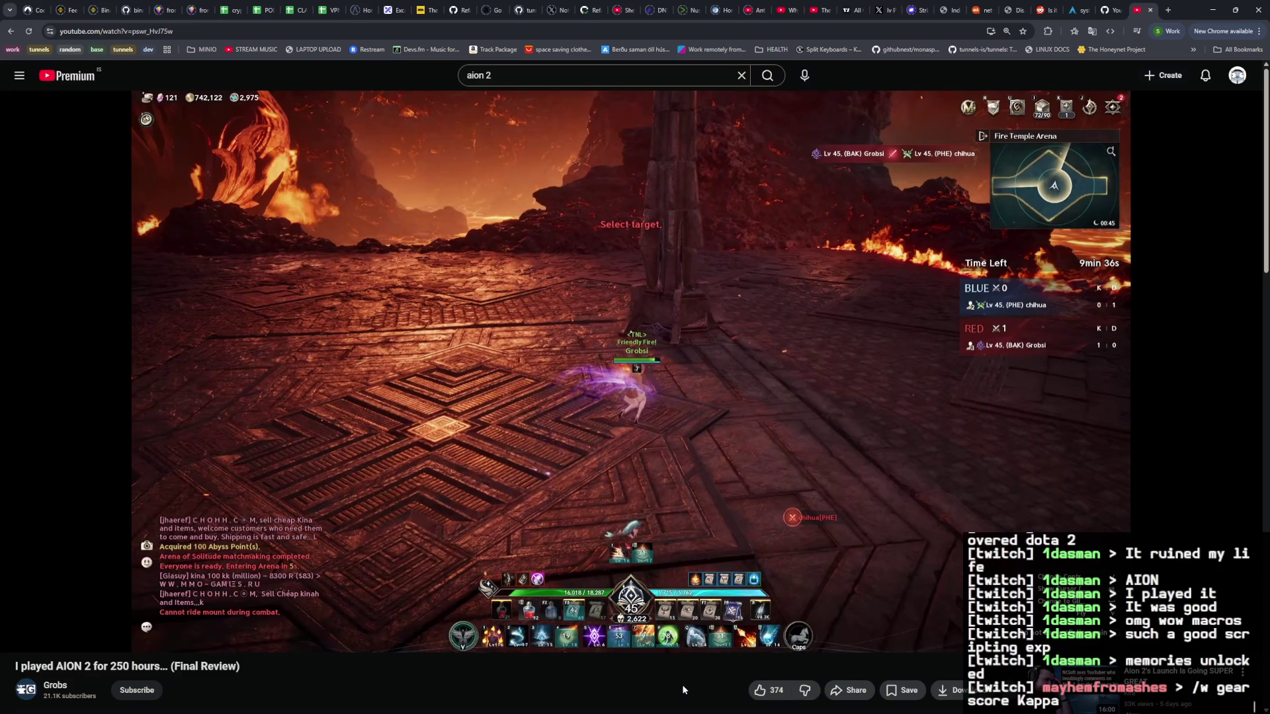
pyautogui.moveTo(698, 553)
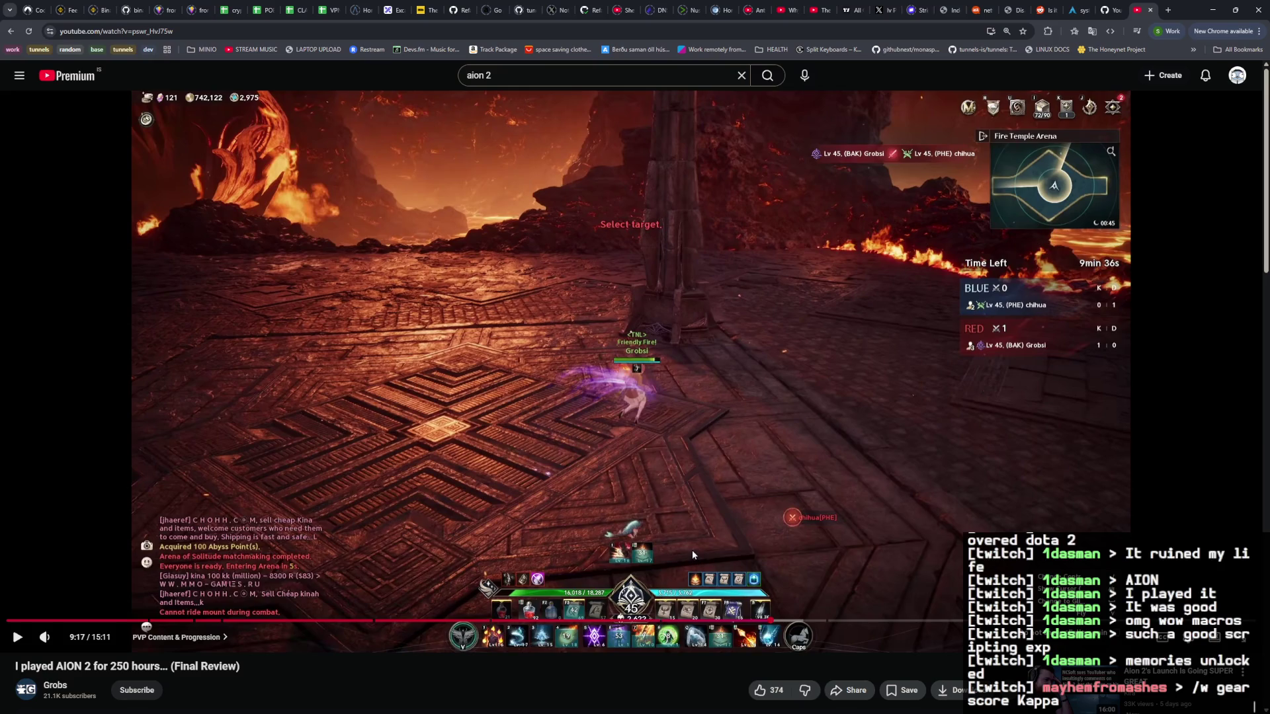
pyautogui.click(692, 550)
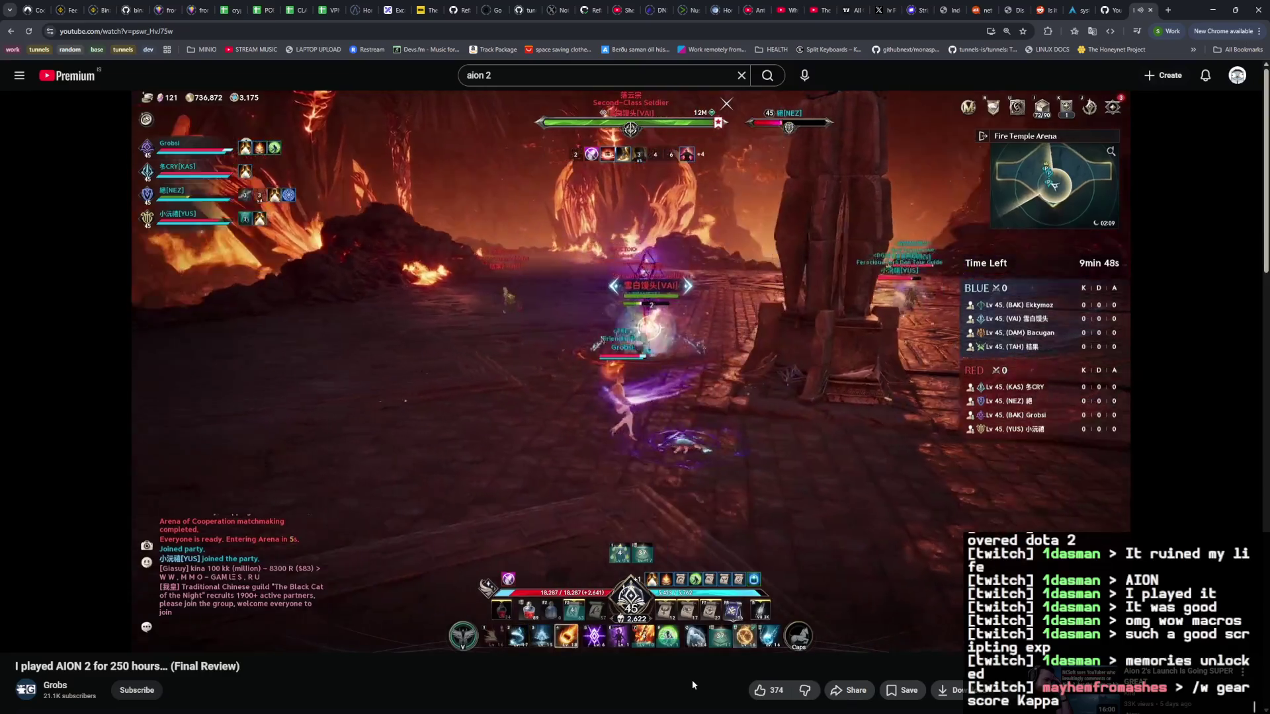
# Pause at 9:45, resume, and stop at 10:13 on the Daeva Pass subscription screen.
pyautogui.click(705, 493)
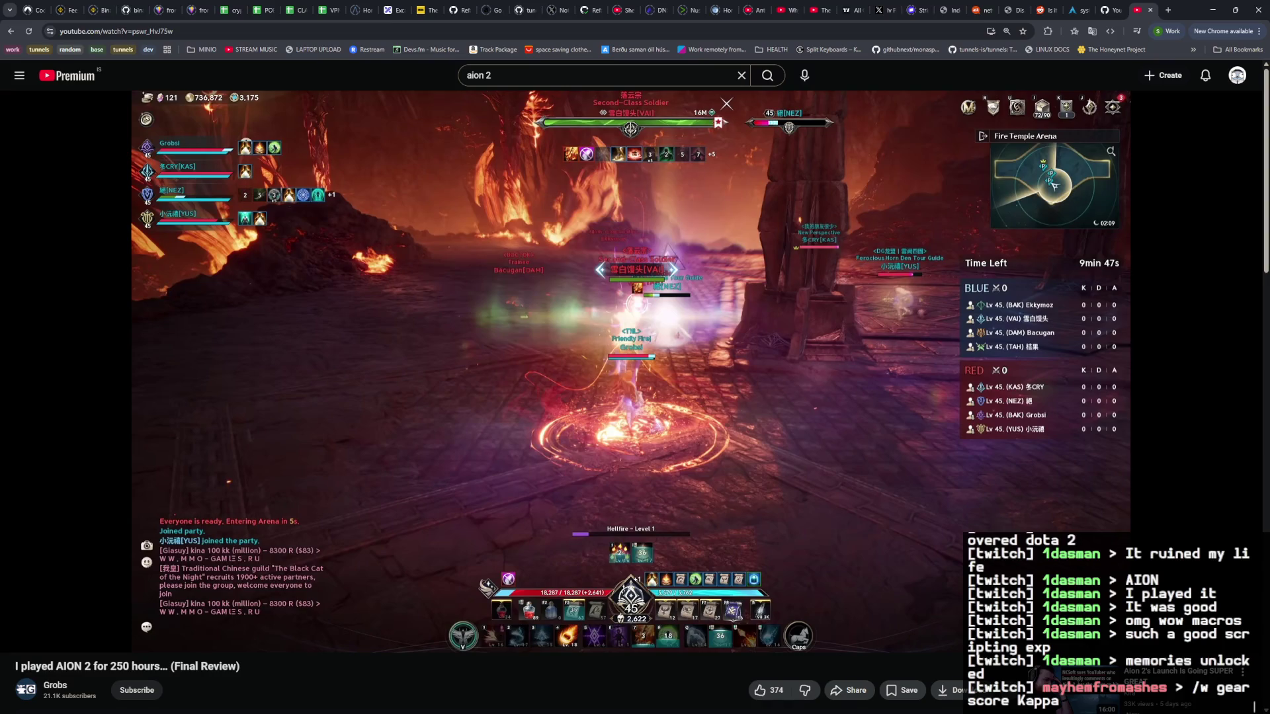
pyautogui.moveTo(705, 521)
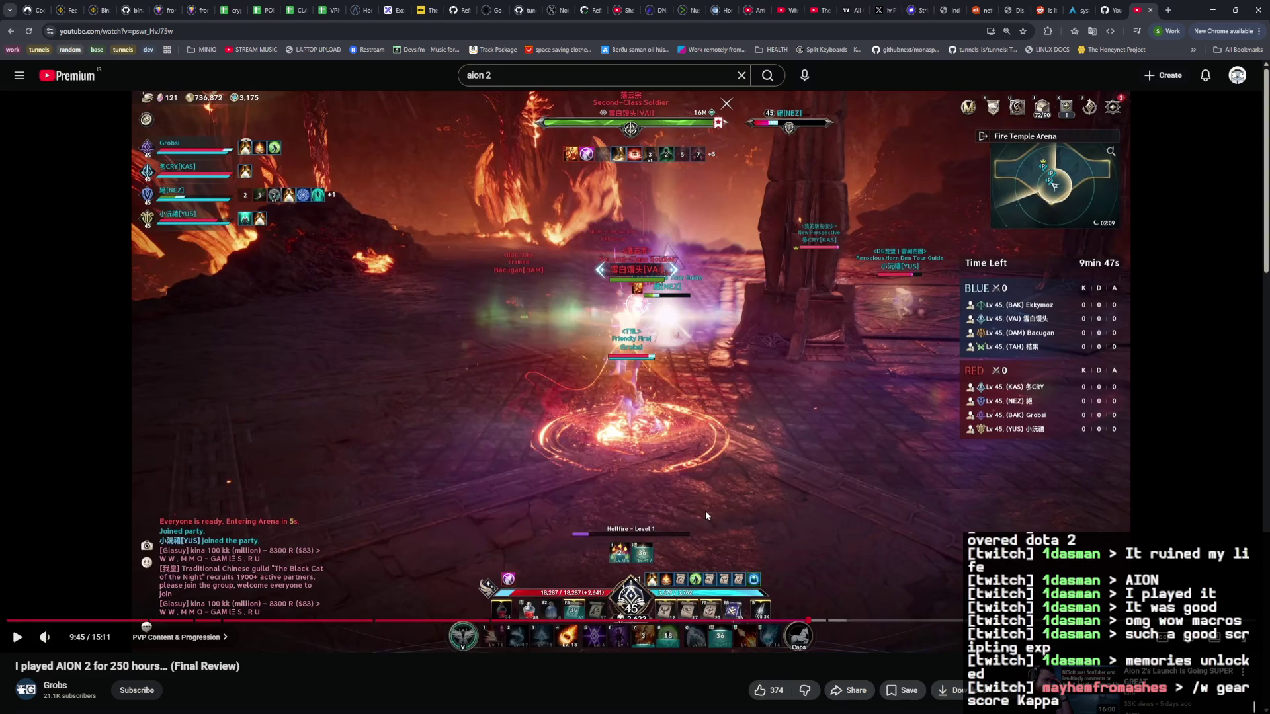
pyautogui.click(705, 516)
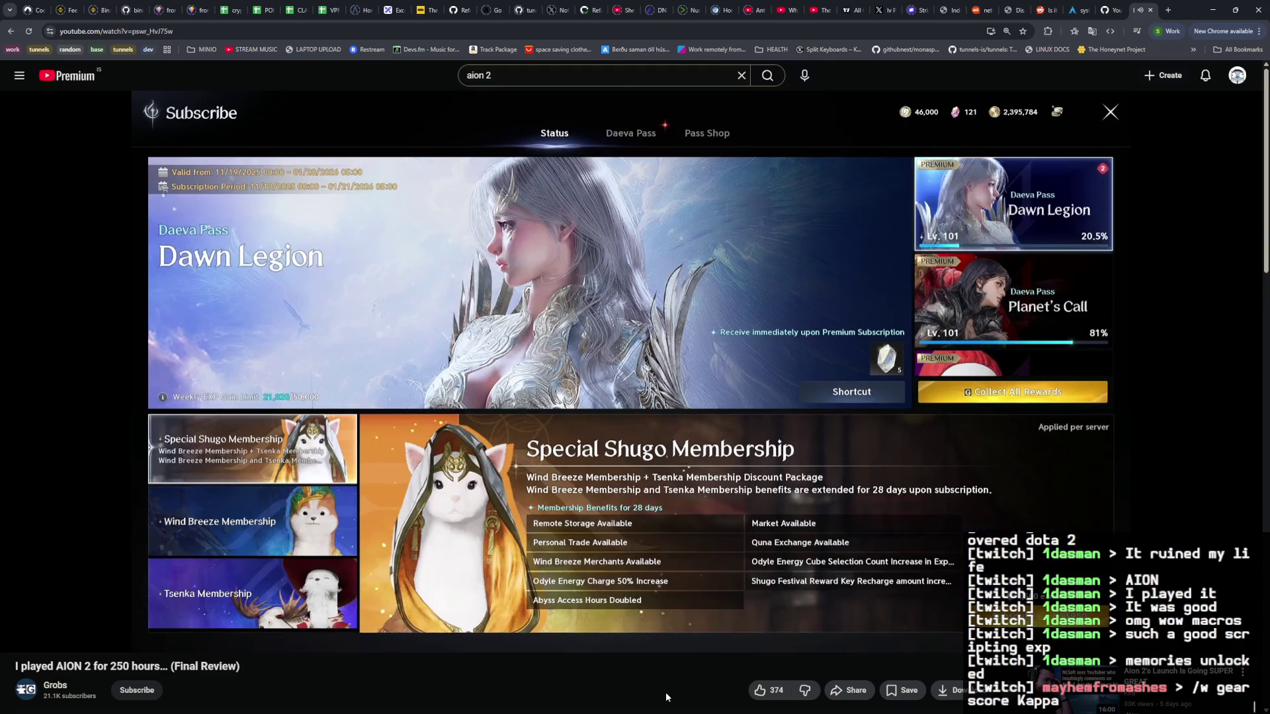
pyautogui.click(716, 504)
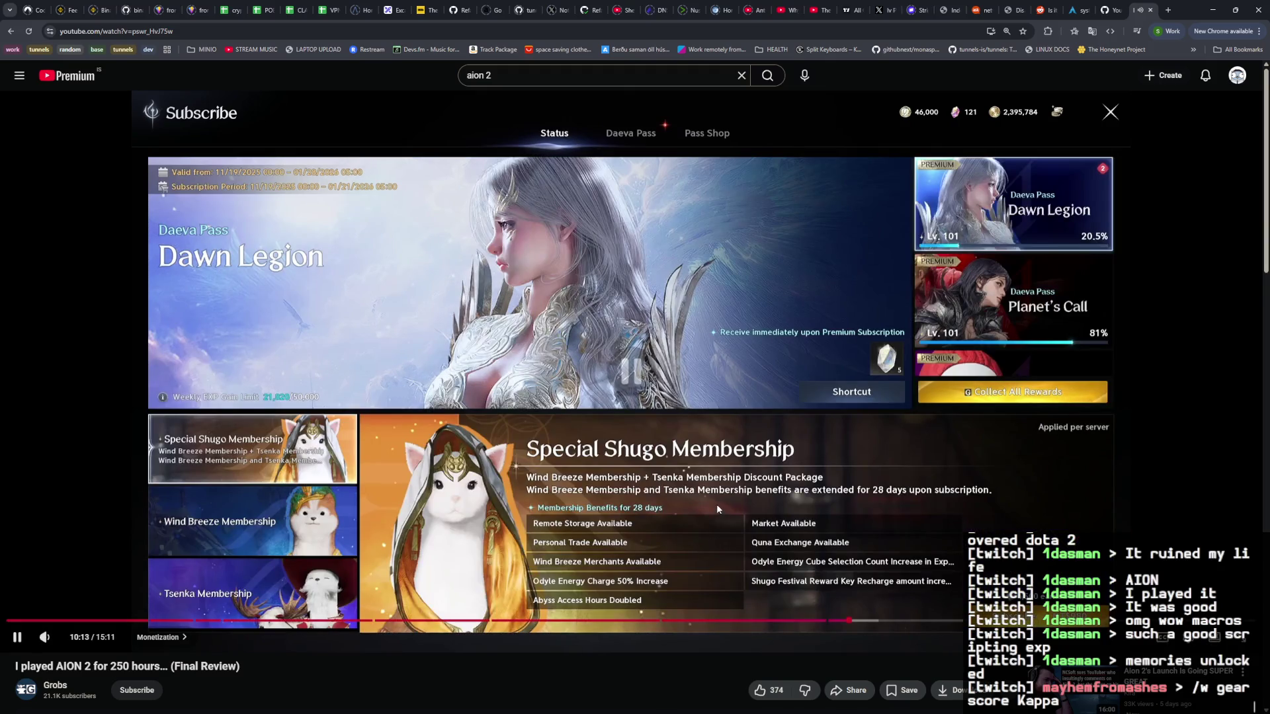
# Skip through the review's gear enhancement section, pausing at 10:43 and on the spellbook, then close YouTube.
pyautogui.click(846, 625)
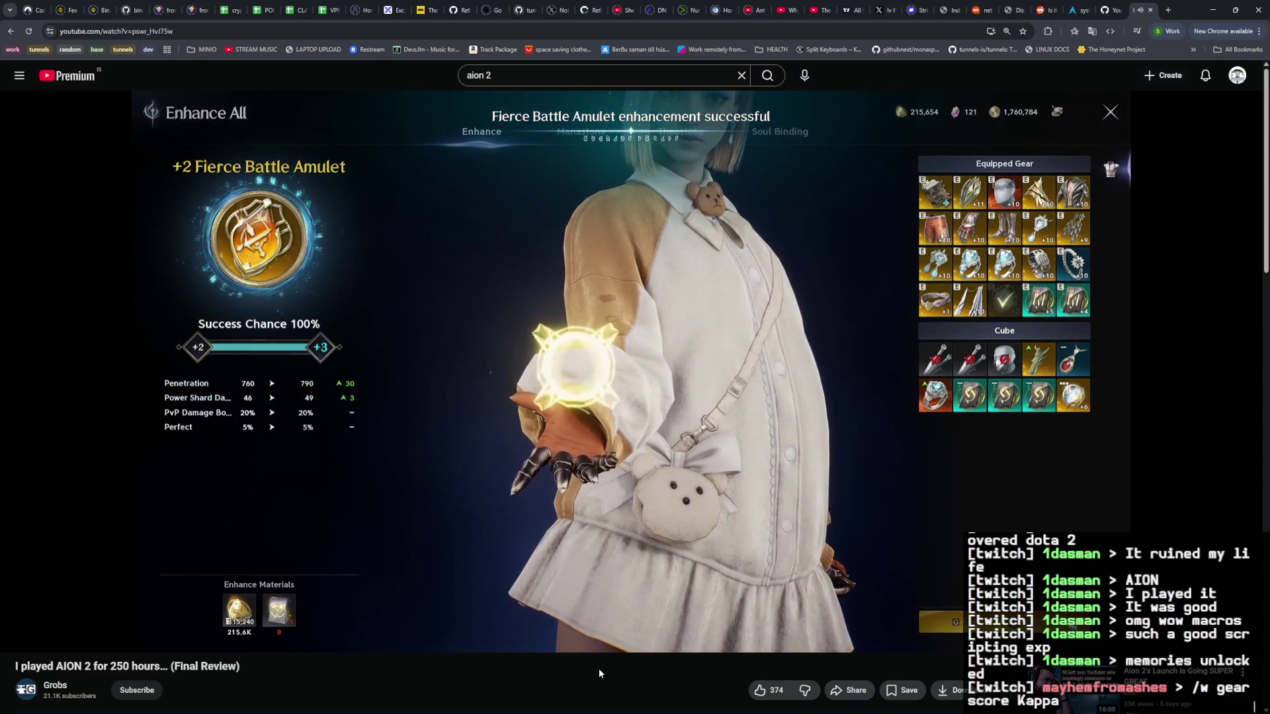
pyautogui.click(627, 483)
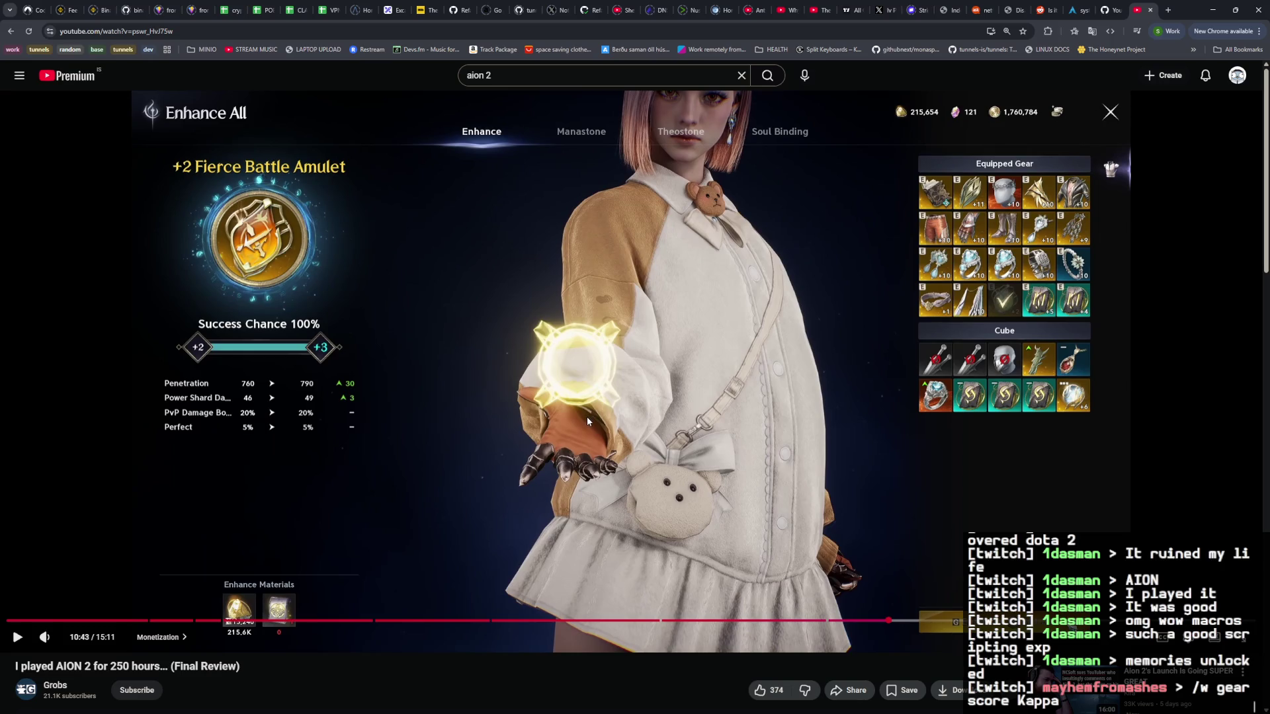
pyautogui.click(678, 463)
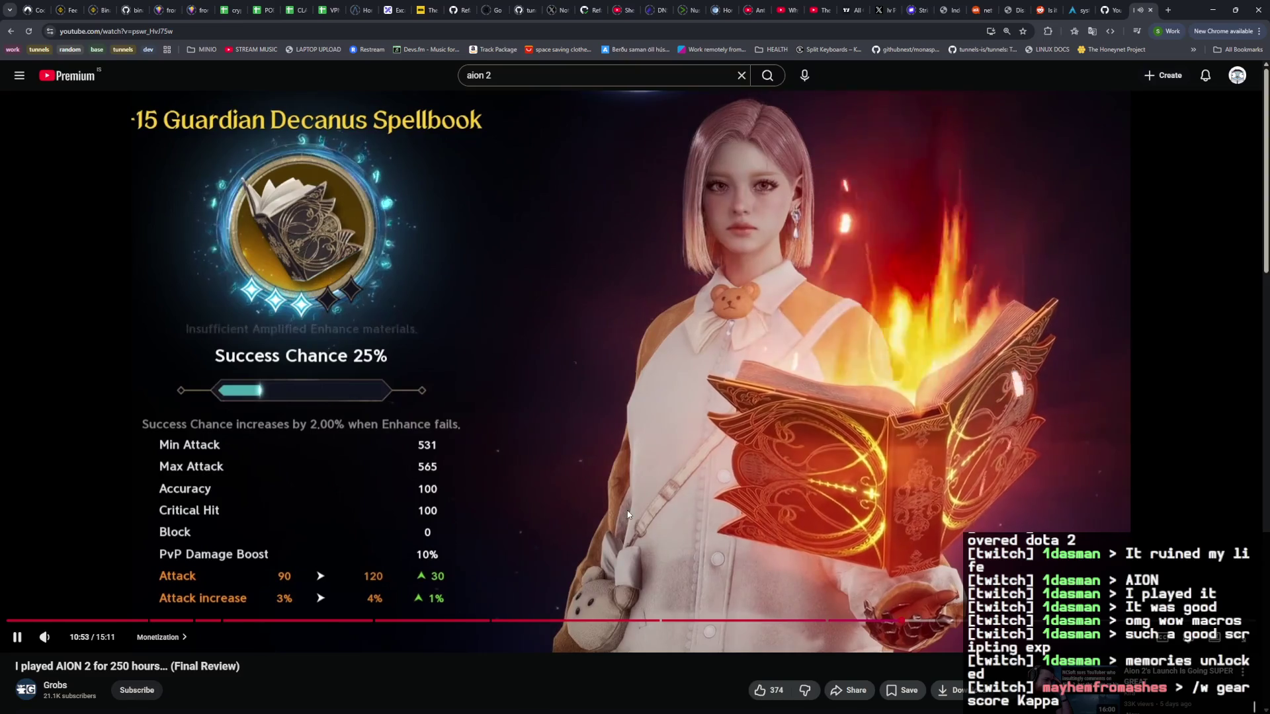
pyautogui.click(639, 509)
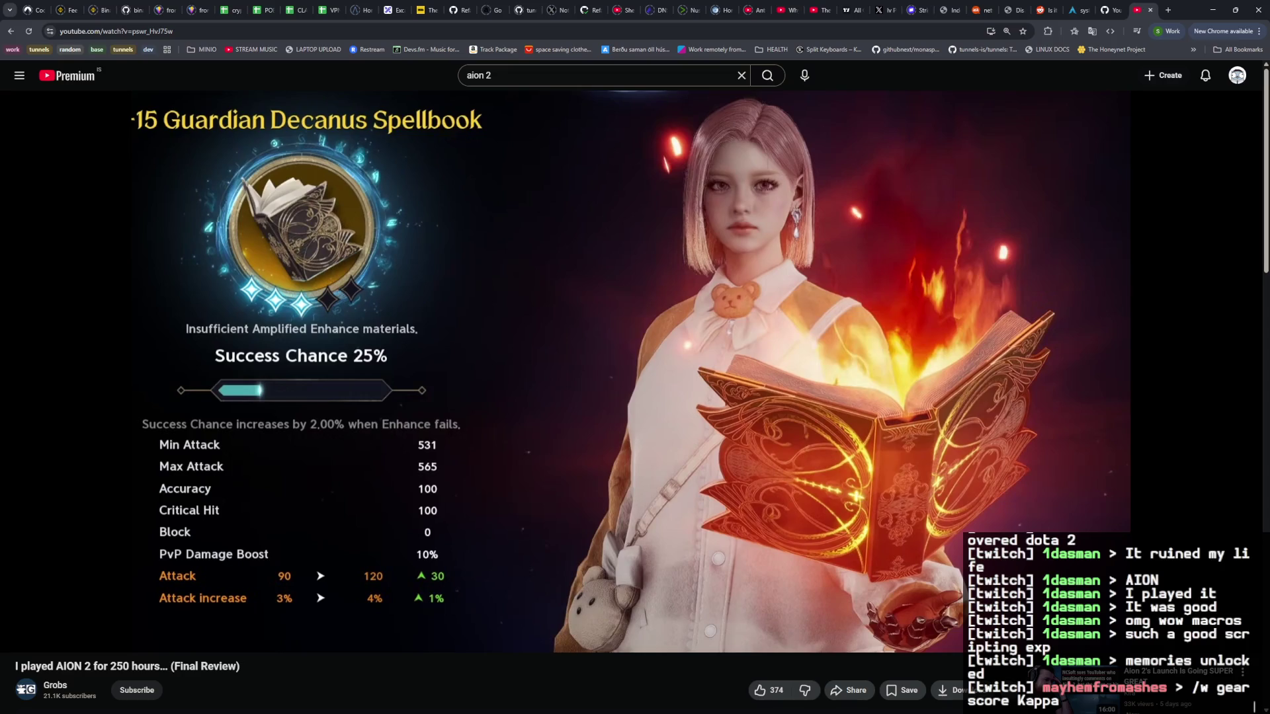
pyautogui.moveTo(656, 309)
pyautogui.click(1151, 10)
# Replace the pending scp with a copy of *test-config.json to the remote crypto-bot folder.
pyautogui.hotkey('alt', 'Tab')
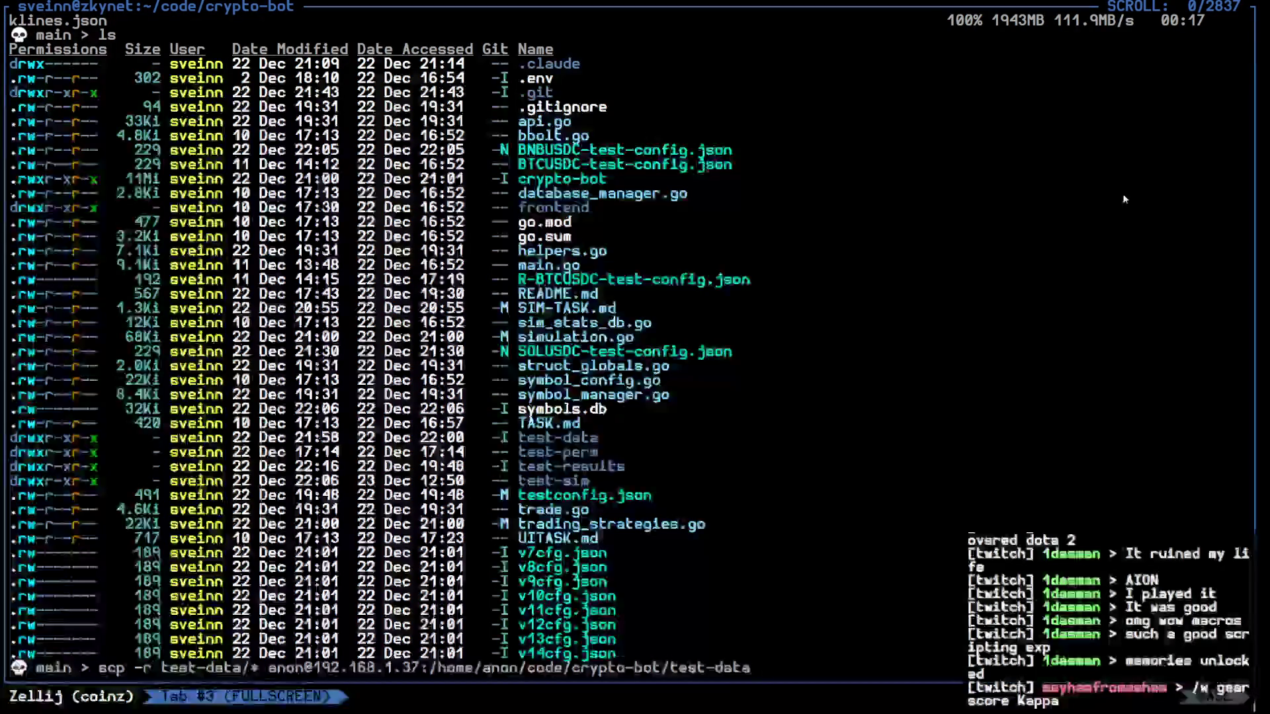
pyautogui.hotkey('ctrl', 'c')
pyautogui.hotkey('alt', 'Tab')
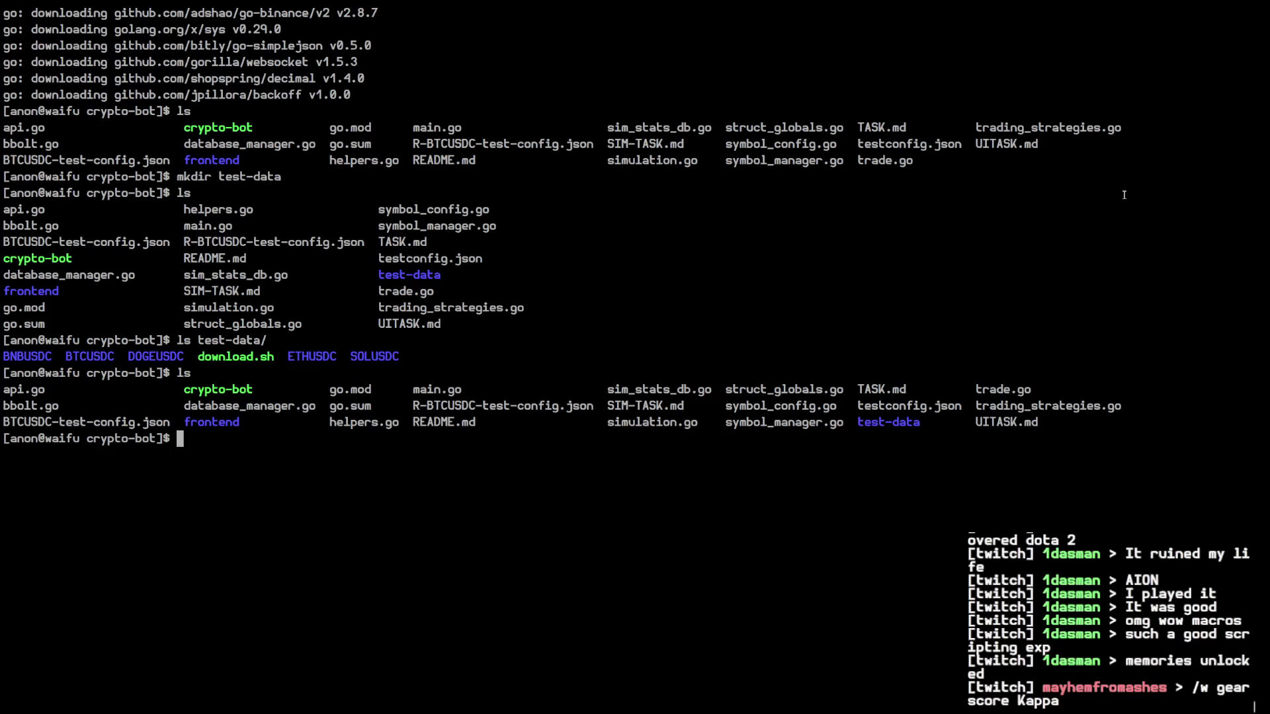
pyautogui.hotkey('alt', 'Tab')
pyautogui.write('scp')
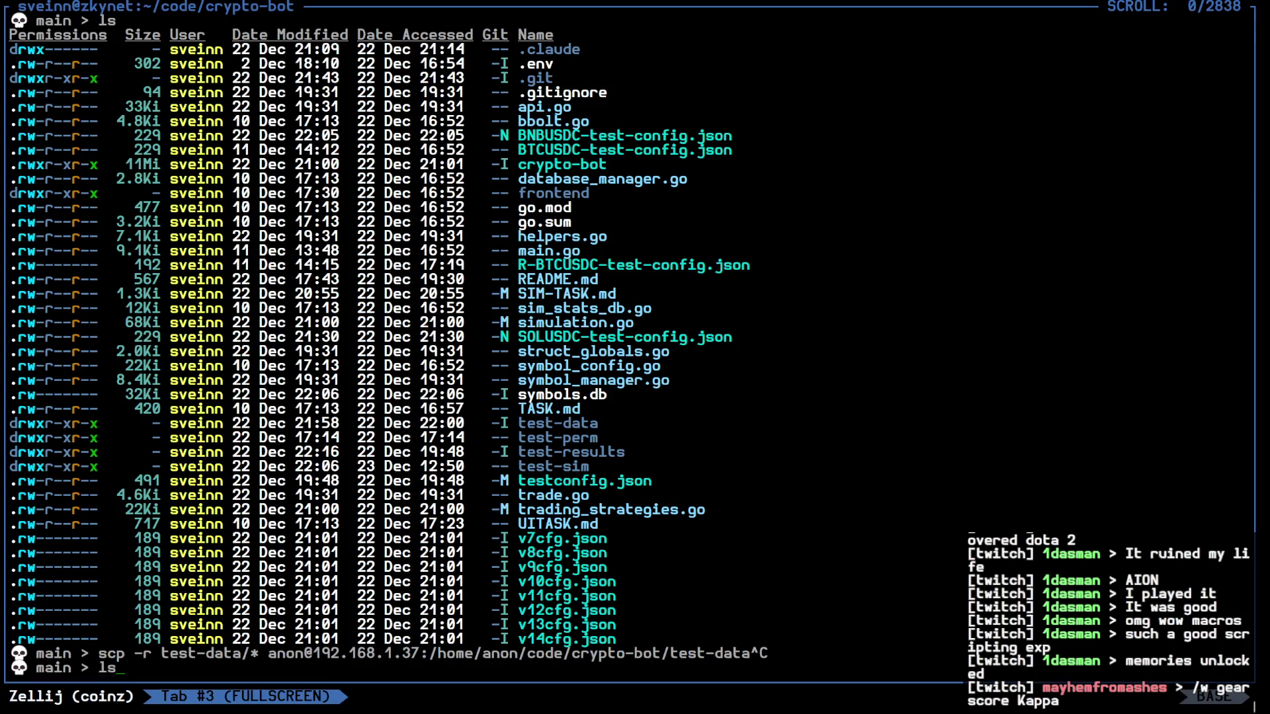
pyautogui.press('Right')
pyautogui.press('BackSpace')
pyautogui.press('BackSpace')
pyautogui.press('BackSpace')
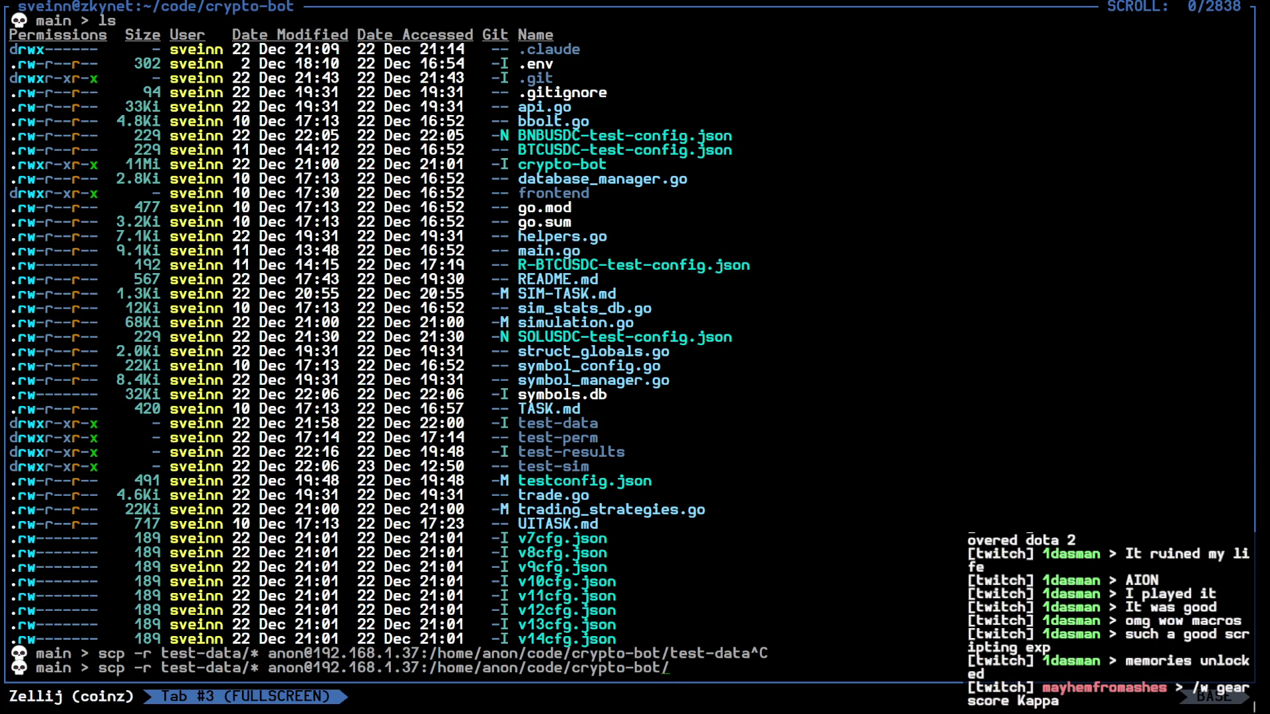
pyautogui.press('BackSpace')
pyautogui.press('BackSpace')
pyautogui.press('BackSpace')
pyautogui.write('*')
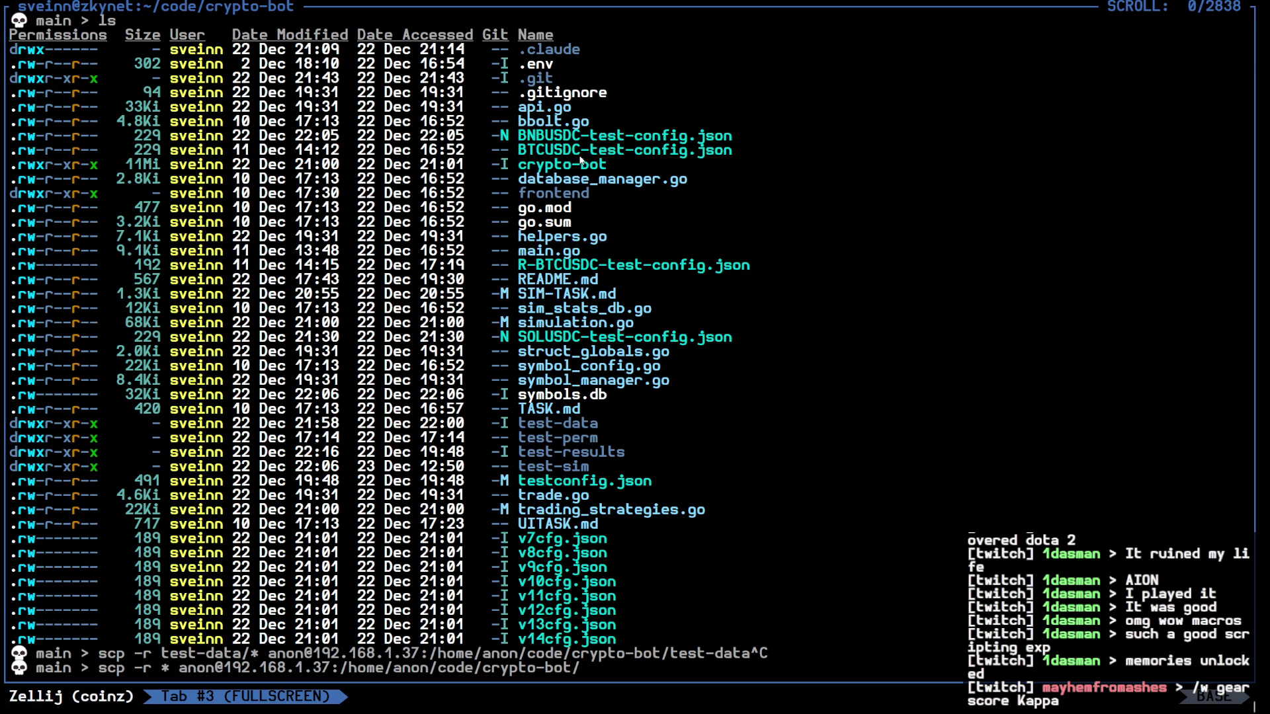
pyautogui.write('test-config.')
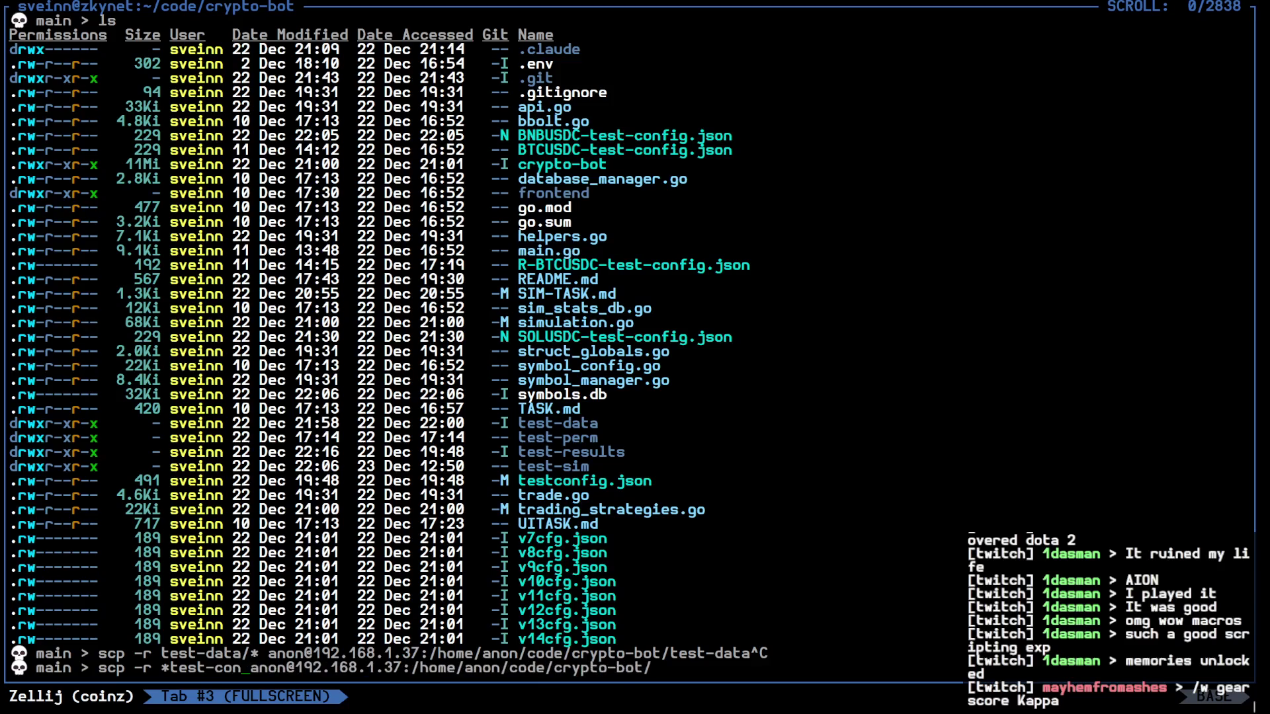
pyautogui.write('json')
pyautogui.press('Return')
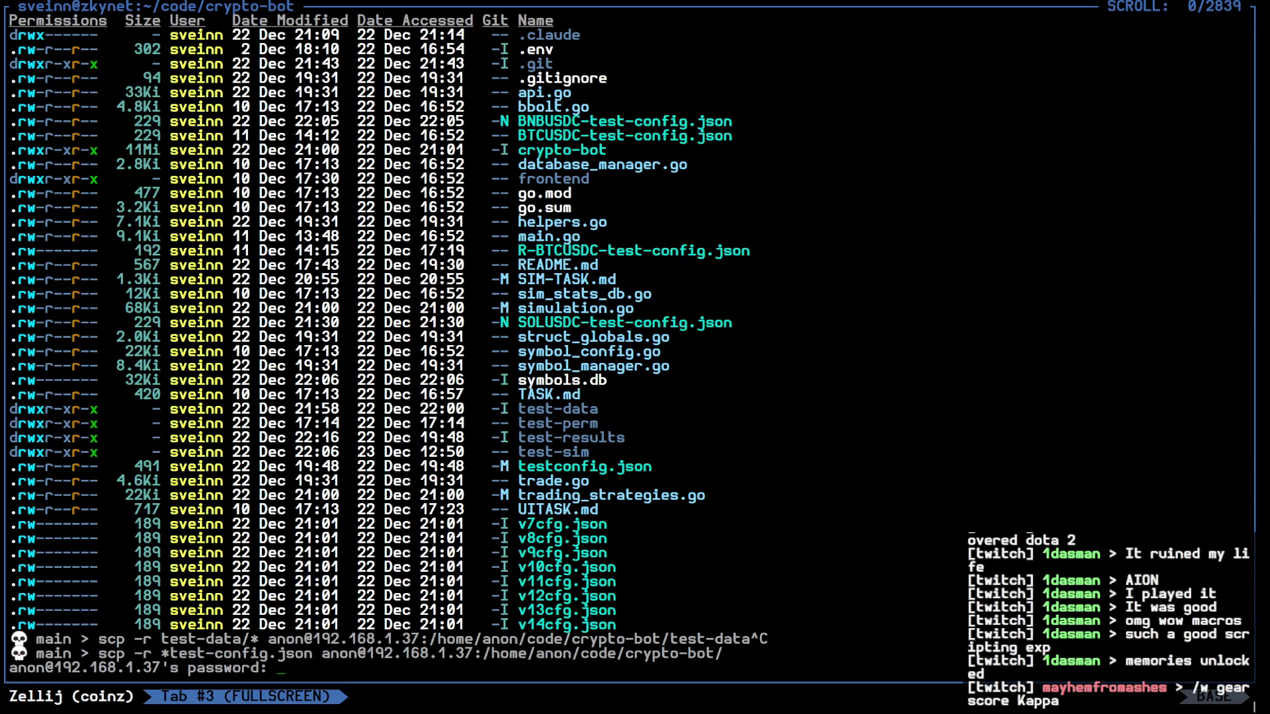
pyautogui.press('Return')
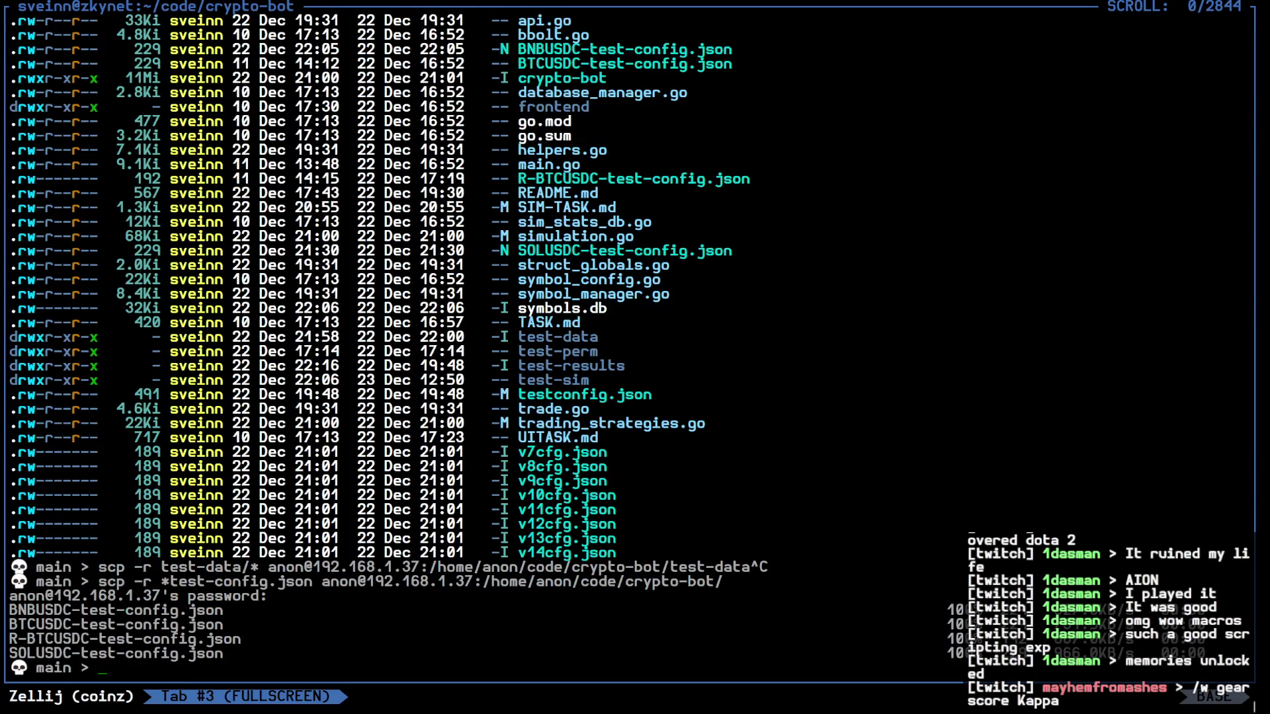
# On the remote machine, list the crypto-bot folder and print README.md.
pyautogui.hotkey('alt', 'Tab')
pyautogui.write('ls')
pyautogui.press('Return')
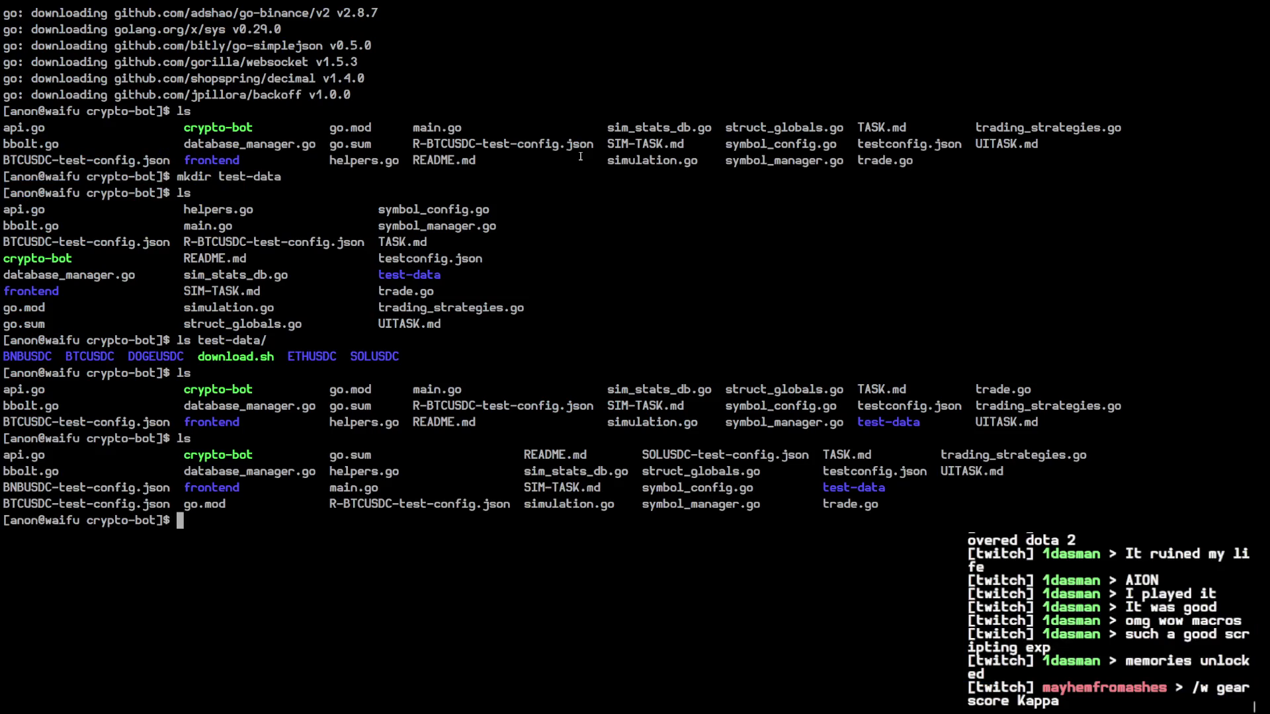
pyautogui.write('cat R')
pyautogui.press('Tab')
pyautogui.press('Tab')
pyautogui.write('E')
pyautogui.press('Tab')
pyautogui.press('Return')
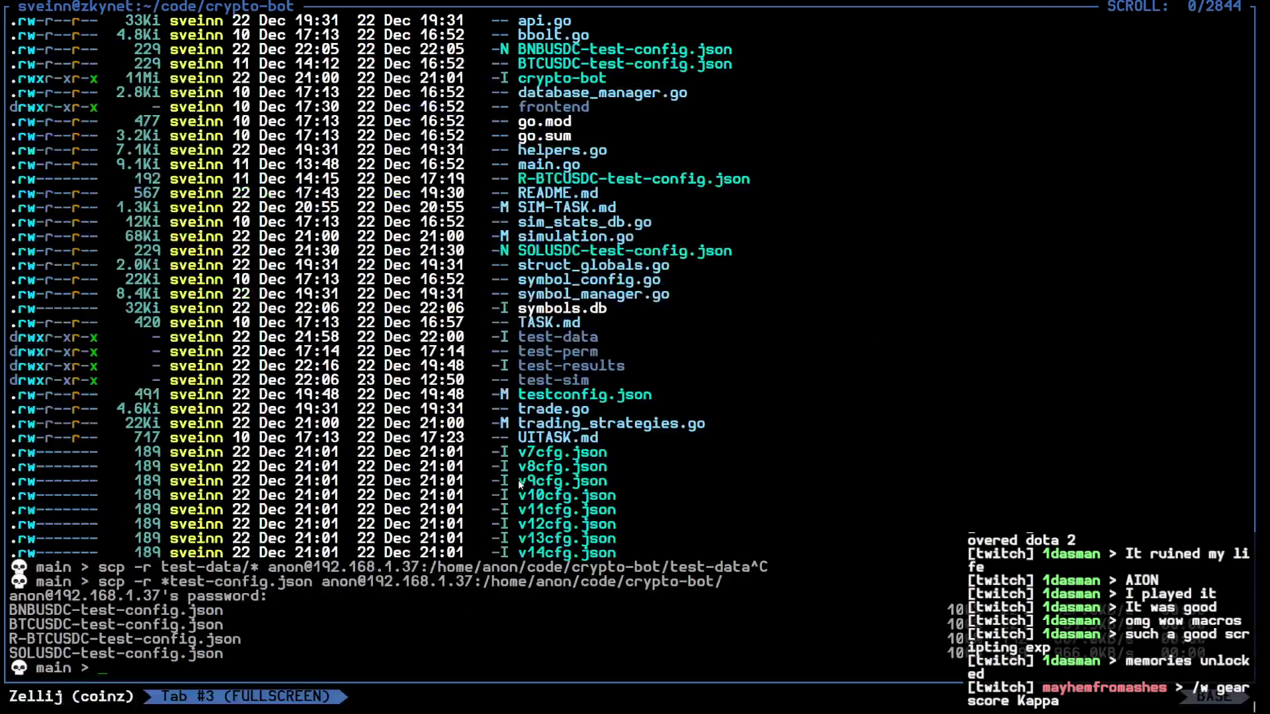
# Send testconfig.json via scp, then list the remote crypto-bot folder again.
pyautogui.press('Up')
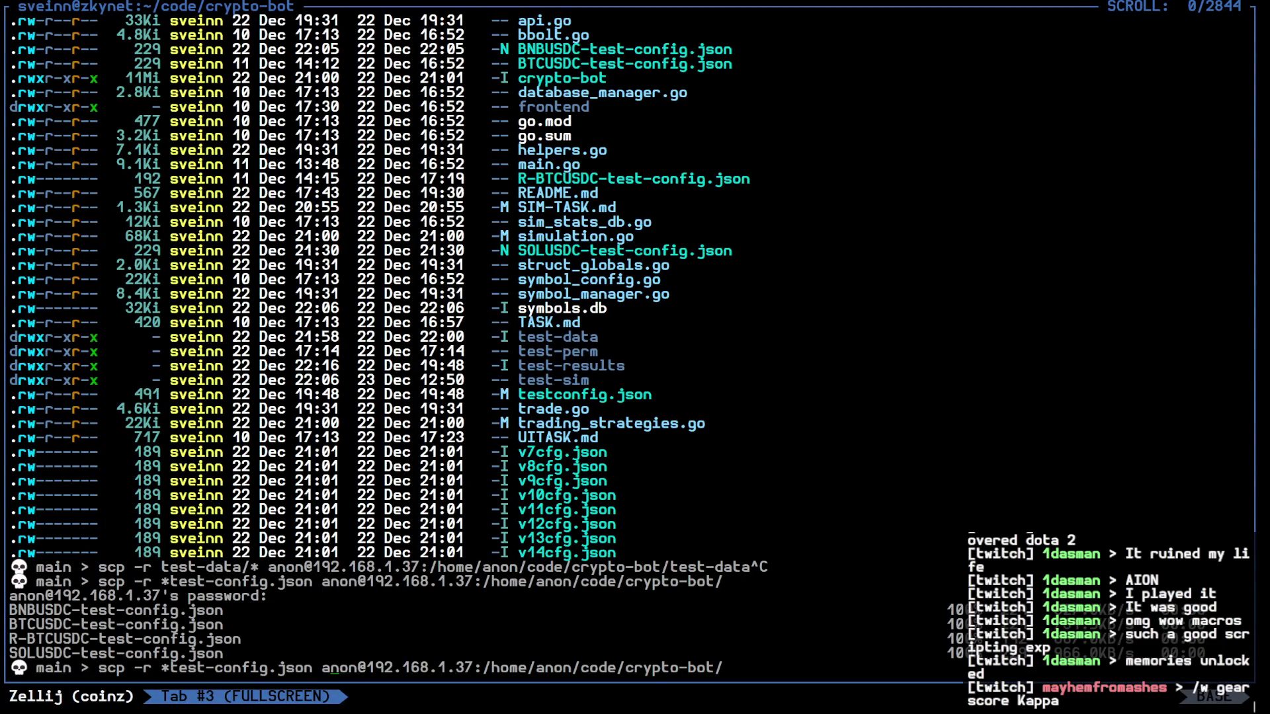
pyautogui.press('Delete')
pyautogui.press('BackSpace')
pyautogui.press('Return')
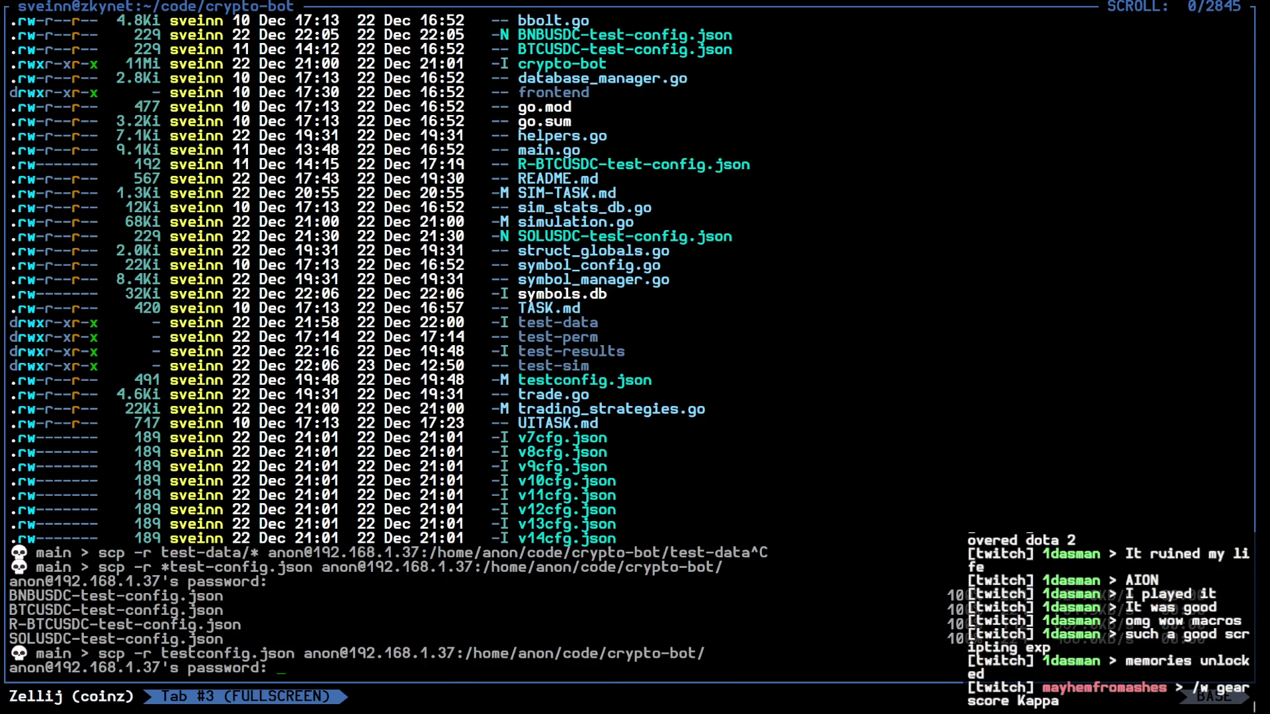
pyautogui.press('Return')
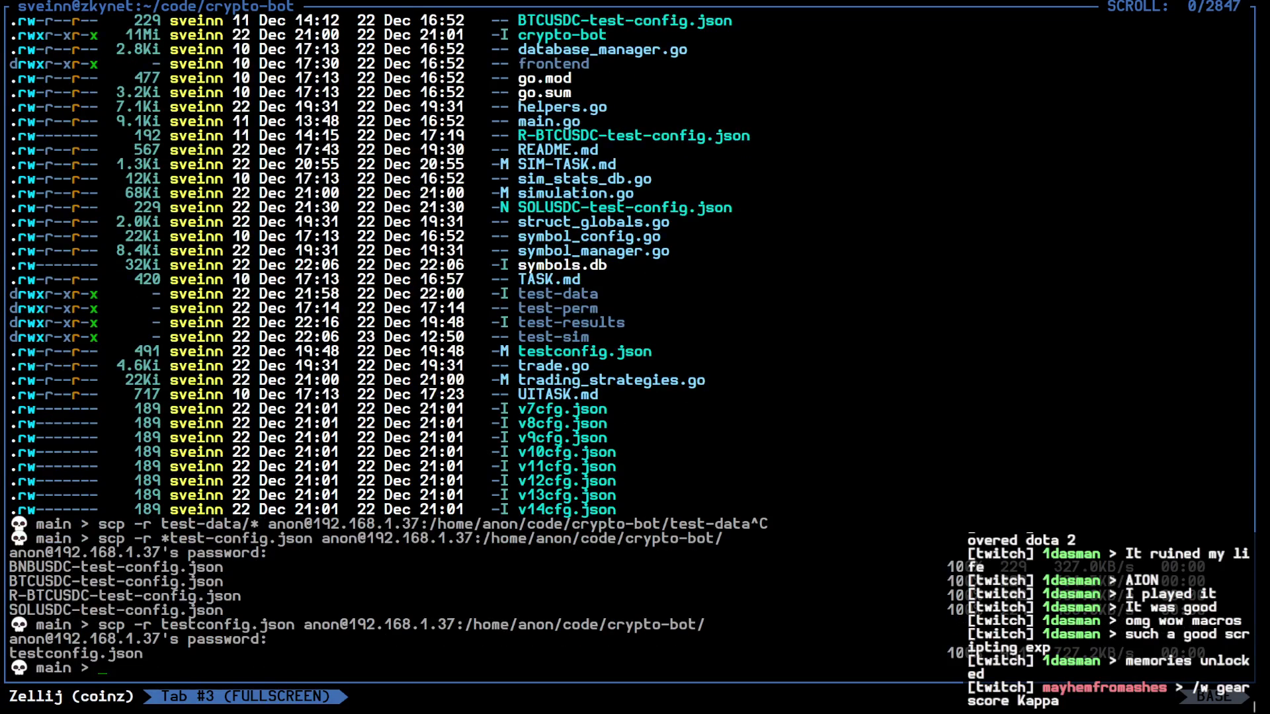
pyautogui.hotkey('alt', 'Tab')
pyautogui.write('ls')
pyautogui.press('Return')
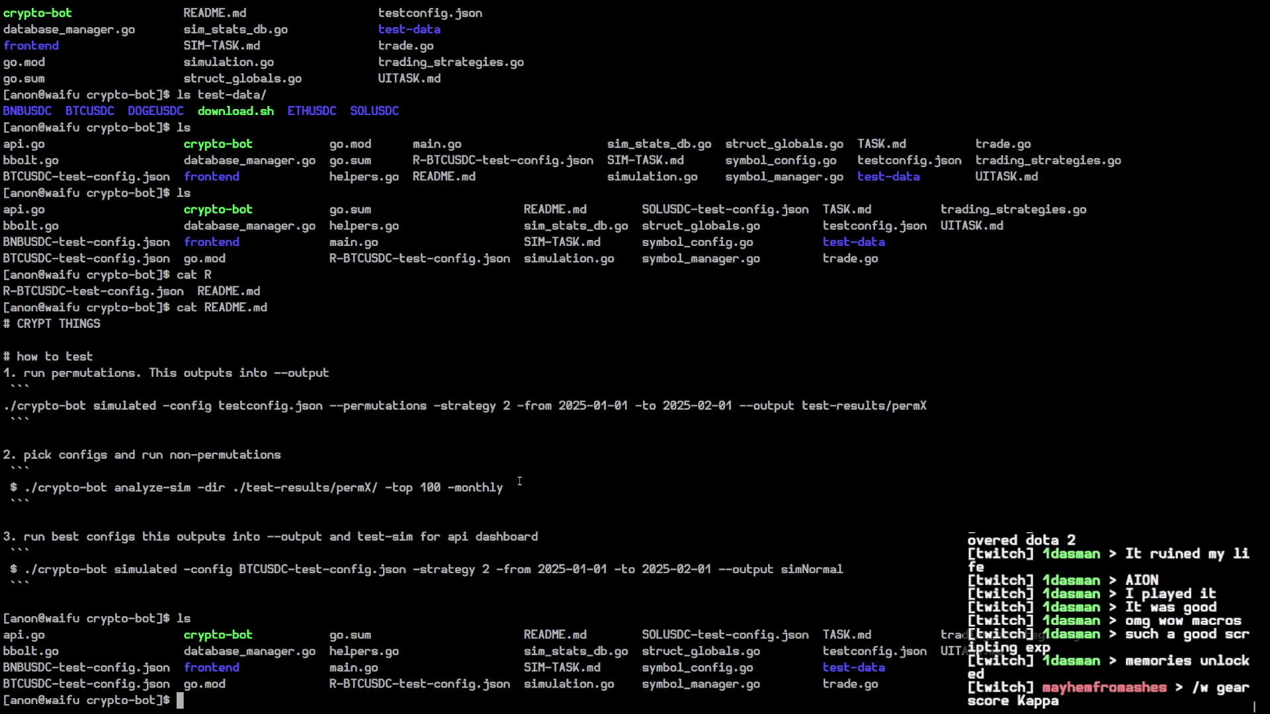
# Clear the terminal and print README.md.
pyautogui.hotkey('alt', 'Tab')
pyautogui.hotkey('alt', 'Tab')
pyautogui.moveTo(5, 406); pyautogui.dragTo(928, 406)
pyautogui.hotkey('ctrl', 'c')
pyautogui.hotkey('ctrl', 'shift', 'v')
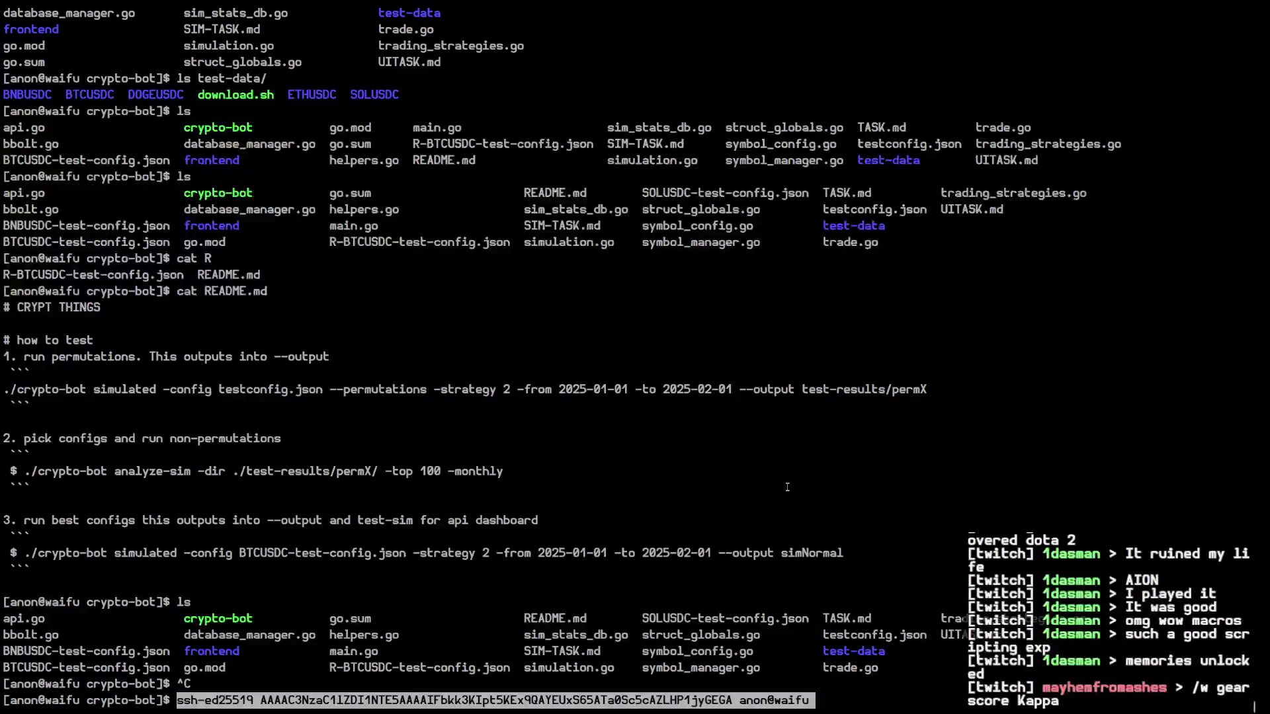
pyautogui.hotkey('ctrl', 'c')
pyautogui.hotkey('ctrl', 'l')
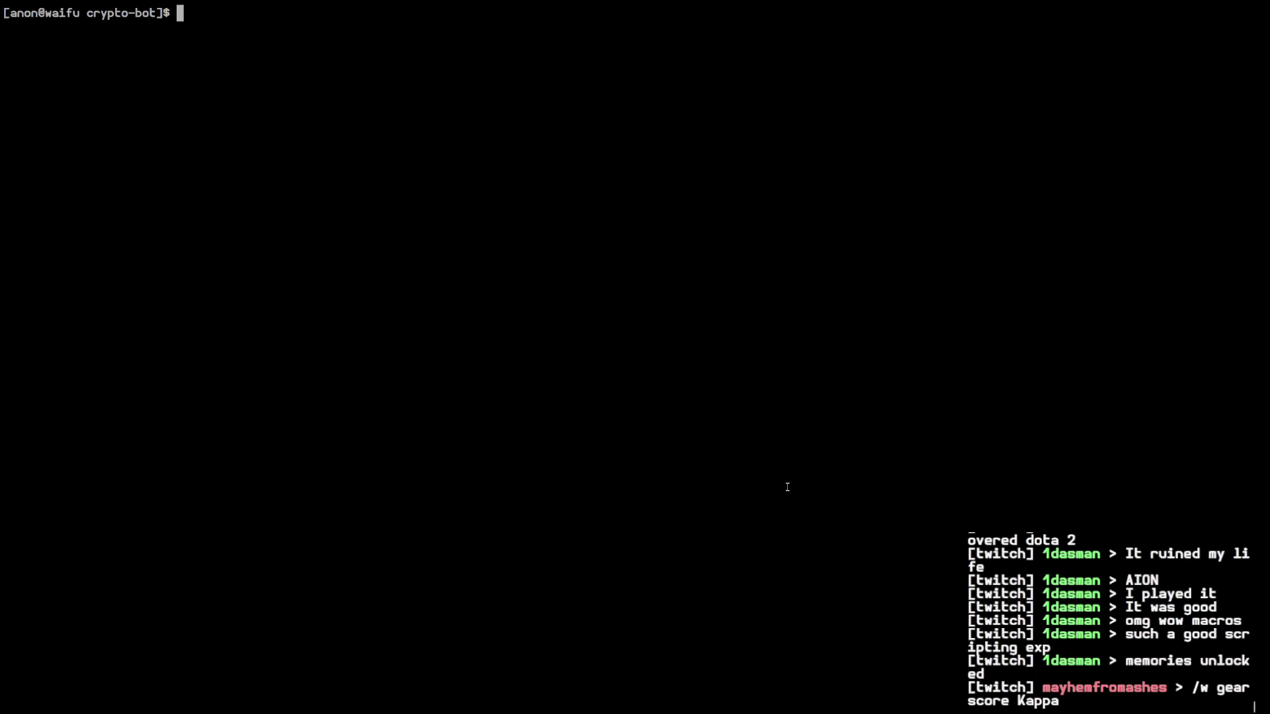
pyautogui.write('cat README.md')
pyautogui.press('Return')
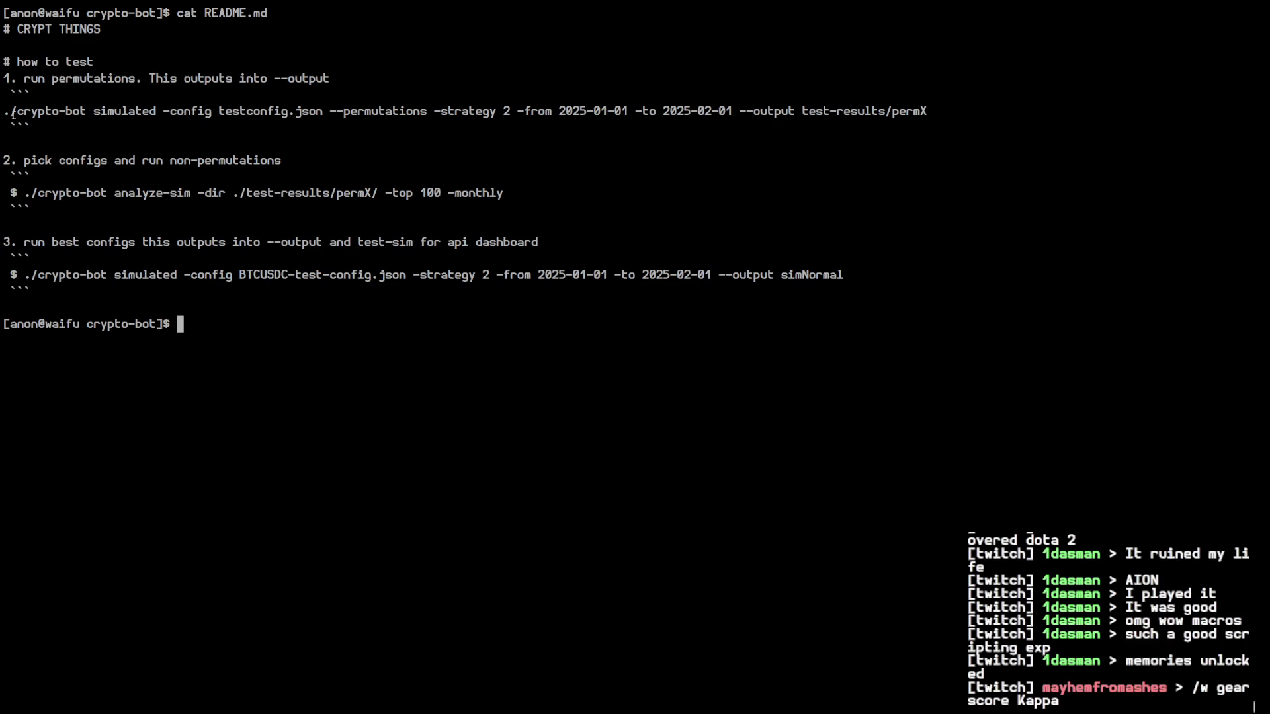
# Copy the README's permutations command, then create the test-results folder with mkdir.
pyautogui.moveTo(3, 111)
pyautogui.mouseDown()
pyautogui.moveTo(341, 129)
pyautogui.moveTo(929, 112)
pyautogui.mouseUp()
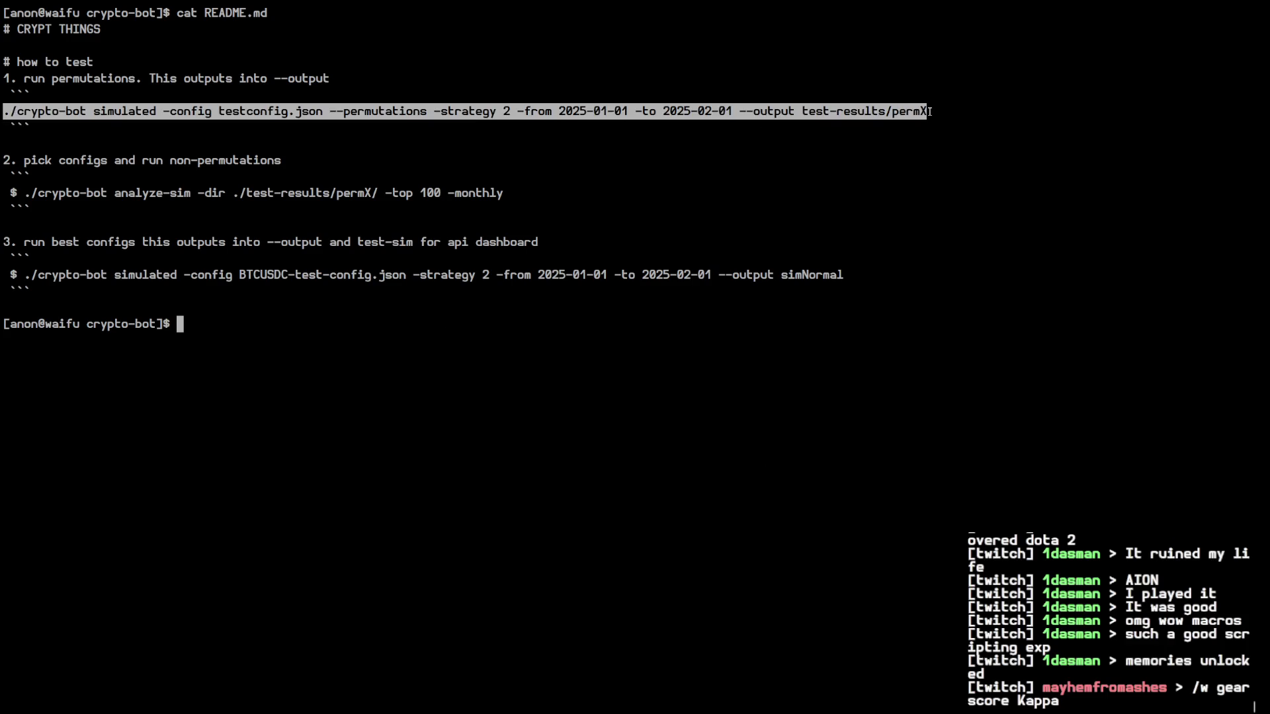
pyautogui.click(900, 197)
pyautogui.middleClick(900, 197)
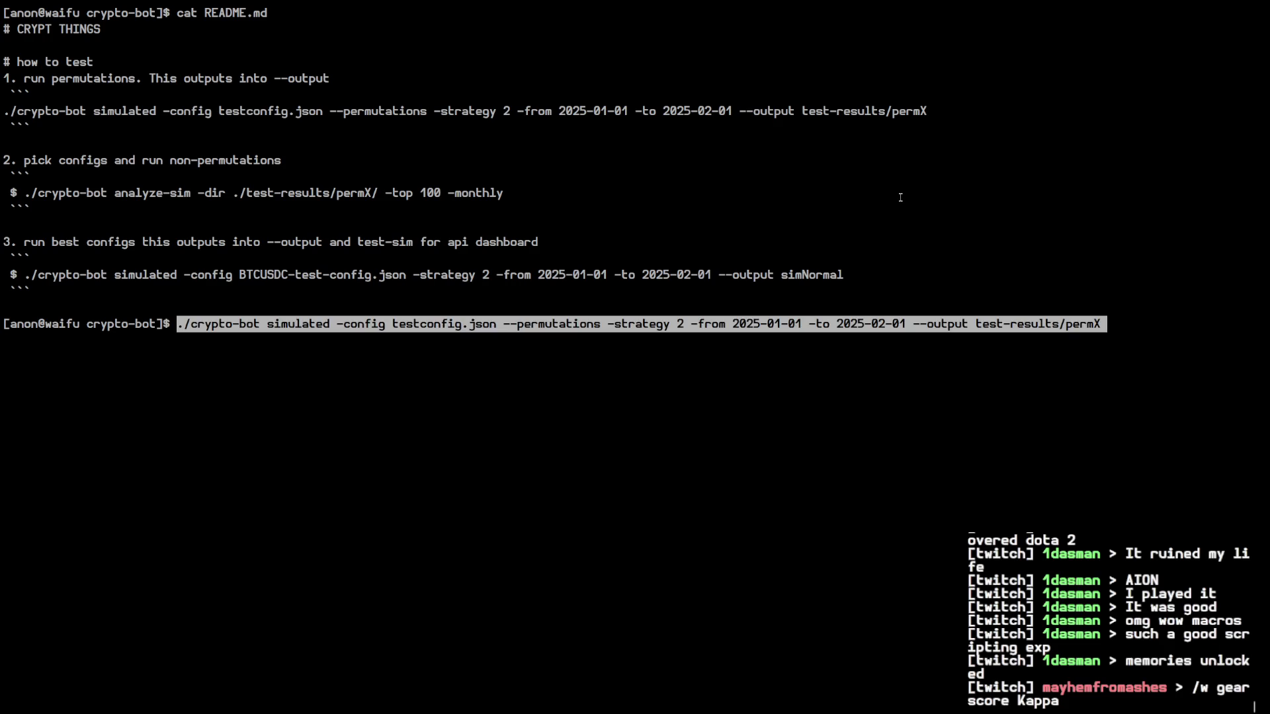
pyautogui.press('End')
pyautogui.hotkey('ctrl', 'c')
pyautogui.write('mkdir test-results')
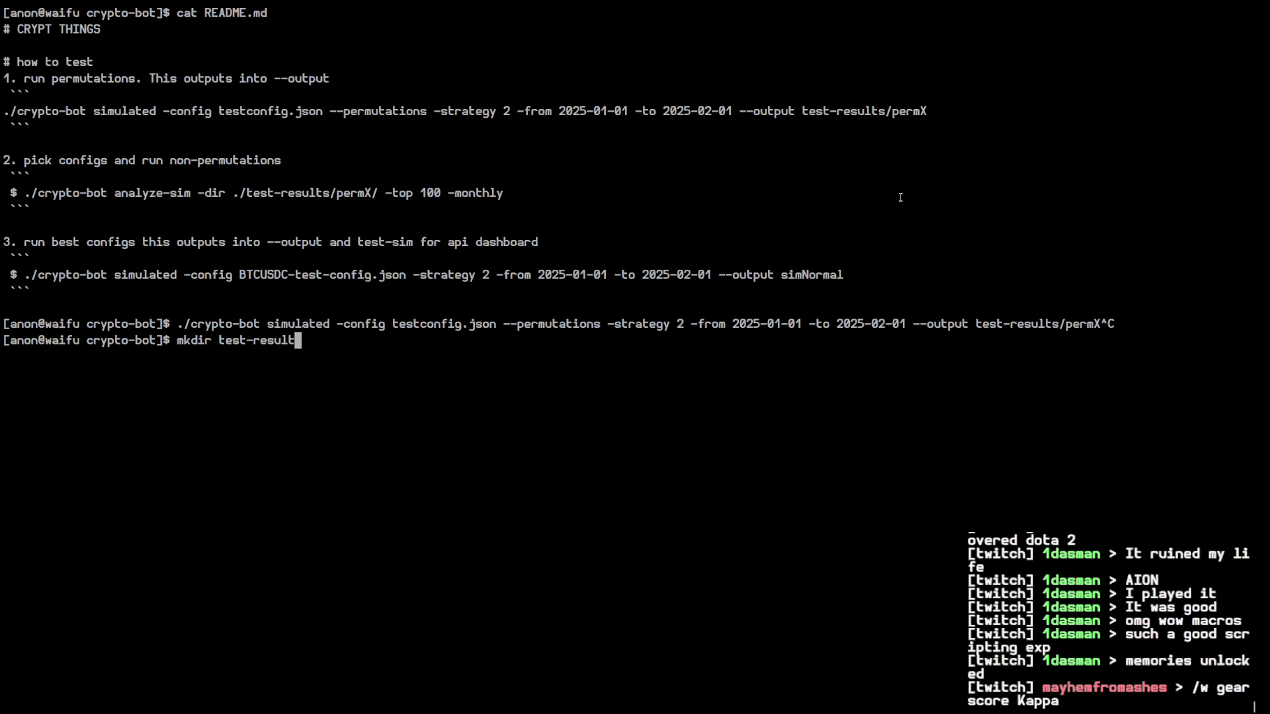
pyautogui.press('Return')
# Paste and run the permutations simulation, which panics over a missing .env file.
pyautogui.press('Up')
pyautogui.press('Up')
pyautogui.hotkey('ctrl', 'c')
pyautogui.hotkey('ctrl', 'shift', 'v')
pyautogui.press('Left')
pyautogui.press('Left')
pyautogui.press('Left')
pyautogui.press('Left')
pyautogui.press('Left')
pyautogui.press('Left')
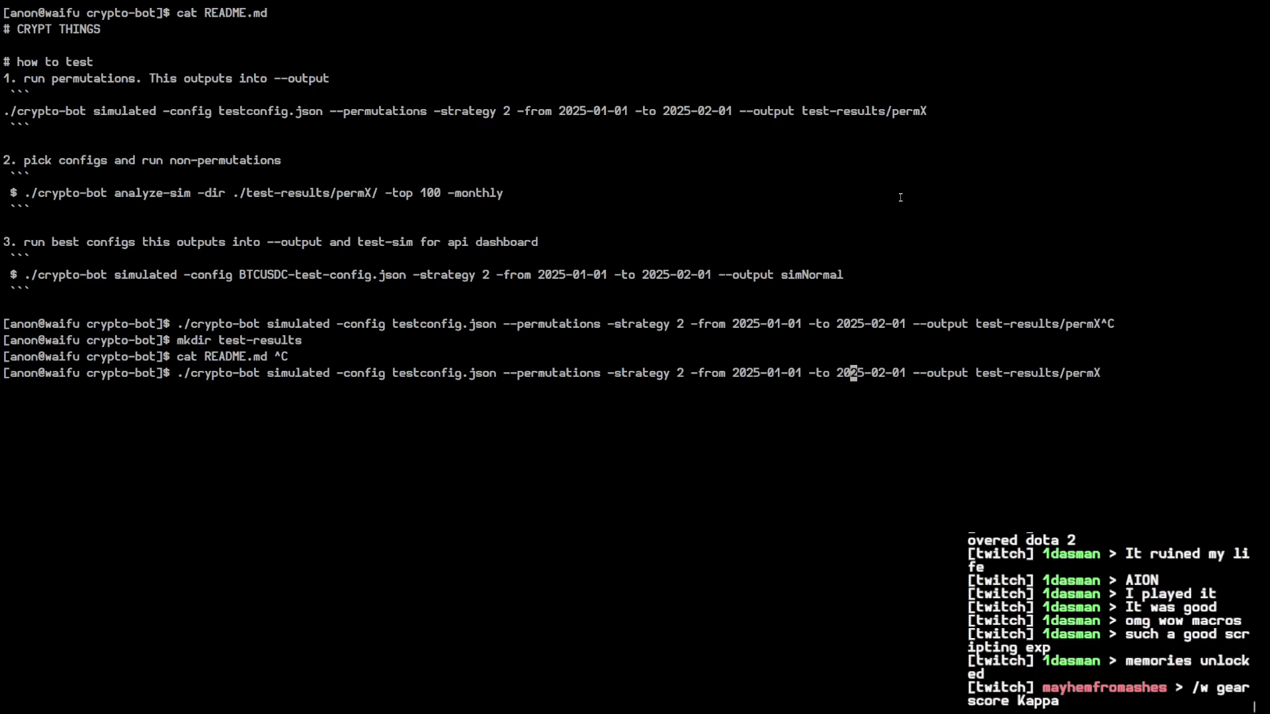
pyautogui.press('Right')
pyautogui.press('Right')
pyautogui.press('Right')
pyautogui.press('Return')
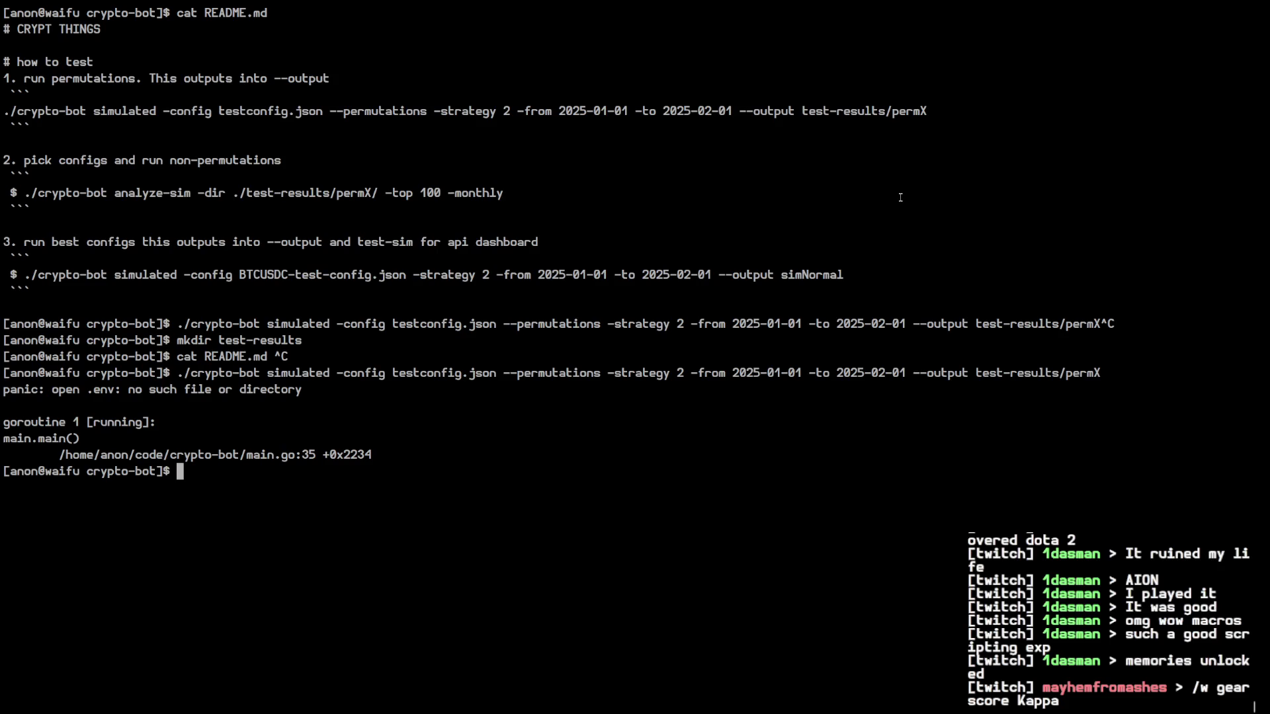
pyautogui.press('super+2')
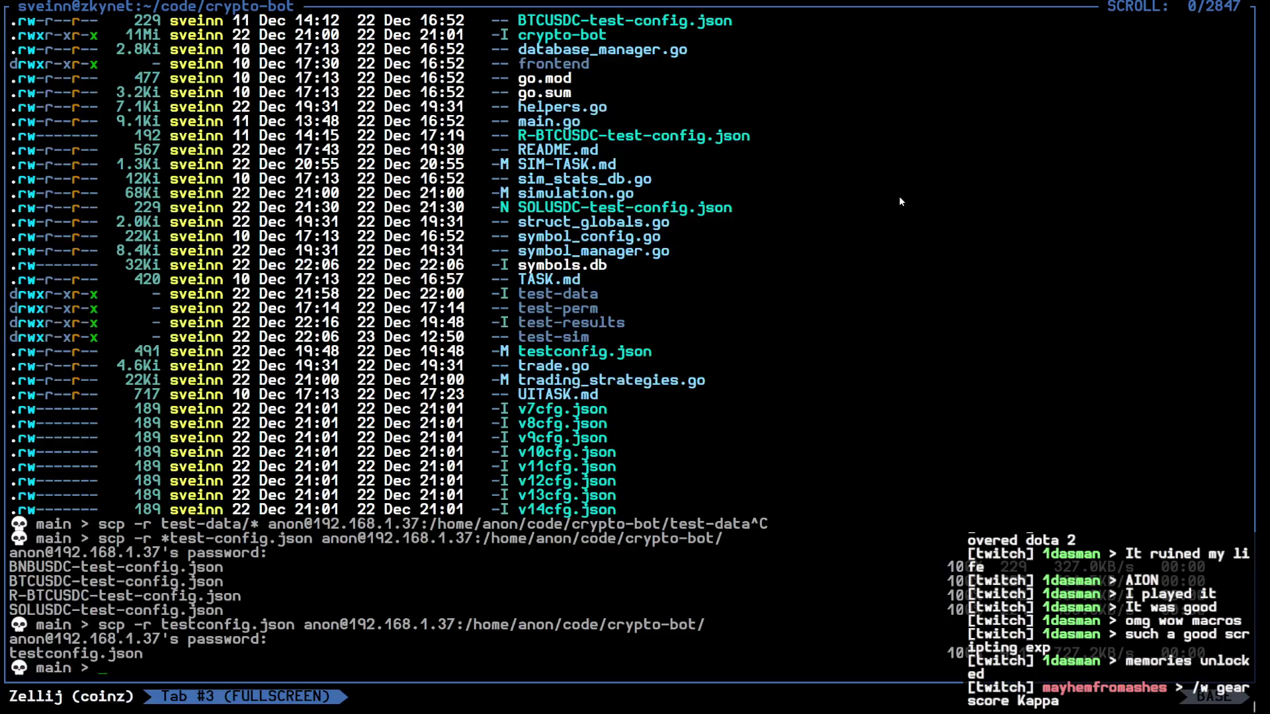
# Copy .env to the remote crypto-bot folder via scp and rerun the permutations simulation.
pyautogui.press('Up')
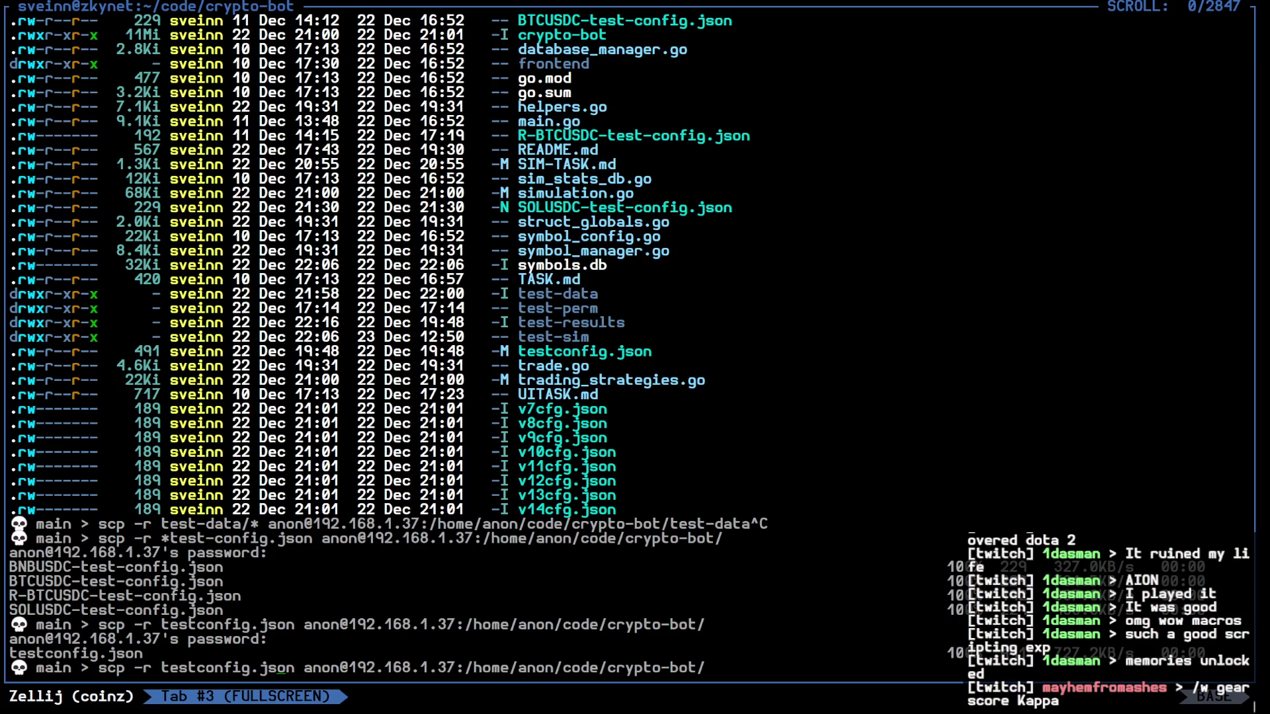
pyautogui.hotkey('ctrl', 'w')
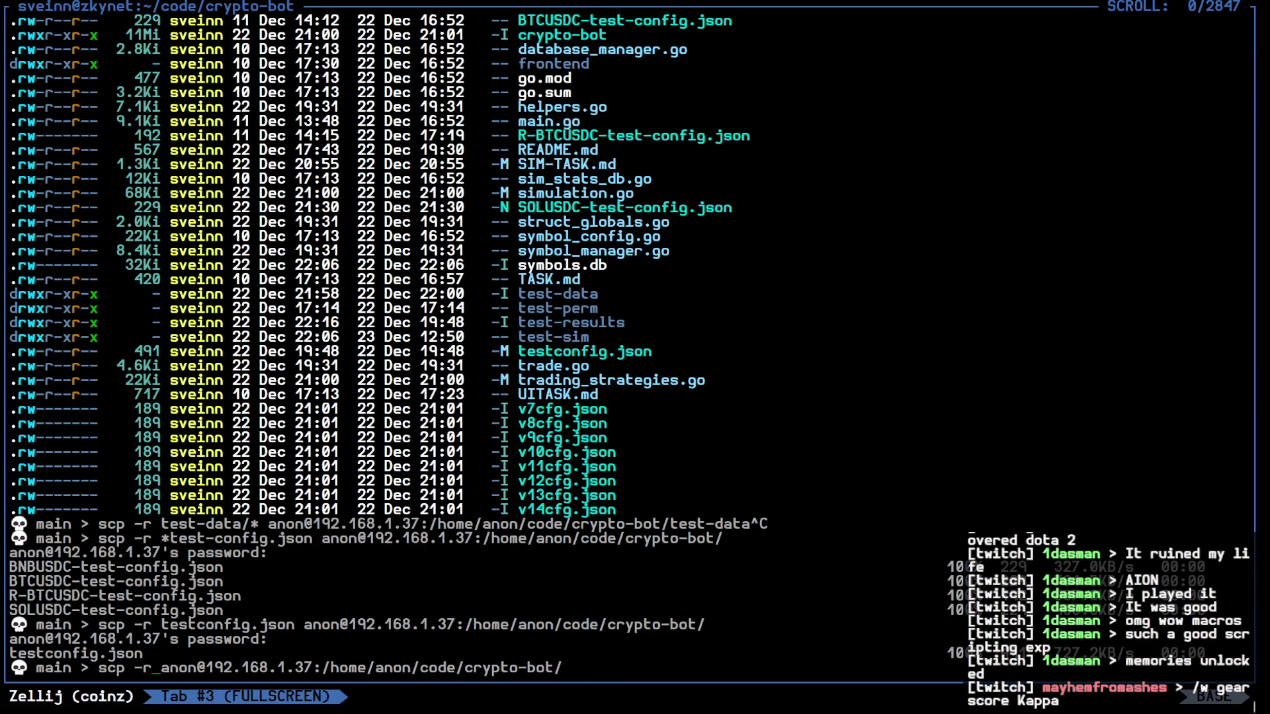
pyautogui.write('.env')
pyautogui.press('Return')
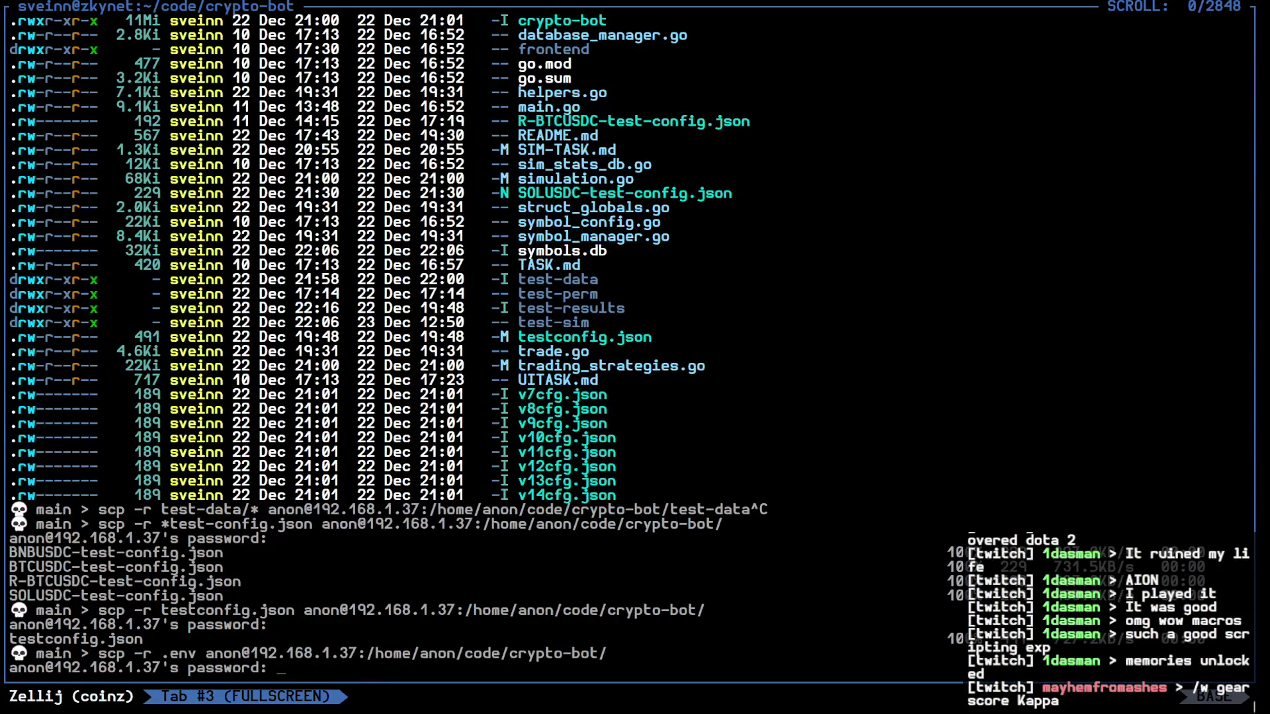
pyautogui.press('Return')
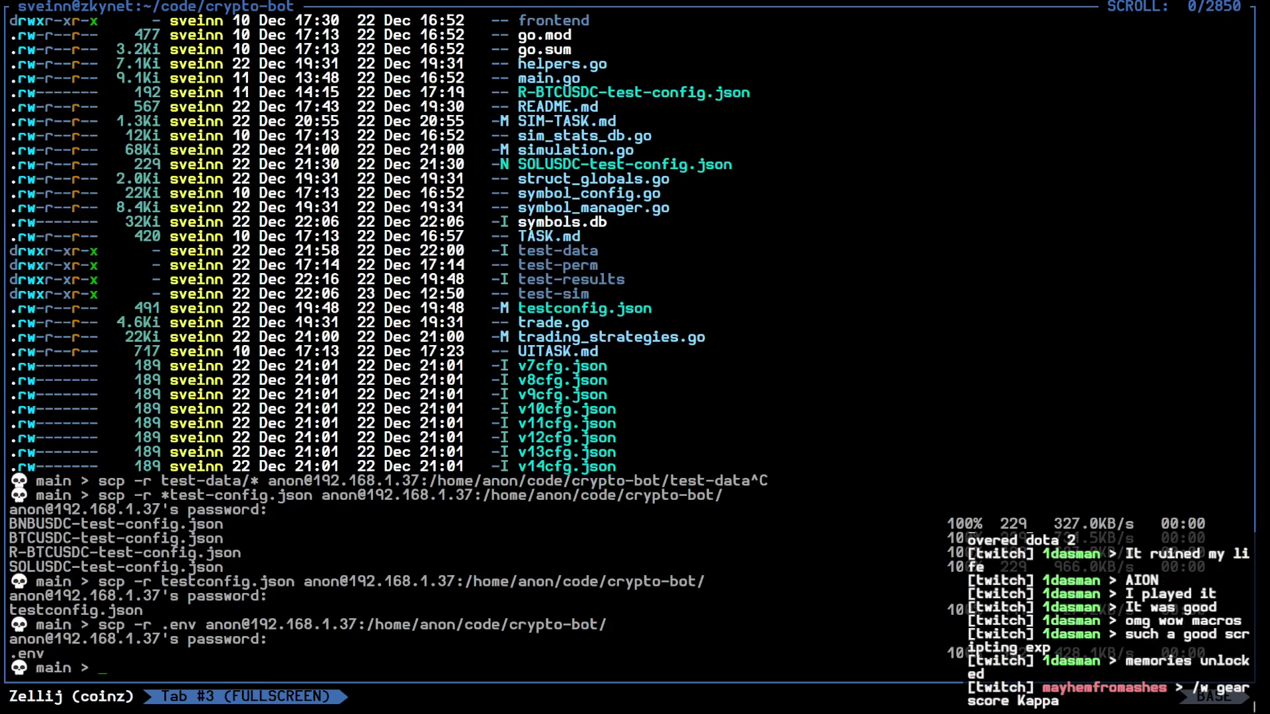
pyautogui.press('Up')
pyautogui.press('Return')
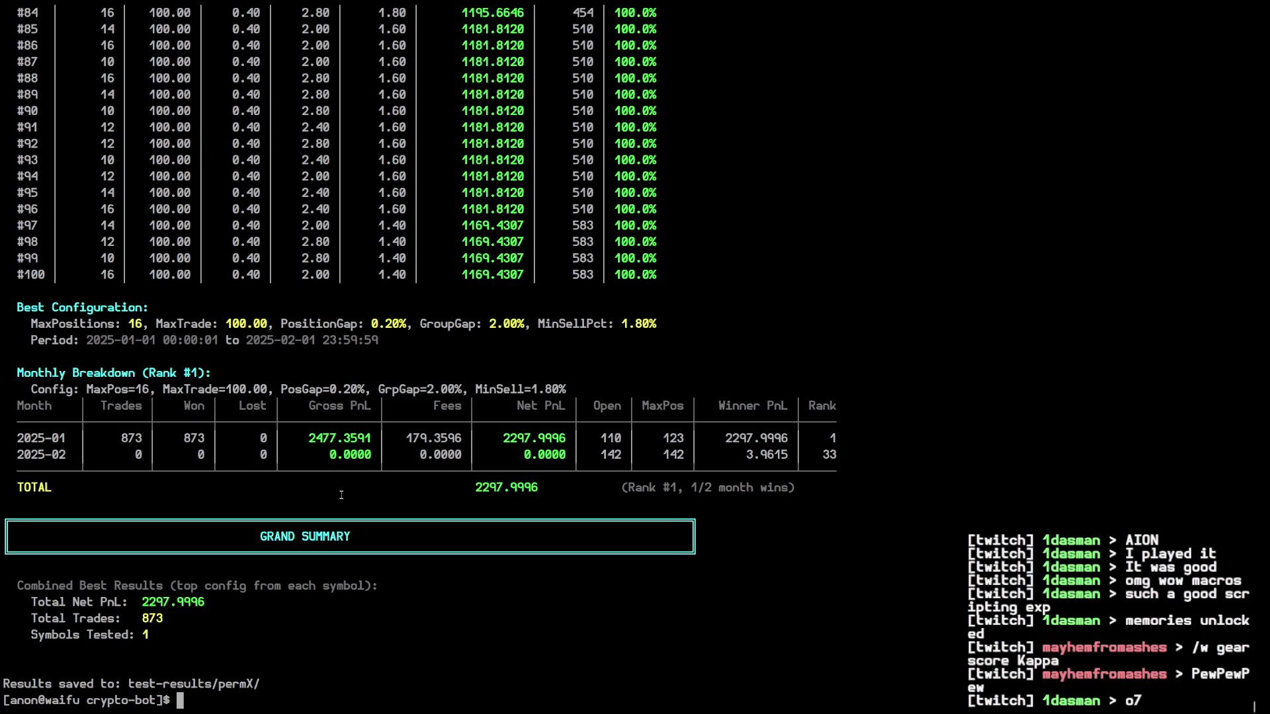
# Print testconfig.json after the simulation finishes with best net PnL 2297.9996.
pyautogui.press('Up')
pyautogui.hotkey('ctrl', 'c')
pyautogui.write('cat test')
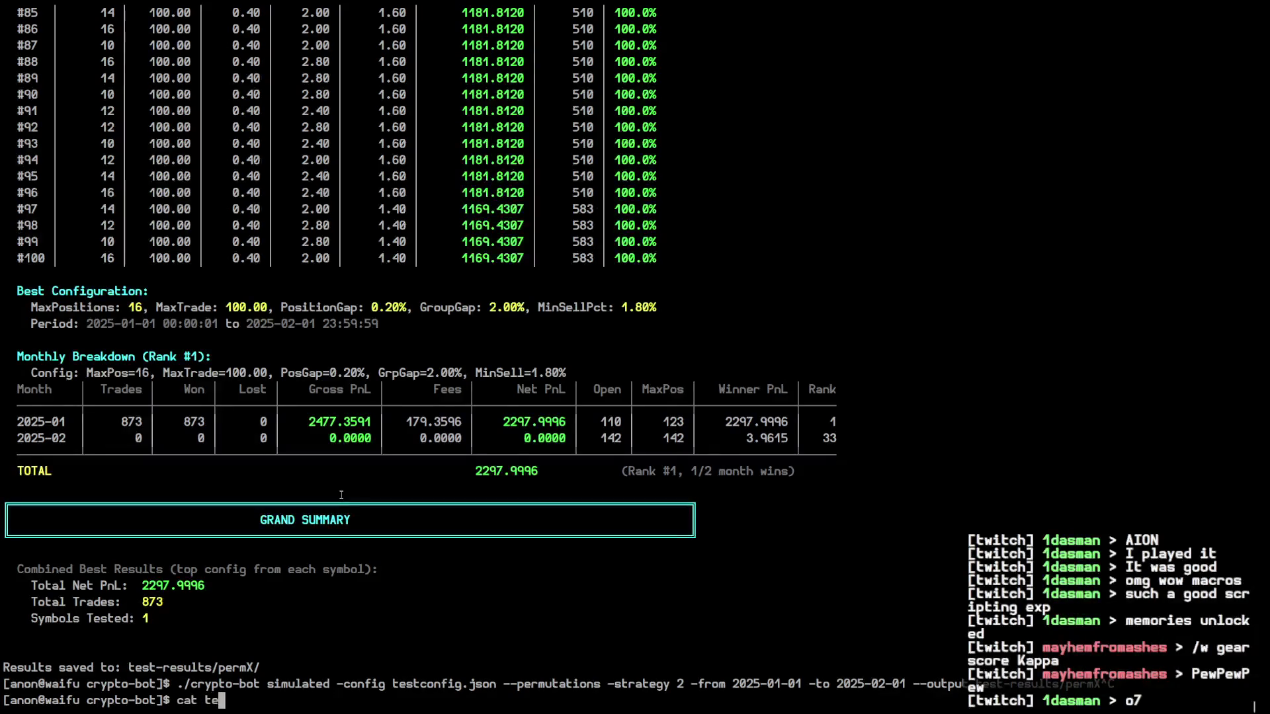
pyautogui.write('config.json')
pyautogui.press('Return')
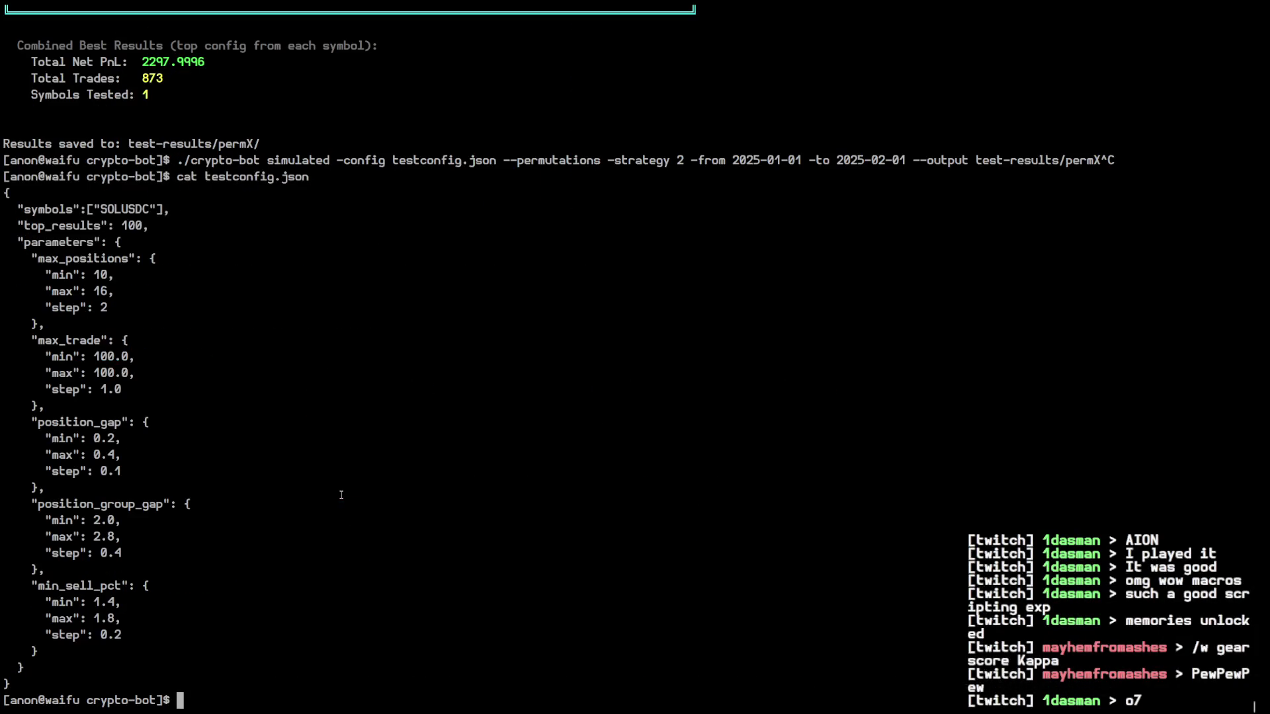
pyautogui.press('Up')
pyautogui.hotkey('ctrl', 'c')
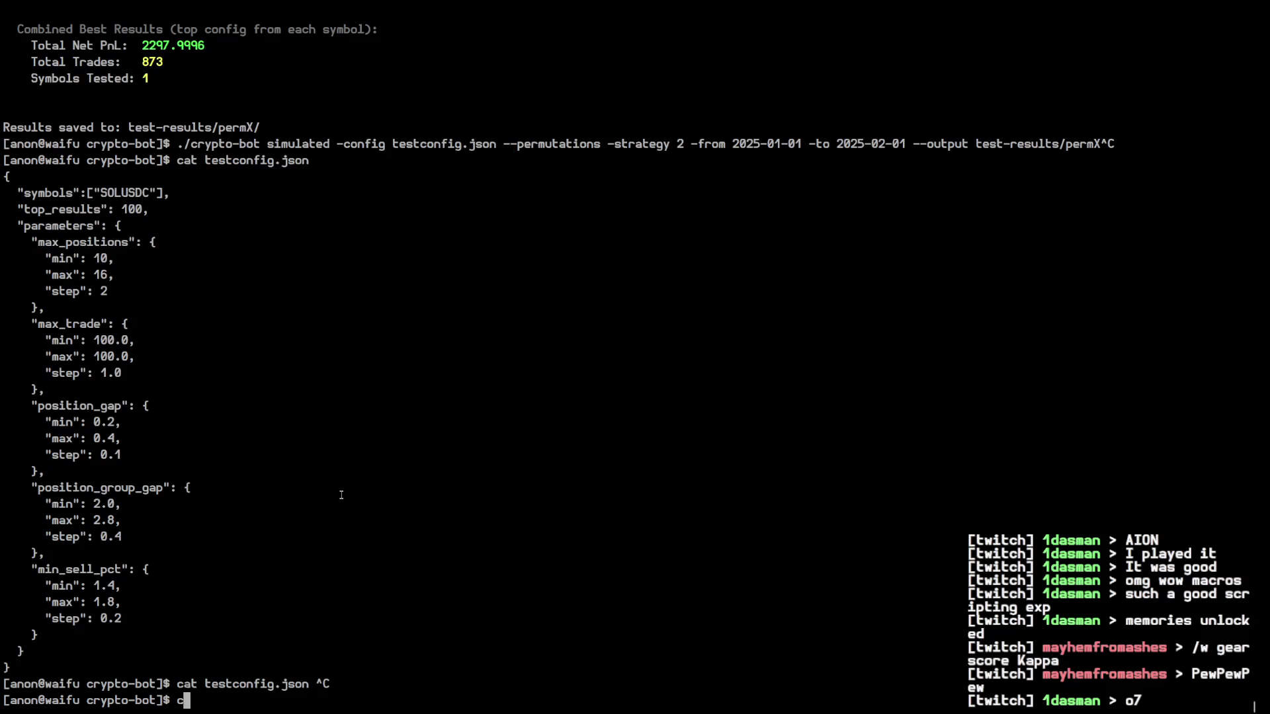
# Clear the screen and log out of the current shell session.
pyautogui.hotkey('ctrl', 'l')
pyautogui.write('logout')
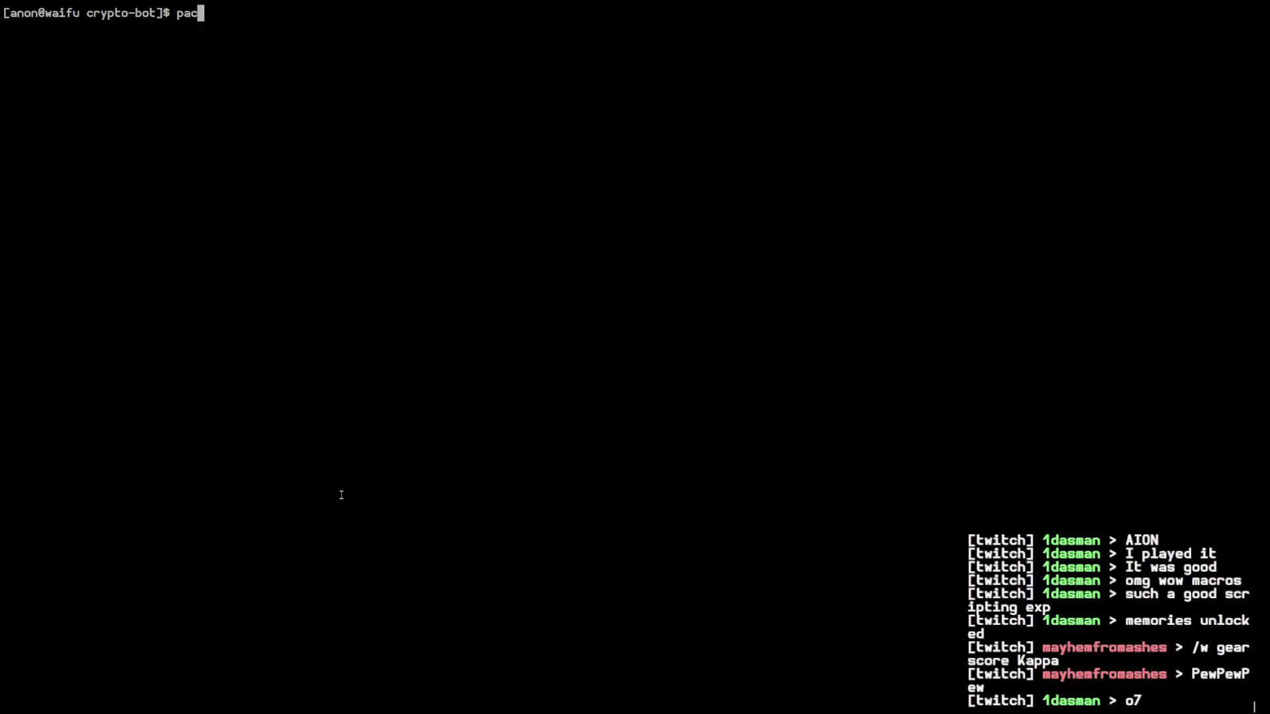
pyautogui.press('Return')
pyautogui.write('ls')
pyautogui.press('Return')
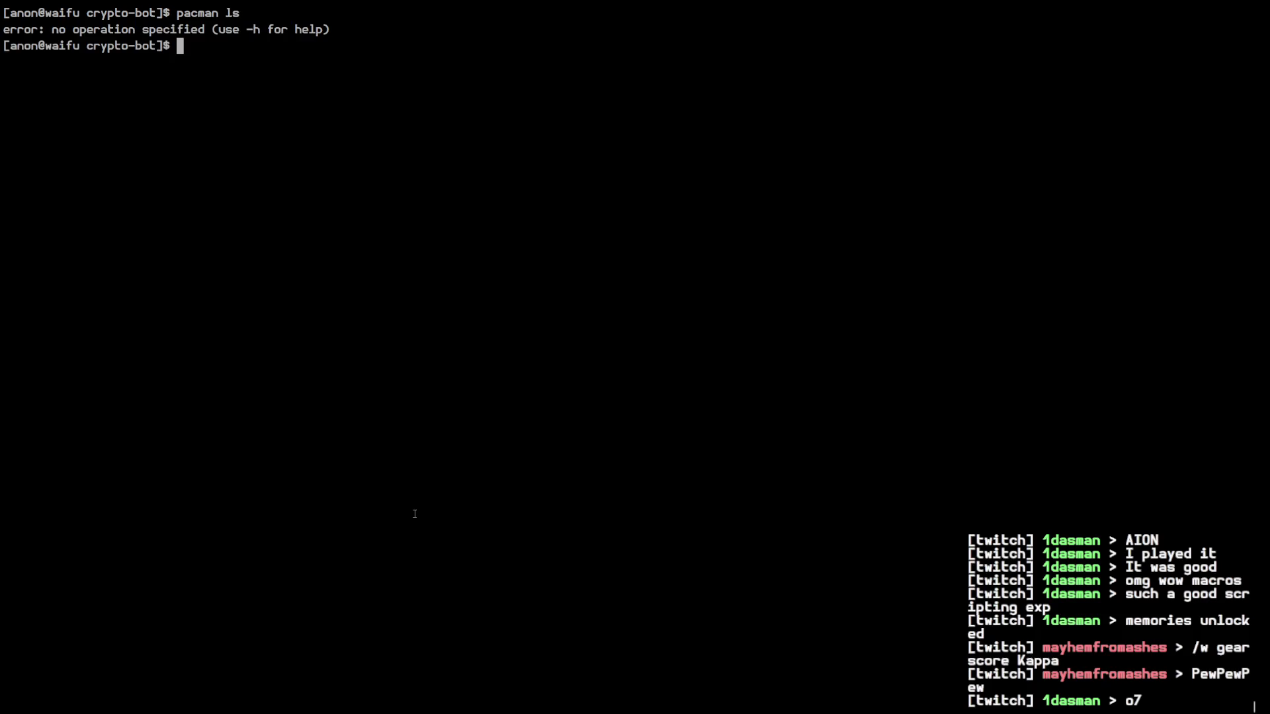
# List the crypto-bot folder and start opening testconfig.json in Helix.
pyautogui.write('ls')
pyautogui.press('Return')
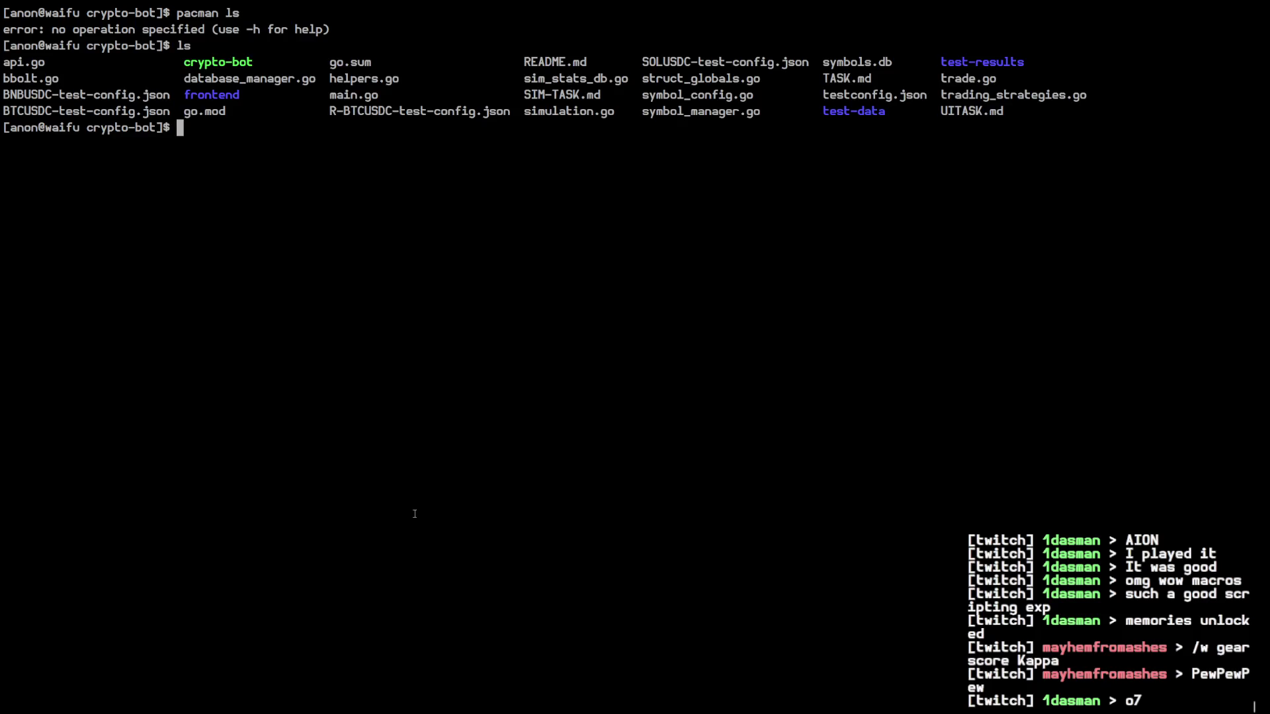
pyautogui.write('helix test')
pyautogui.press('Tab')
pyautogui.press('Tab')
# Open testconfig.json in Helix and change the symbol from SOLUSDC to BTCUSDC.
pyautogui.write('c')
pyautogui.press('Tab')
pyautogui.press('Return')
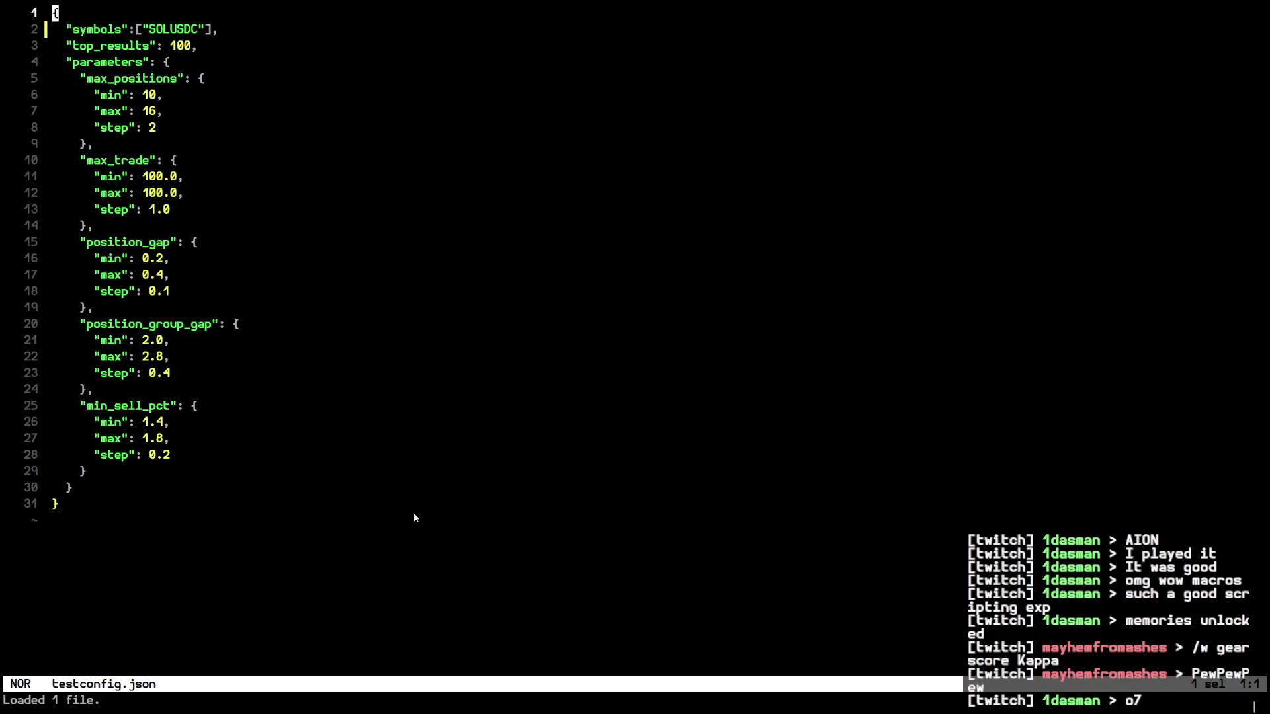
pyautogui.press('l')
pyautogui.press('l')
pyautogui.press('f')
pyautogui.press('[')
pyautogui.press('l')
pyautogui.press('l')
pyautogui.press('v')
pyautogui.press('l')
pyautogui.press('l')
pyautogui.press('l')
pyautogui.press('l')
pyautogui.press('l')
pyautogui.press('h')
pyautogui.press('h')
pyautogui.press('h')
pyautogui.write('c')
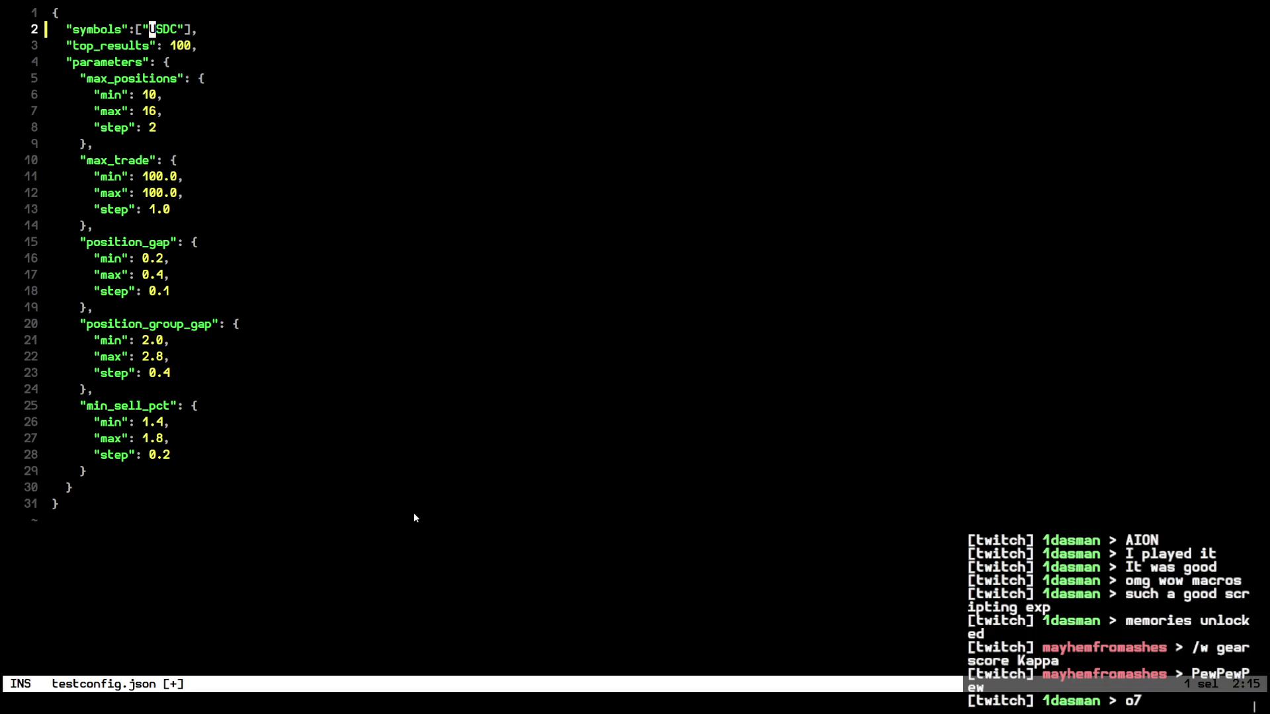
pyautogui.write('BTC')
pyautogui.press('Escape')
# Set the max_positions minimum to 10 and maximum to 20.
pyautogui.press('j')
pyautogui.press('j')
pyautogui.press('j')
pyautogui.press('j')
pyautogui.press('h')
pyautogui.press('h')
pyautogui.write('bc')
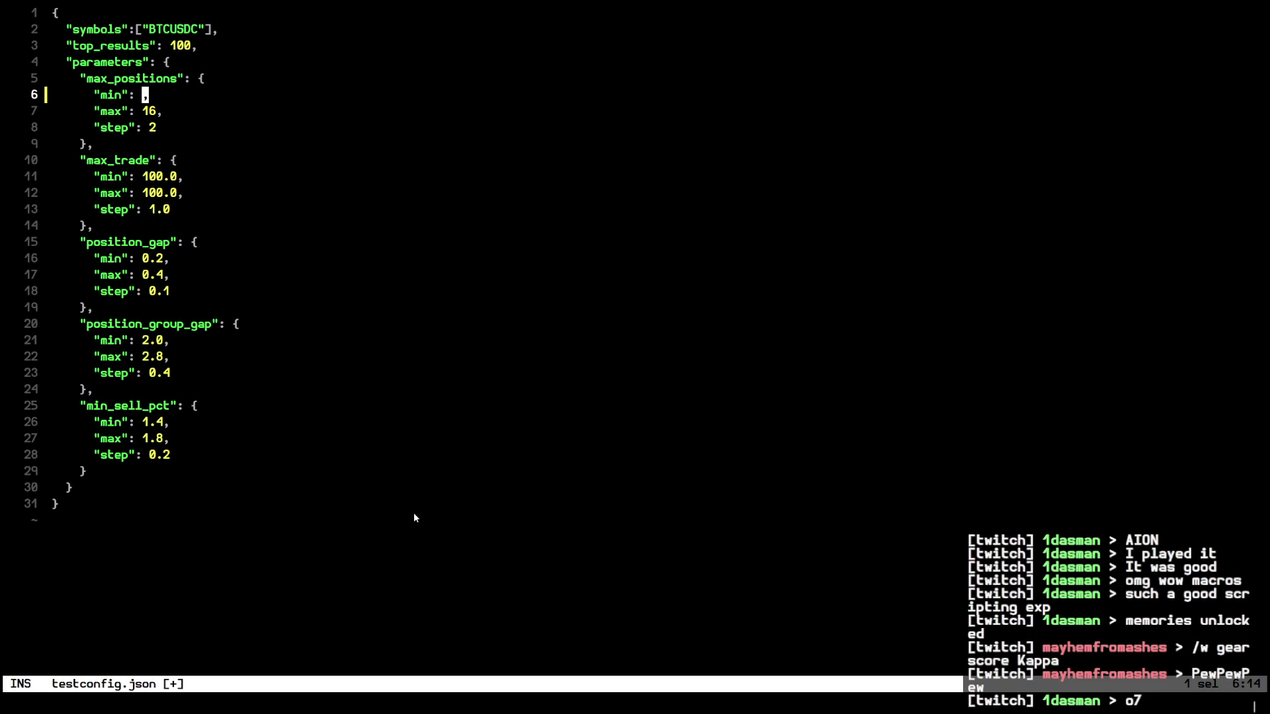
pyautogui.write('10')
pyautogui.press('Escape')
pyautogui.write('jhvhc20')
pyautogui.press('Escape')
pyautogui.press('j')
pyautogui.press('j')
pyautogui.press('j')
pyautogui.press('k')
pyautogui.press('k')
pyautogui.press('k')
pyautogui.write('hvhc20')
pyautogui.press('Escape')
pyautogui.press('j')
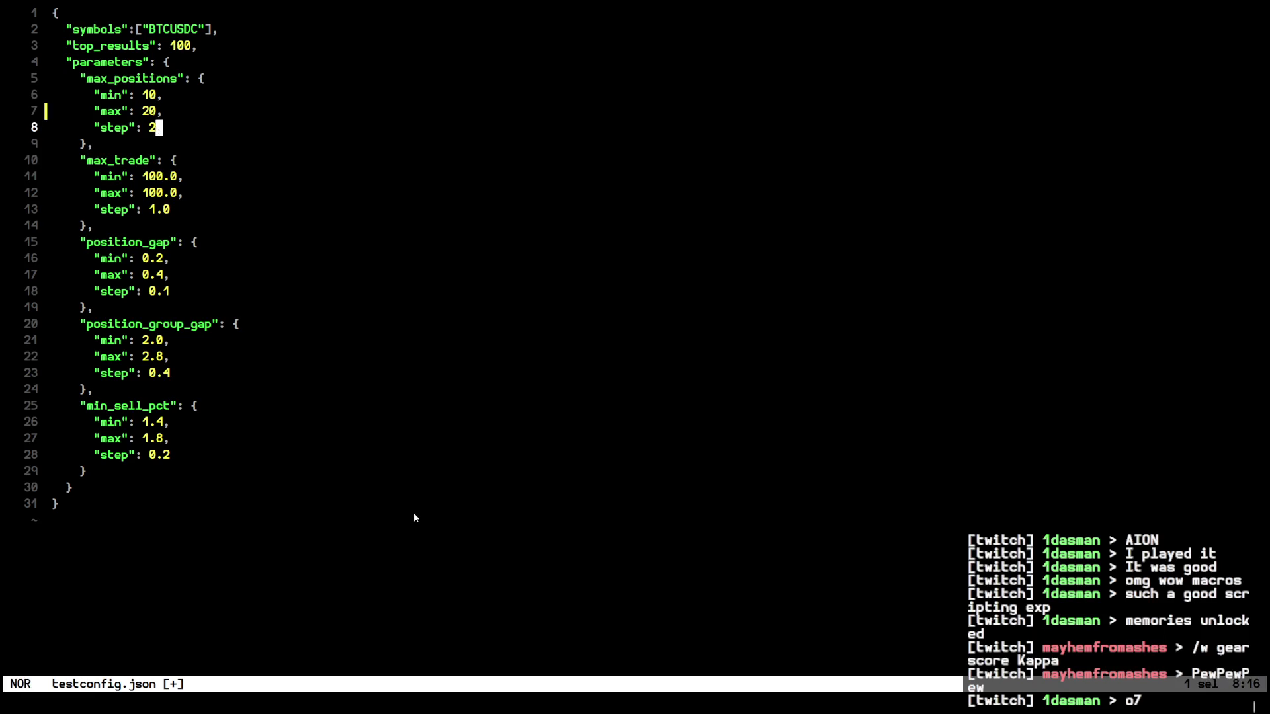
# Change the max_trade minimum value from 100 to 50.
pyautogui.press('j')
pyautogui.press('j')
# Adjust the max_trade step value by appending a 0.
pyautogui.press('j')
pyautogui.press('j')
pyautogui.press('k')
pyautogui.press('l')
pyautogui.press('v')
pyautogui.press('h')
pyautogui.press('h')
pyautogui.write('c50')
pyautogui.press('Escape')
pyautogui.press('k')
pyautogui.press('k')
pyautogui.press('k')
pyautogui.press('j')
pyautogui.press('j')
pyautogui.press('j')
pyautogui.press('k')
pyautogui.press('v')
pyautogui.press('h')
pyautogui.press('h')
pyautogui.press('Escape')
# Set position_gap to range 0.1–0.5 and the position_group_gap minimum to 1.0.
pyautogui.press('j')
pyautogui.press('j')
pyautogui.write('a0')
pyautogui.press('Escape')
pyautogui.press('j')
pyautogui.press('j')
pyautogui.press('j')
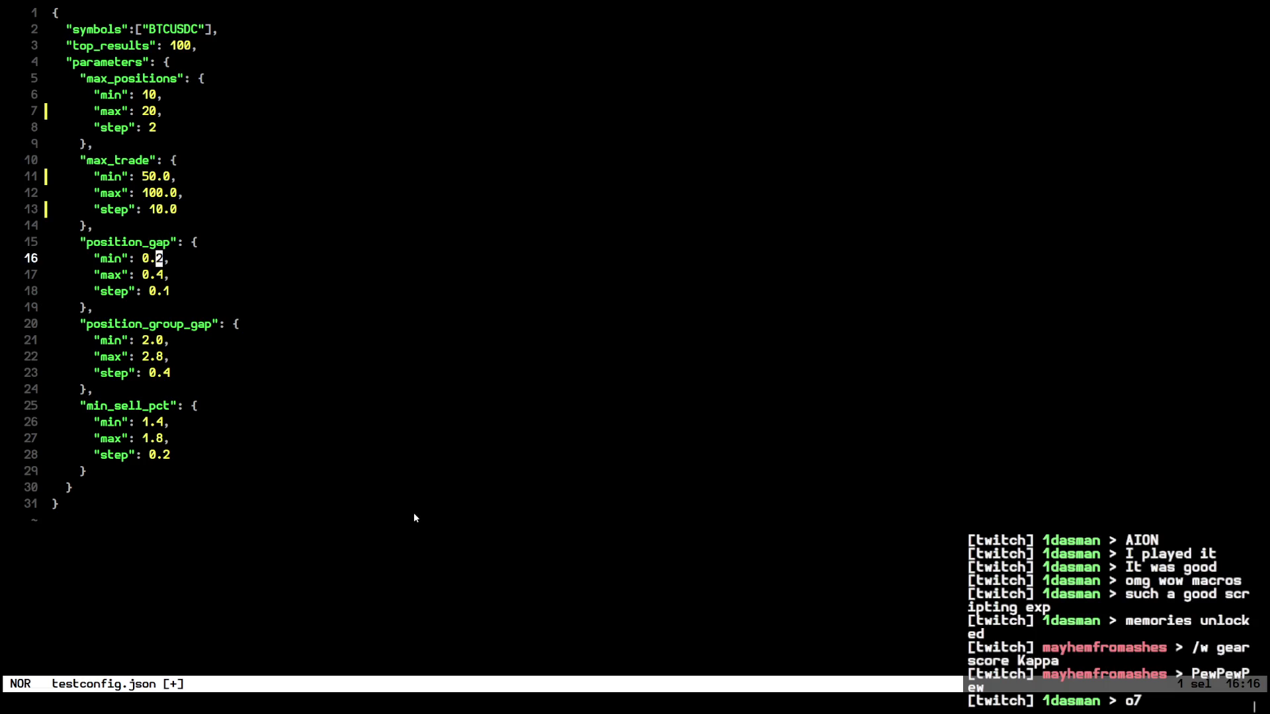
pyautogui.write('c1')
pyautogui.press('Escape')
pyautogui.press('j')
pyautogui.write('hc5')
pyautogui.press('Escape')
# Set the position_group_gap step to 0.2 and the min_sell_pct minimum to 0.8.
pyautogui.press('j')
pyautogui.press('j')
pyautogui.press('j')
pyautogui.press('j')
pyautogui.press('h')
pyautogui.write('hc1')
pyautogui.press('Escape')
pyautogui.press('j')
pyautogui.press('j')
pyautogui.press('h')
pyautogui.write('kjlc2')
pyautogui.press('Escape')
pyautogui.press('j')
pyautogui.press('j')
pyautogui.press('j')
pyautogui.write('h')
pyautogui.write('vhhc0.')
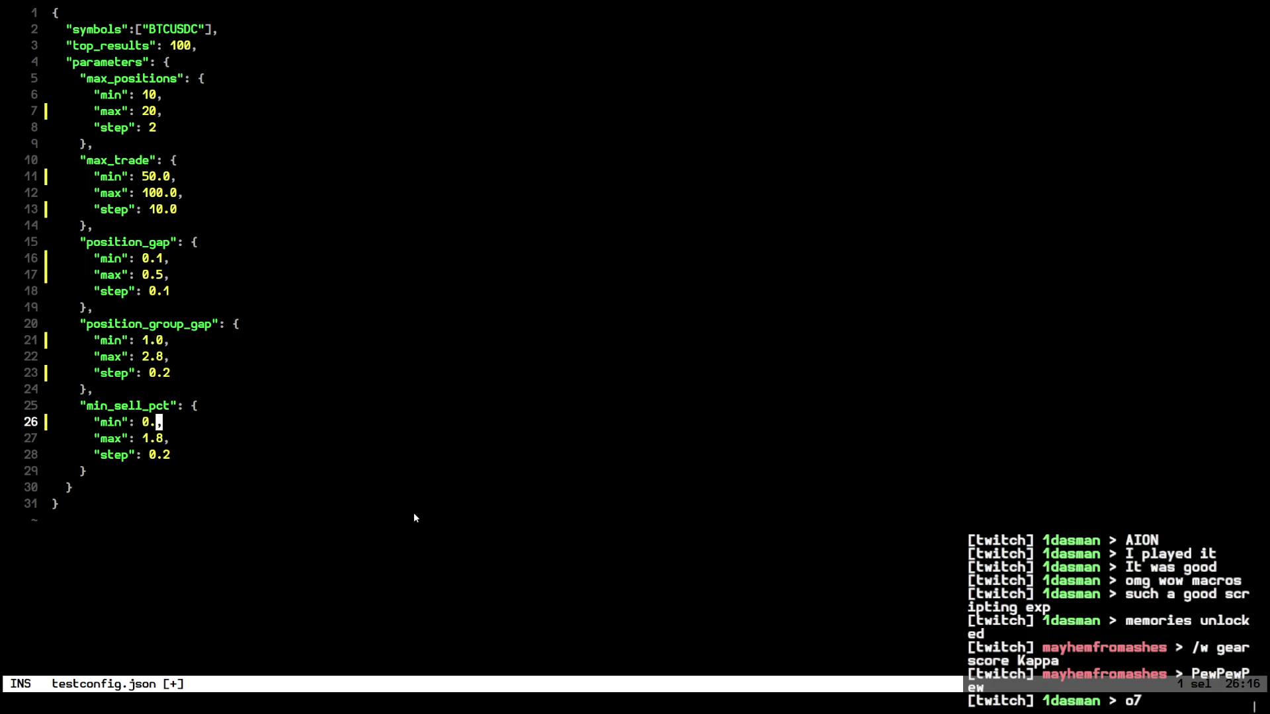
pyautogui.write('8')
pyautogui.press('Escape')
# Save testconfig.json with :w, quit Helix with :q, and recall the previous simulation command.
pyautogui.press('j')
pyautogui.press('j')
pyautogui.press(':')
pyautogui.write('wa')
pyautogui.press('Return')
pyautogui.press('j')
pyautogui.press(':')
pyautogui.write('q')
pyautogui.press('Return')
pyautogui.press('Up')
pyautogui.press('Up')
pyautogui.press('Up')
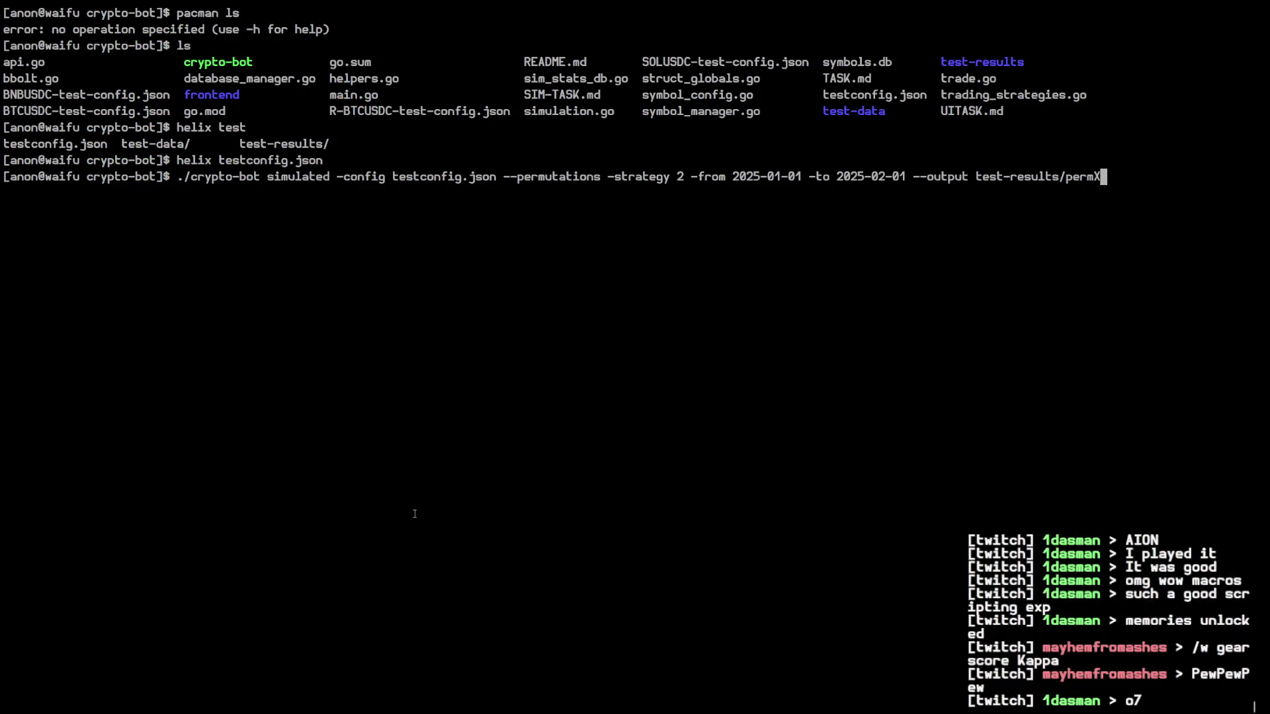
# Rename the output to test-results/btcFullYear, change the end date to 2026-01-01, and run the simulation.
pyautogui.press('BackSpace')
pyautogui.press('BackSpace')
pyautogui.press('BackSpace')
pyautogui.write('btcB')
pyautogui.press('BackSpace')
pyautogui.write('Full')
pyautogui.write('Year')
pyautogui.press('Left')
pyautogui.press('Left')
pyautogui.press('Left')
pyautogui.press('Left')
pyautogui.press('Left')
pyautogui.press('Left')
pyautogui.press('Left')
pyautogui.press('Left')
pyautogui.press('Left')
pyautogui.press('BackSpace')
pyautogui.write('6')
pyautogui.press('Right')
pyautogui.press('Right')
pyautogui.press('Delete')
pyautogui.write('1')
pyautogui.press('Left')
pyautogui.press('Left')
pyautogui.press('Left')
pyautogui.press('Left')
pyautogui.press('Left')
pyautogui.press('Return')
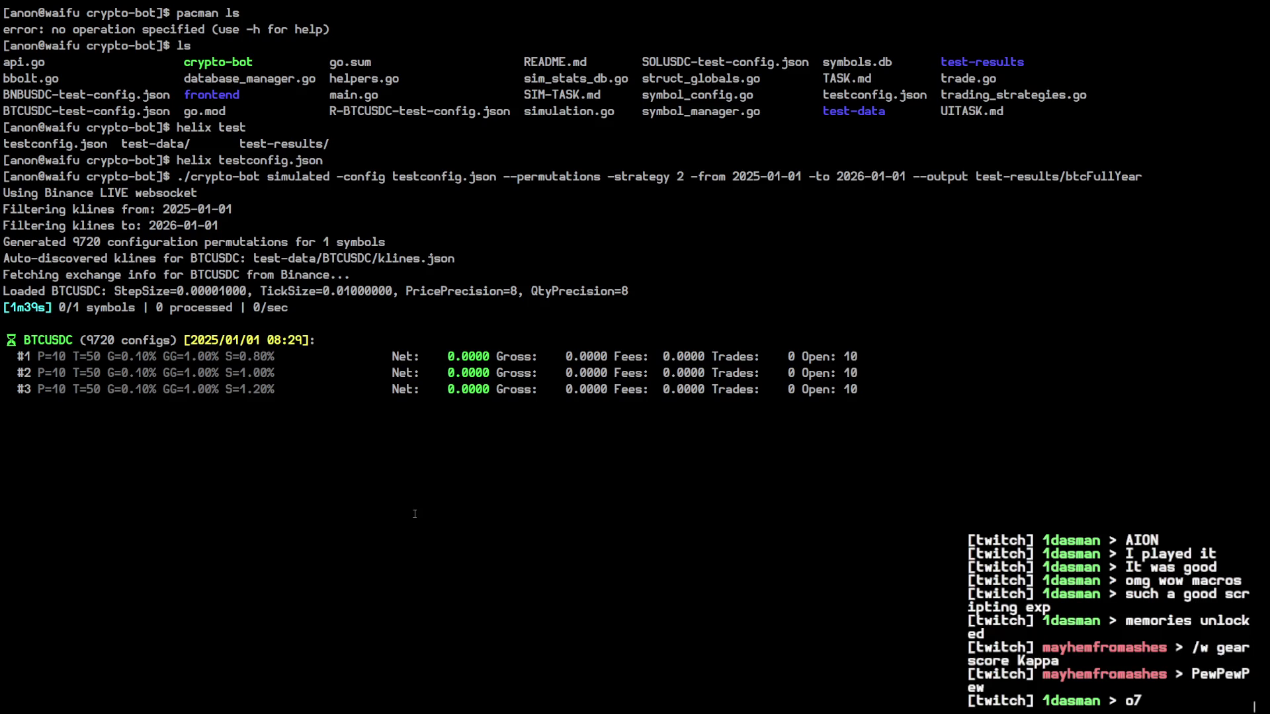
# After letting the simulation run, switch to the local Zellij terminal with Super+2.
pyautogui.press('super+2')
# Turn the recalled scp line into an ssh login, enter the account password, and launch htop.
pyautogui.write('scp')
pyautogui.press('Right')
pyautogui.press('BackSpace')
pyautogui.press('BackSpace')
pyautogui.press('BackSpace')
pyautogui.press('BackSpace')
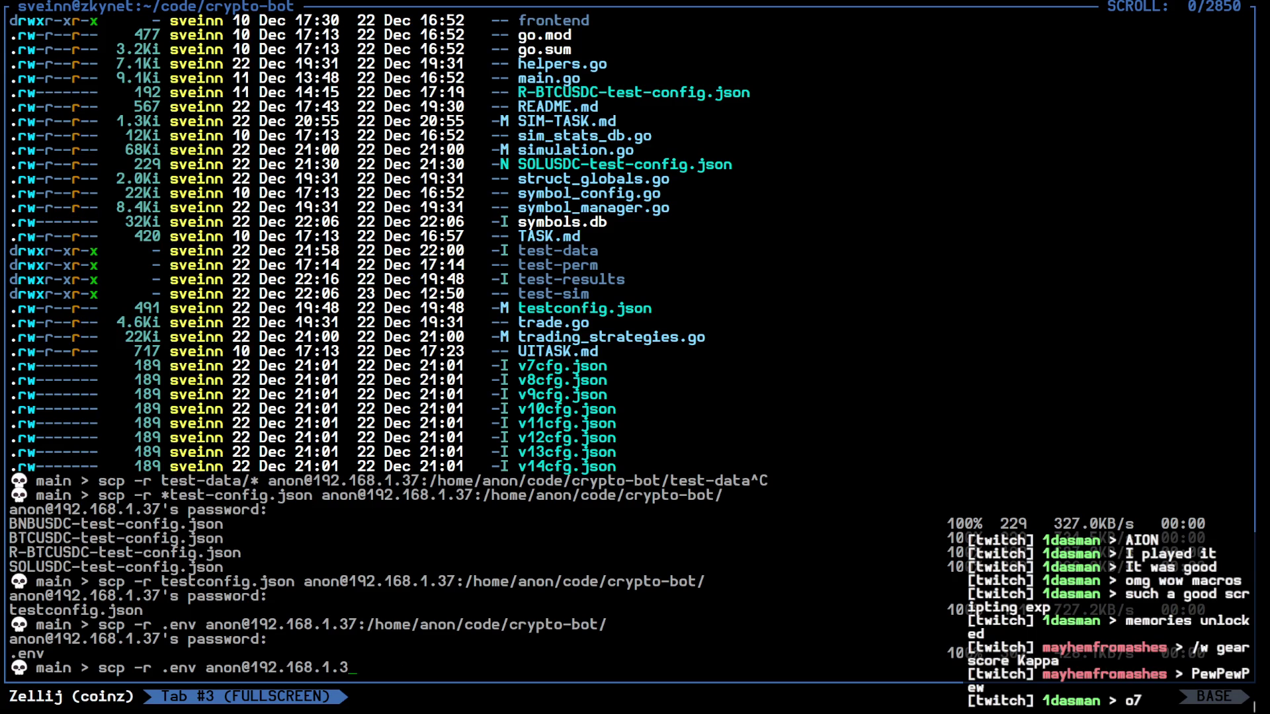
pyautogui.write('7')
pyautogui.press('BackSpace')
pyautogui.press('BackSpace')
pyautogui.press('BackSpace')
pyautogui.write('sh')
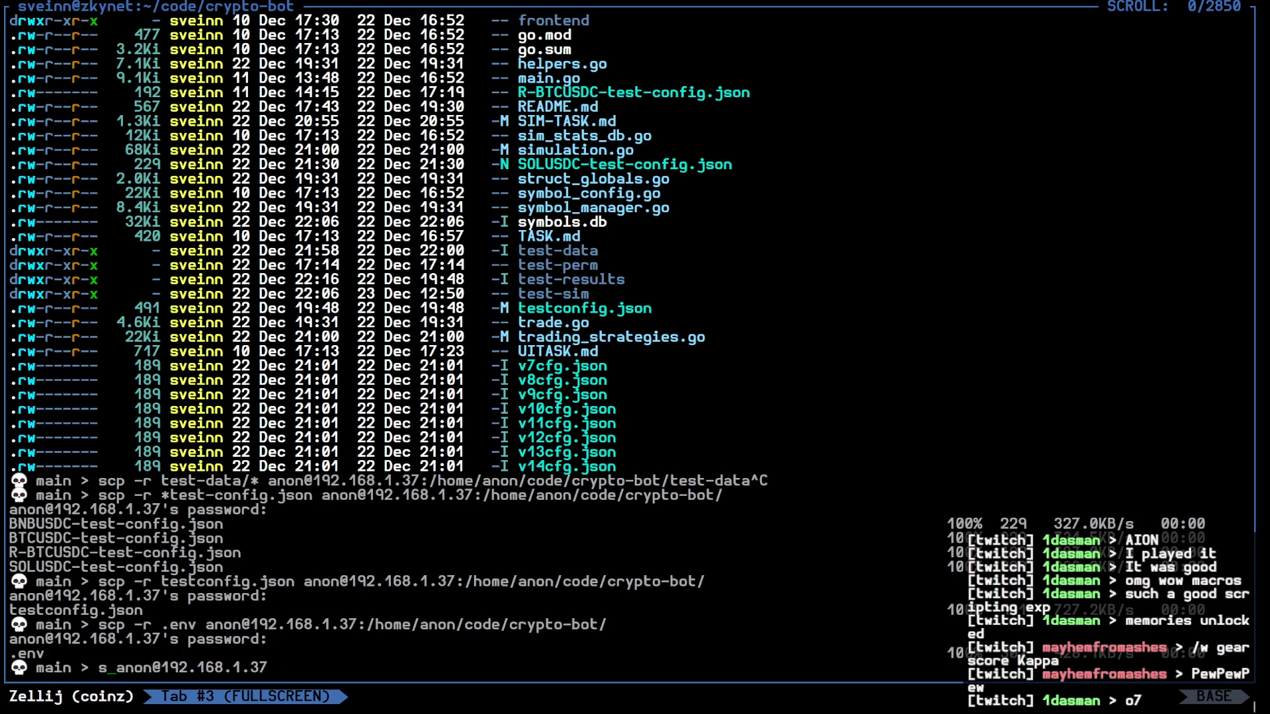
pyautogui.press('Return')
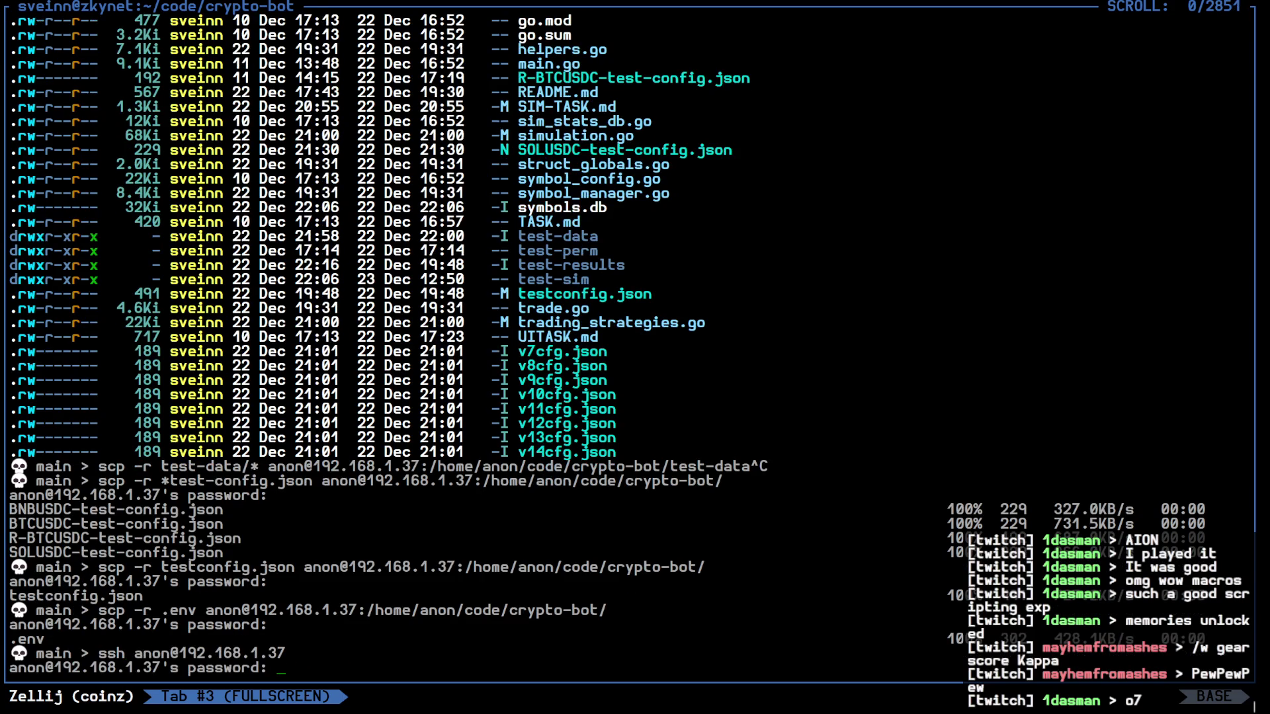
pyautogui.press('Return')
pyautogui.write('htop')
pyautogui.press('Return')
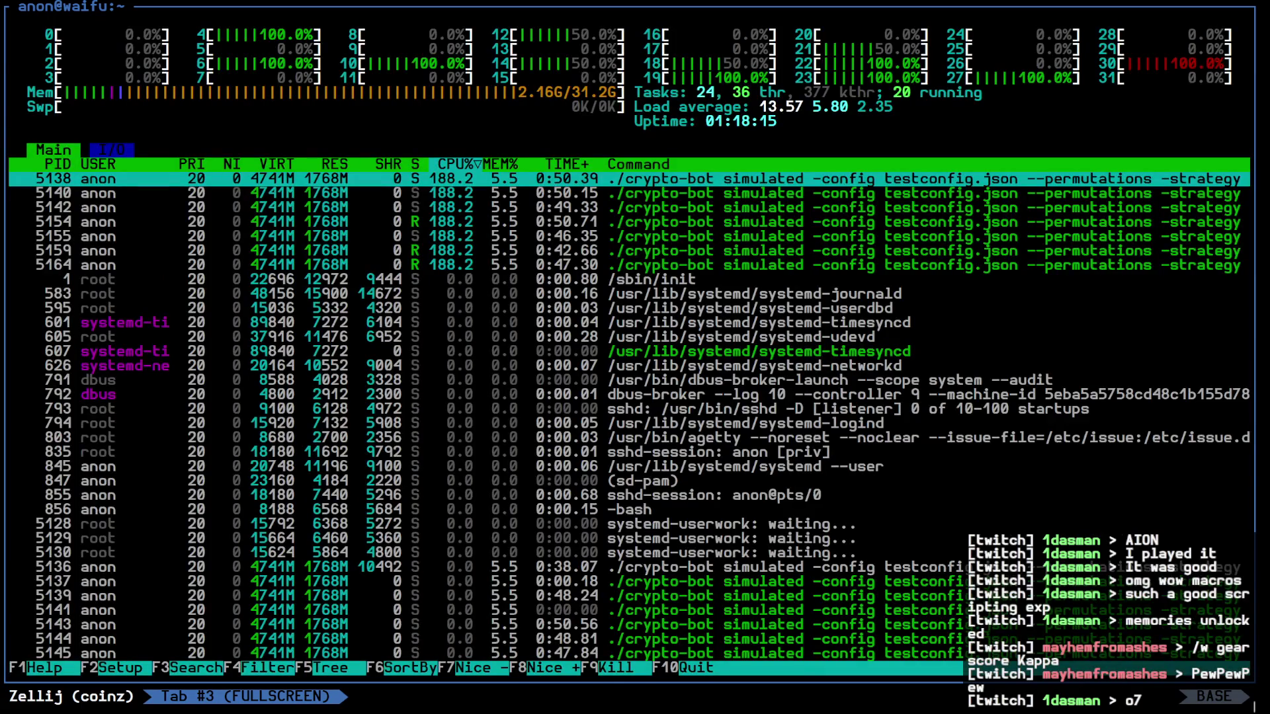
# Switch between htop and the simulation output, ending on the simulation results.
pyautogui.hotkey('alt', 'Tab')
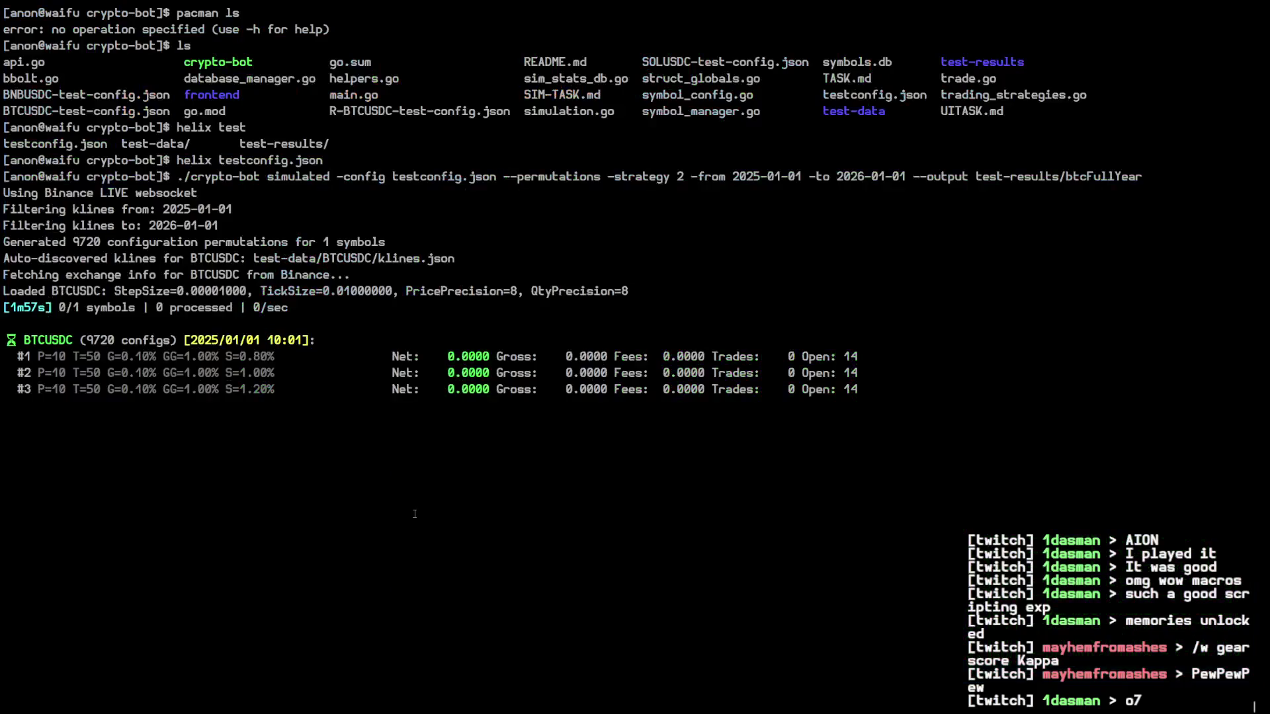
pyautogui.hotkey('alt', 'Tab')
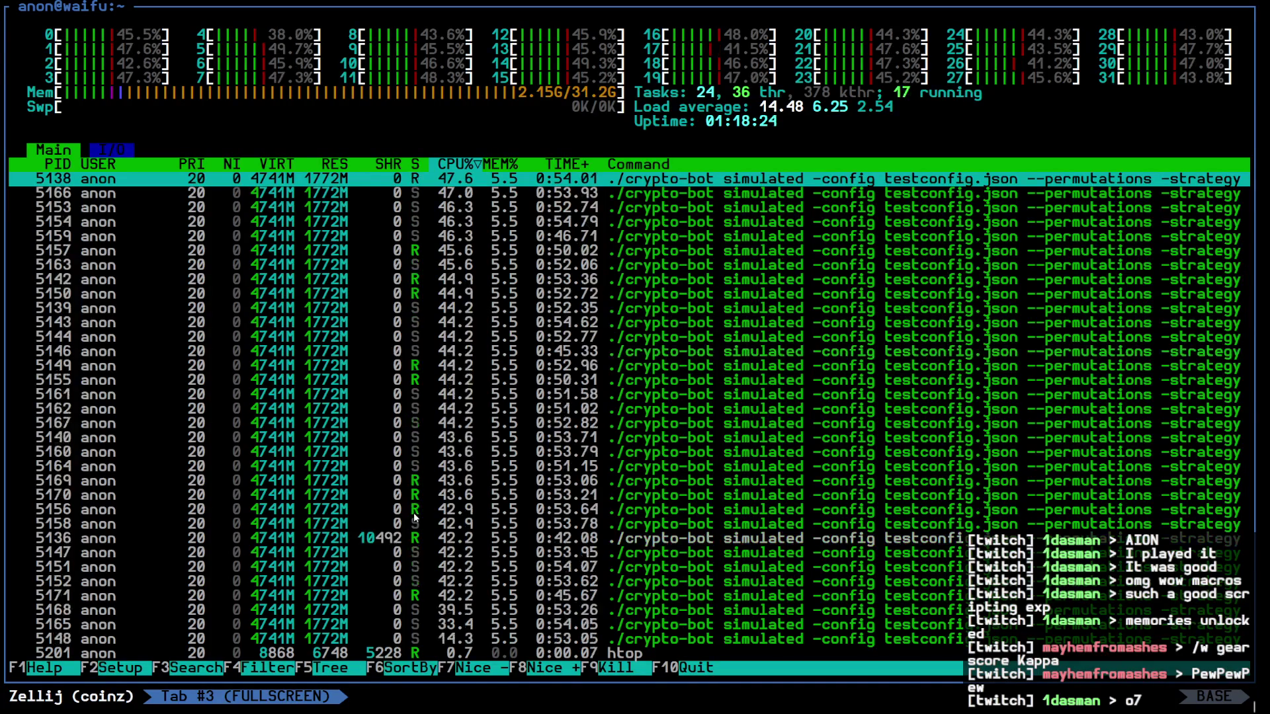
pyautogui.hotkey('alt', 'Tab')
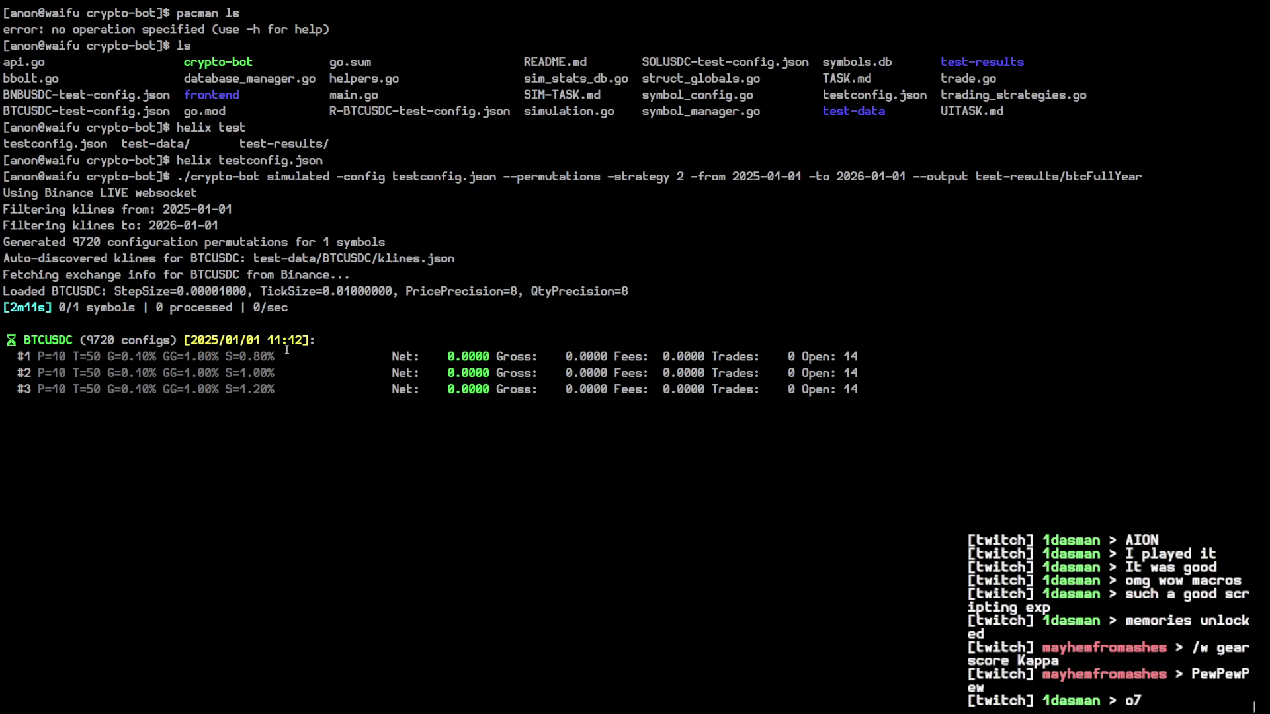
pyautogui.moveTo(271, 339); pyautogui.dragTo(306, 340)
pyautogui.moveTo(286, 307); pyautogui.dragTo(85, 308)
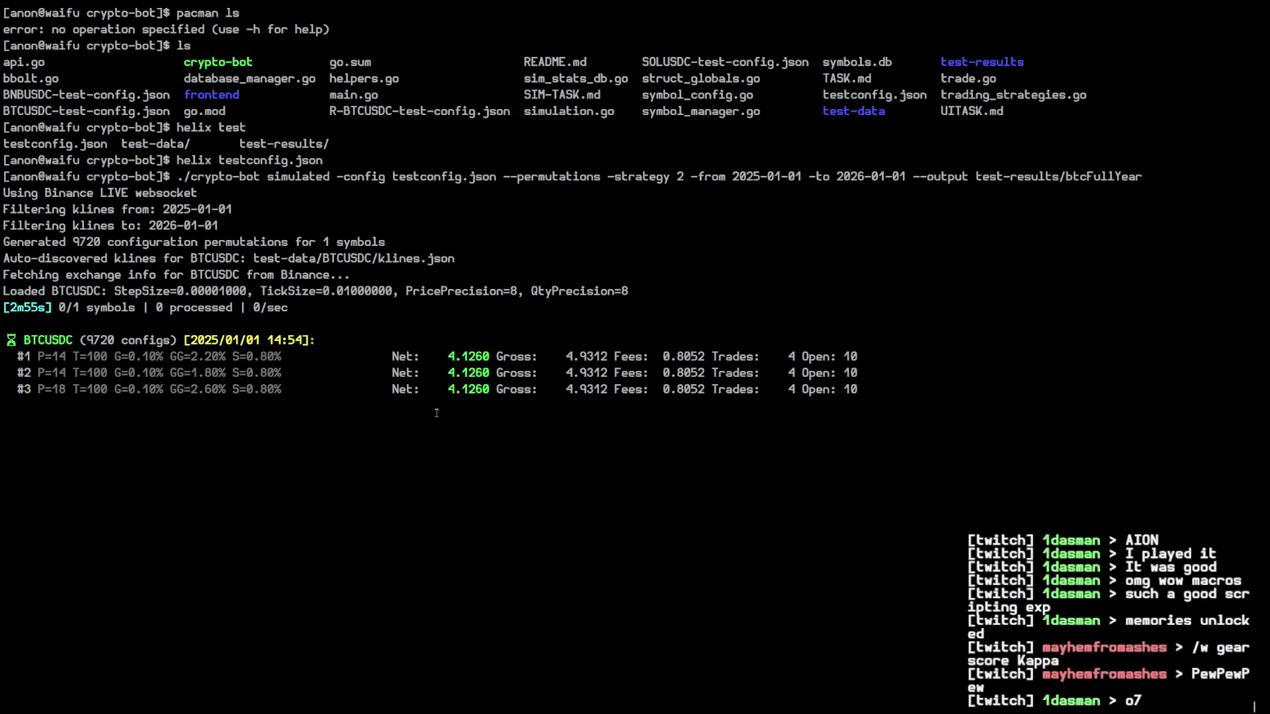
pyautogui.moveTo(318, 336); pyautogui.dragTo(259, 340)
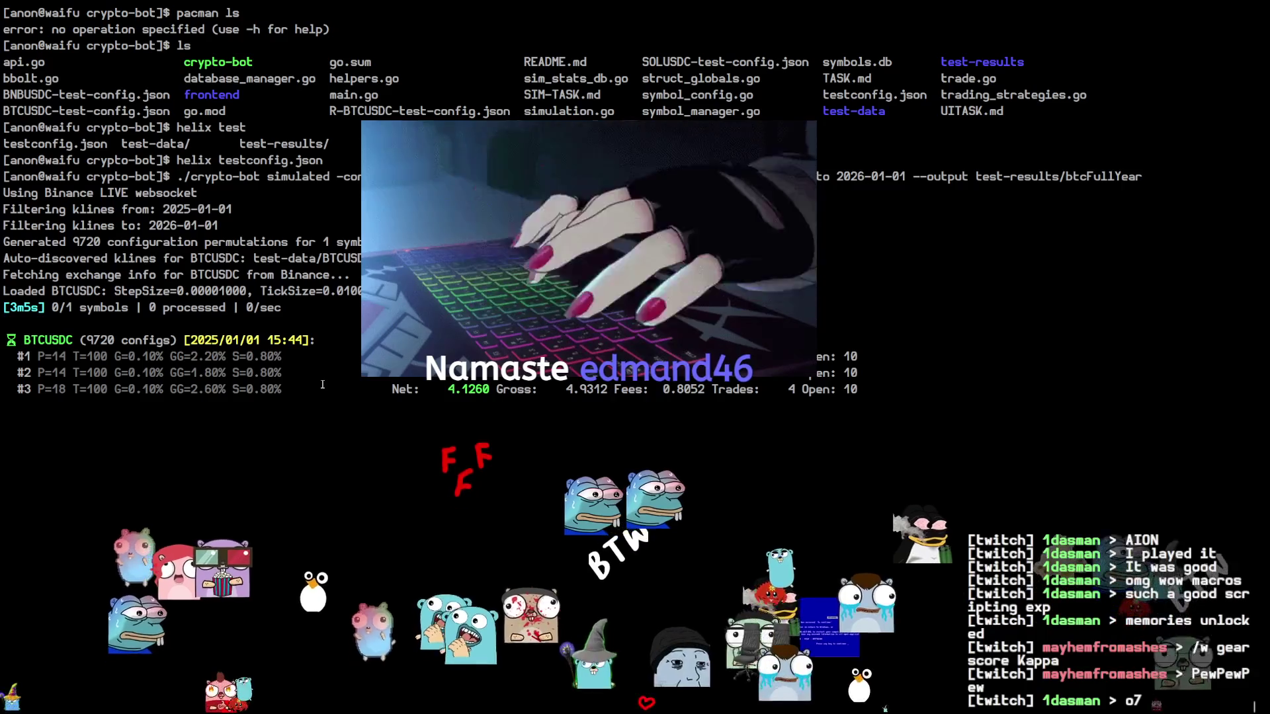
# Glance at htop, return to the simulation output, and stop the simulation with Ctrl+C.
pyautogui.hotkey('ctrl', 't')
pyautogui.press('3')
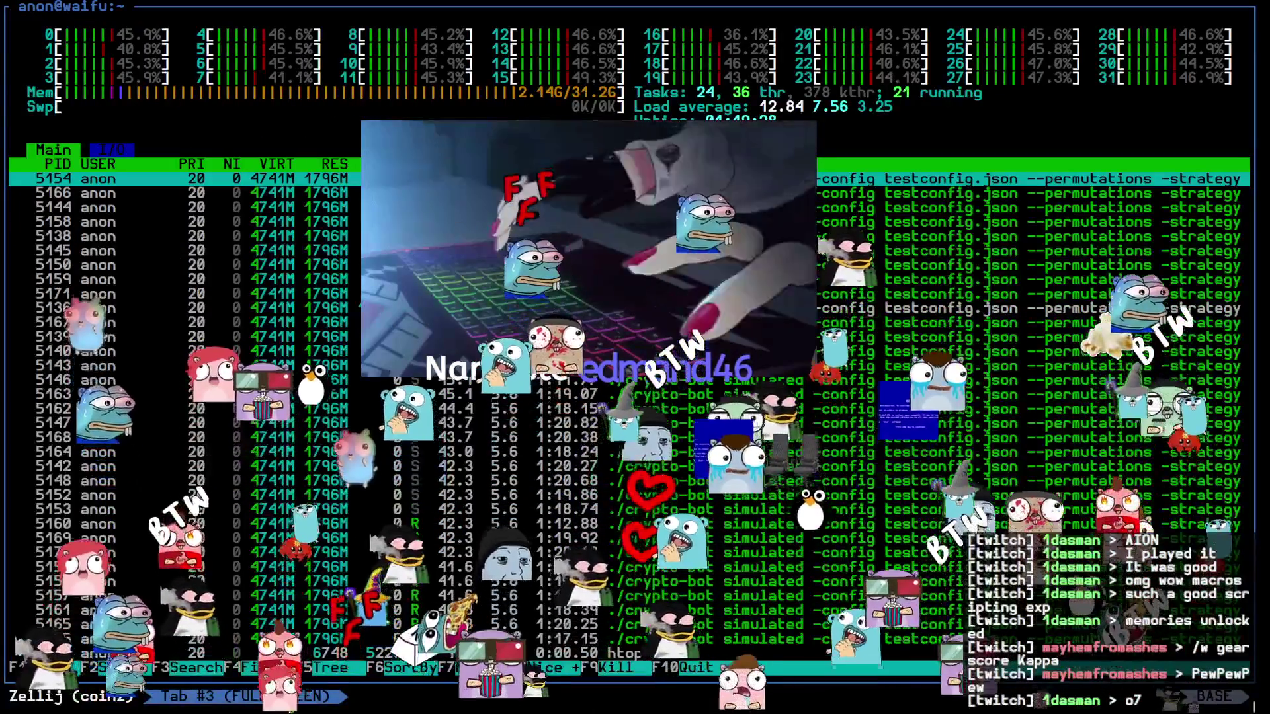
pyautogui.hotkey('ctrl', 't')
pyautogui.press('1')
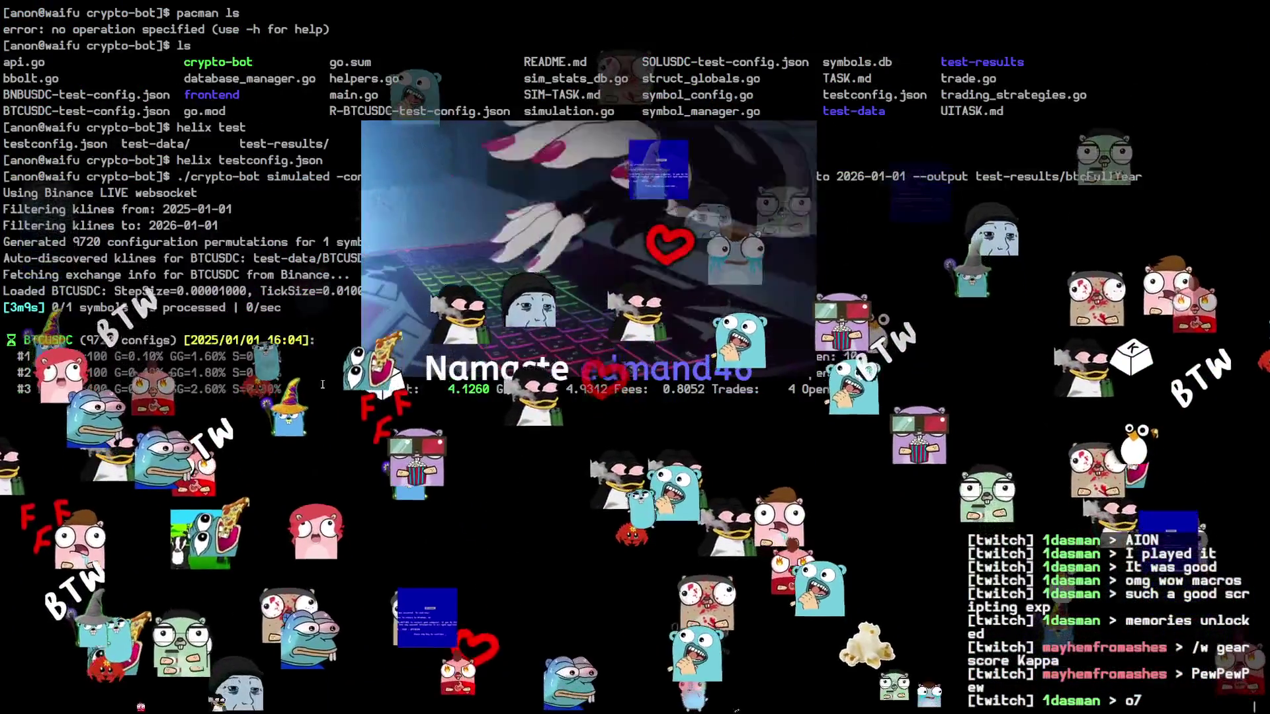
pyautogui.hotkey('ctrl', 'c')
pyautogui.write('ls')
pyautogui.press('Return')
# List the contents of test-results, then reload the shell and clear the terminal.
pyautogui.write('ls test-results/')
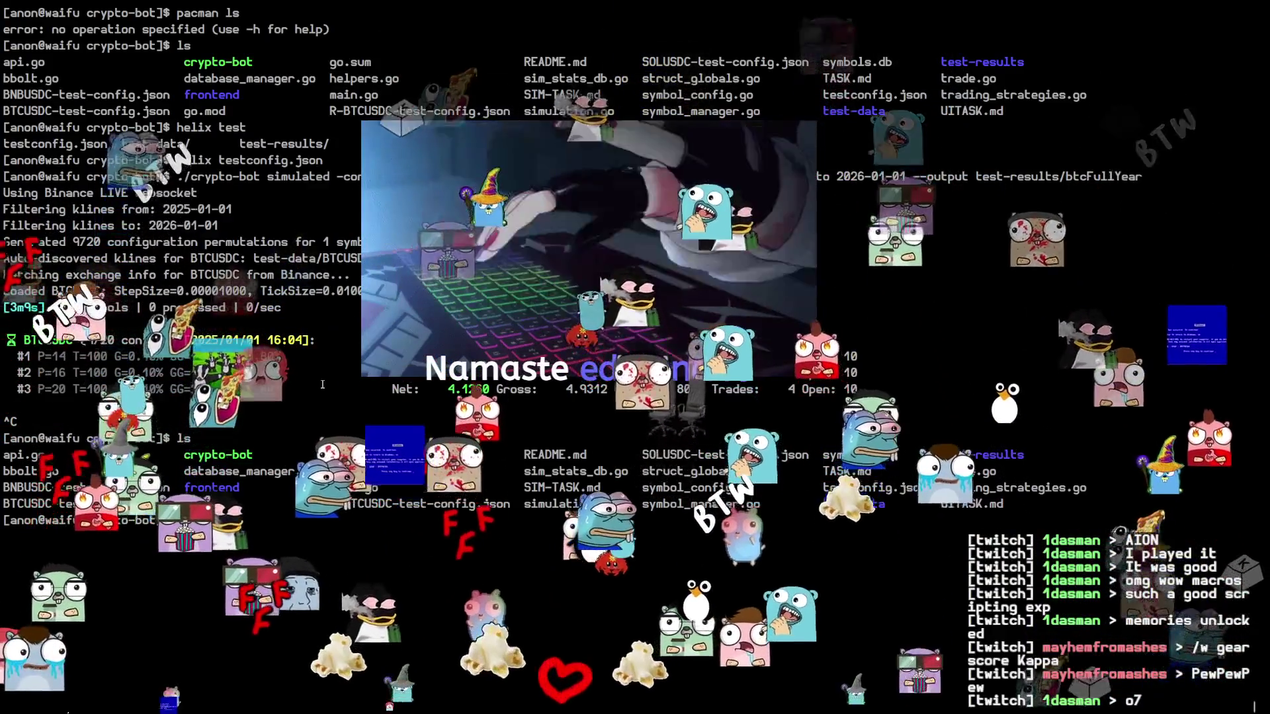
pyautogui.press('Return')
pyautogui.write('ls test-results/')
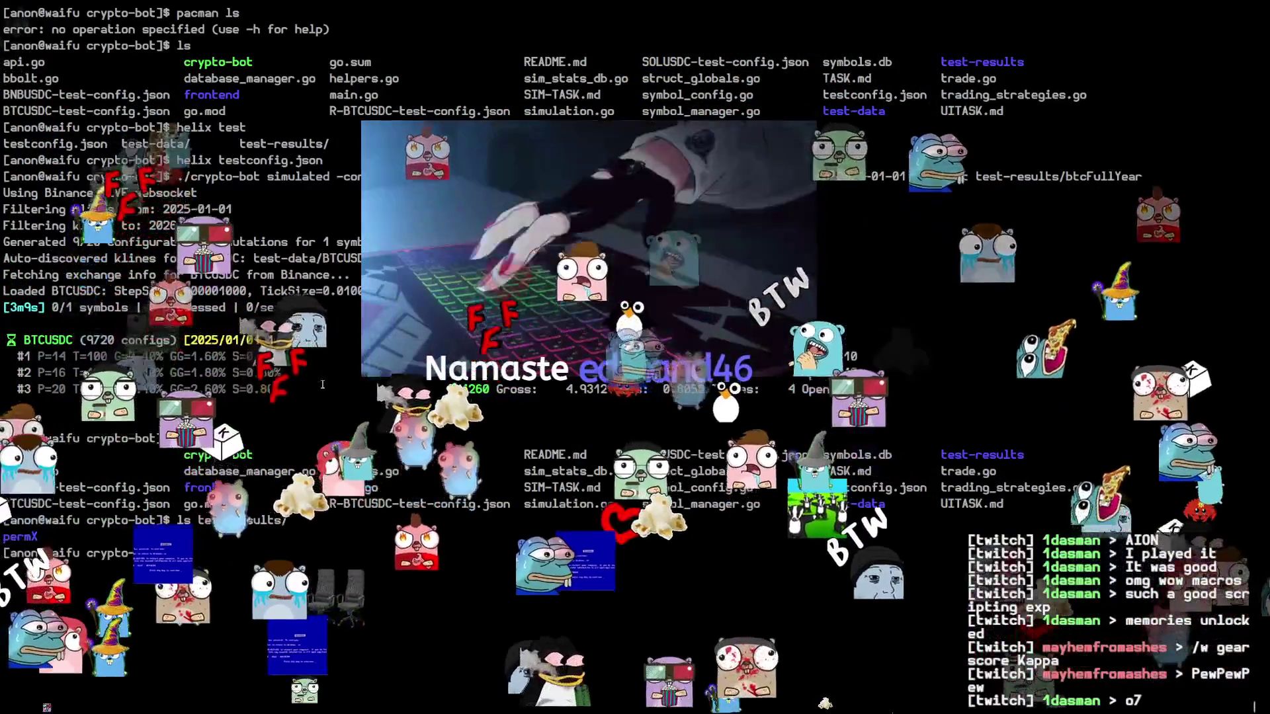
pyautogui.press('BackSpace')
pyautogui.hotkey('ctrl', 'c')
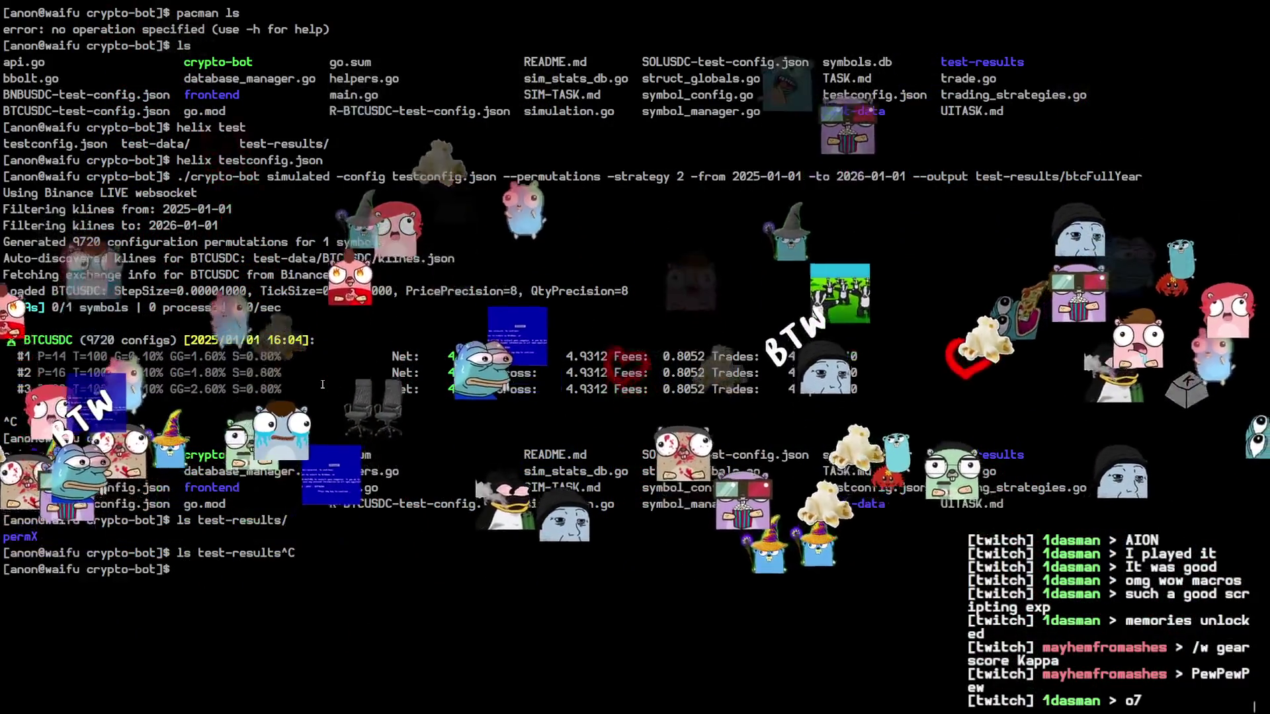
pyautogui.write('rr')
pyautogui.press('Return')
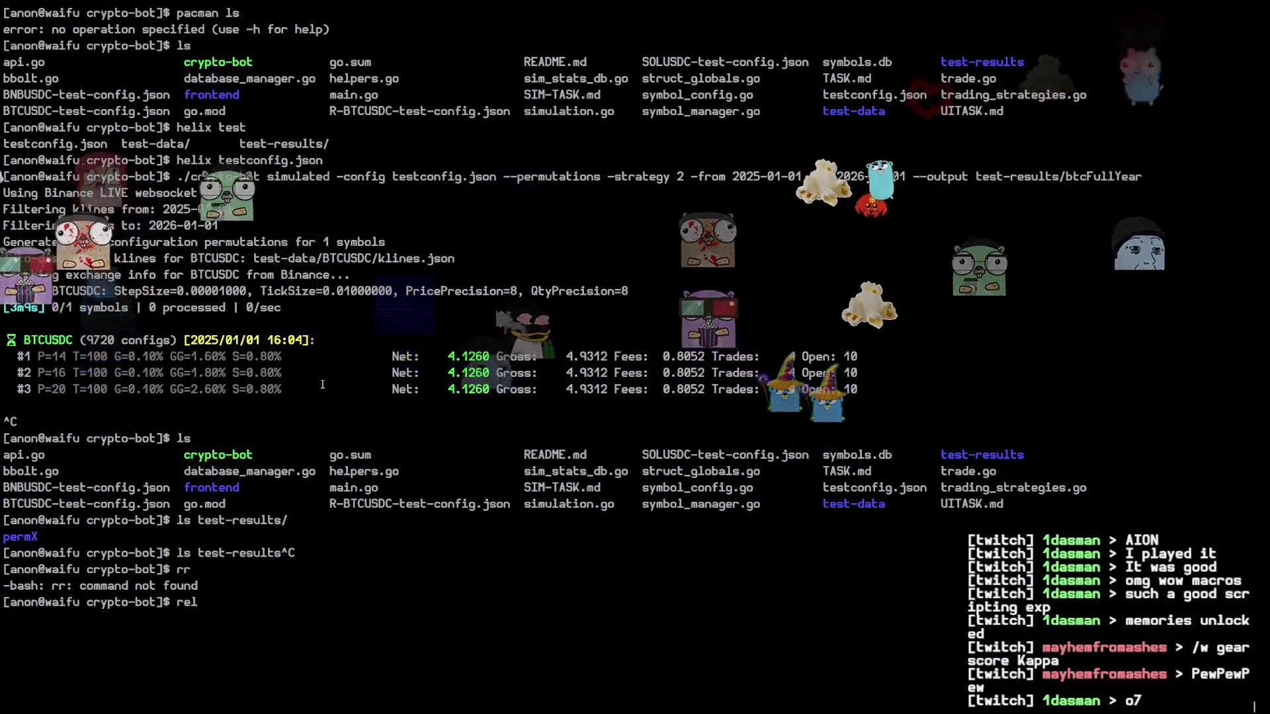
pyautogui.write('reload')
pyautogui.press('Return')
pyautogui.write('clear')
pyautogui.press('Return')
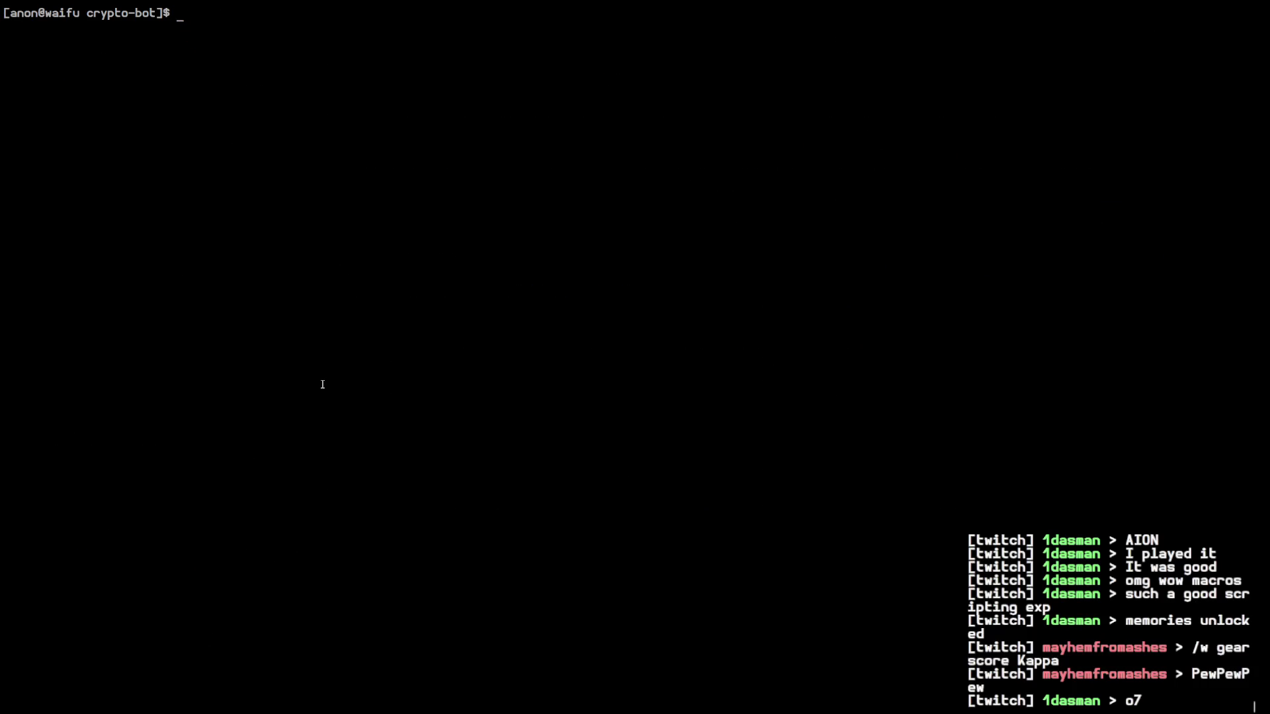
# Delete everything inside test-results with rm -r test-results/*.
pyautogui.write('rm -r test-')
pyautogui.press('Tab')
pyautogui.write('r')
pyautogui.press('Tab')
pyautogui.write('*')
pyautogui.press('Return')
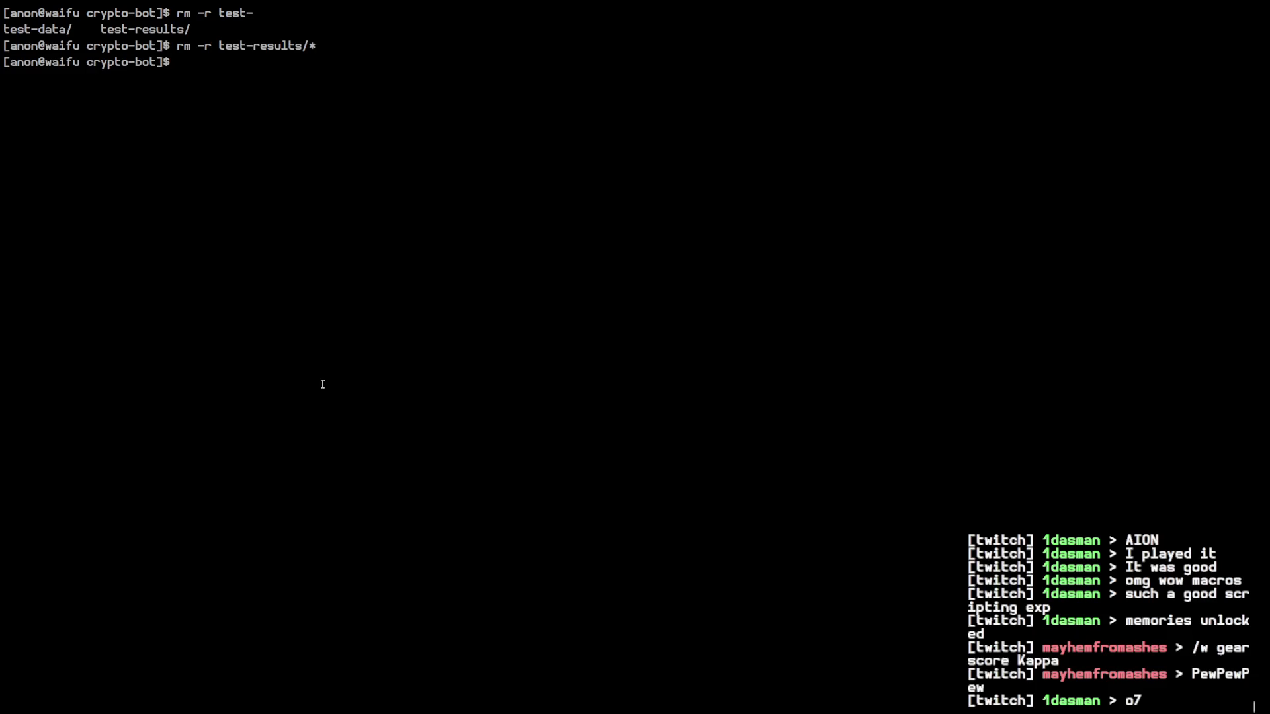
pyautogui.write('helix ets')
pyautogui.press('BackSpace')
pyautogui.press('BackSpace')
pyautogui.press('BackSpace')
# Open testconfig.json in Helix and set max_positions max to 10.
pyautogui.write('testco')
pyautogui.press('Tab')
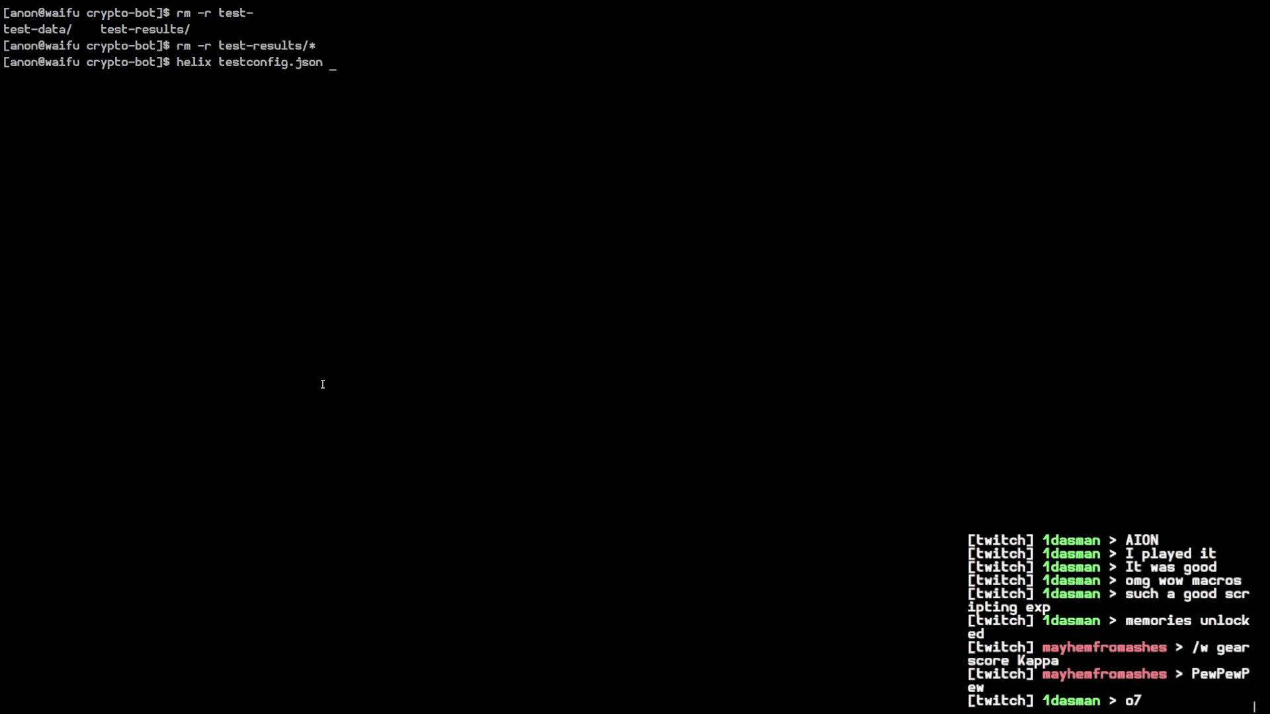
pyautogui.press('Return')
pyautogui.press('j')
pyautogui.press('j')
pyautogui.press('j')
pyautogui.press('l')
pyautogui.press('l')
pyautogui.press('l')
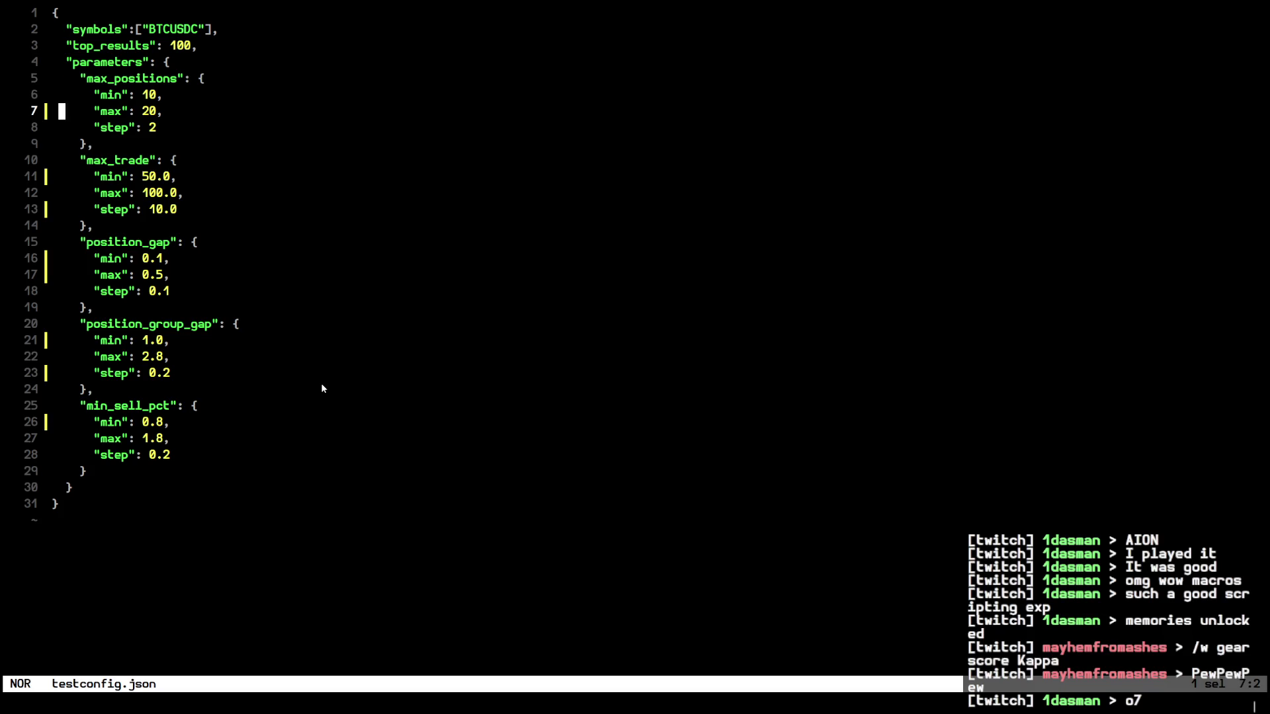
pyautogui.press('w')
pyautogui.press('w')
pyautogui.press('w')
pyautogui.write('c')
pyautogui.write('10')
pyautogui.press('Escape')
# Set position_gap min to 0.1 and max to 0.3.
pyautogui.press('j')
pyautogui.press('k')
pyautogui.press('k')
pyautogui.press('j')
pyautogui.press('j')
pyautogui.press('j')
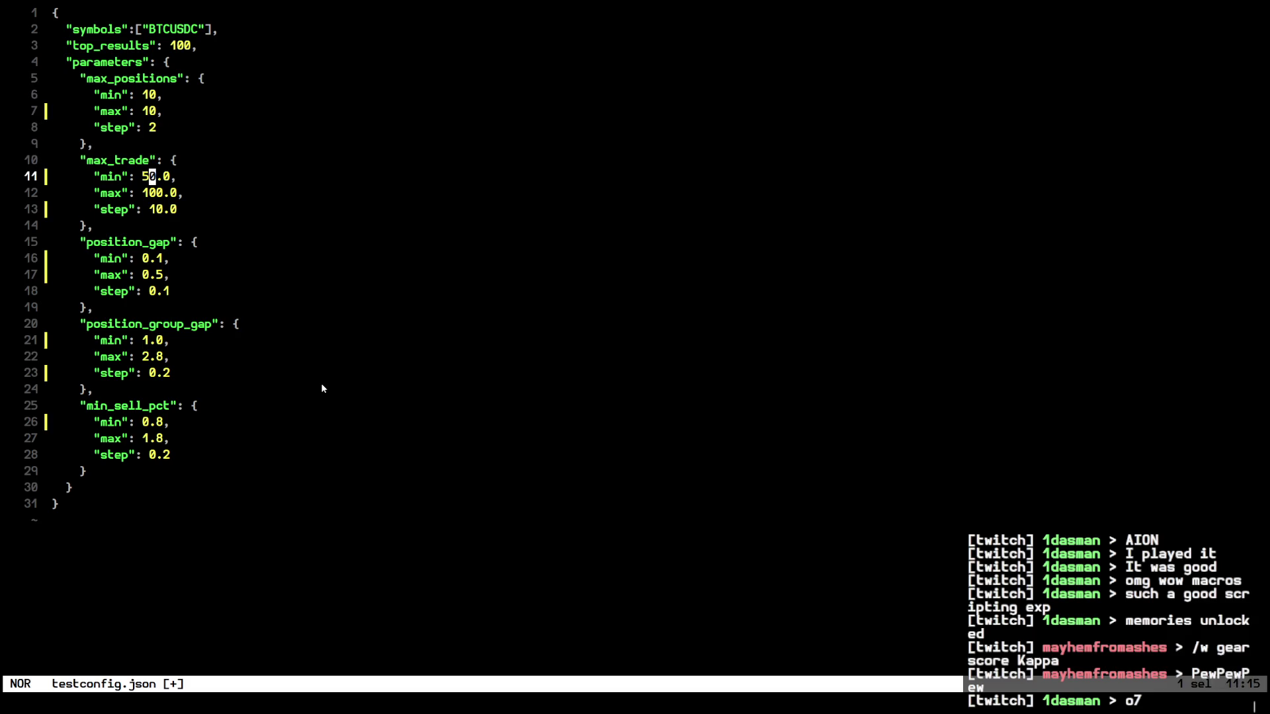
pyautogui.press('j')
pyautogui.press('j')
pyautogui.press('j')
pyautogui.write('lc1')
pyautogui.press('Escape')
pyautogui.press('j')
pyautogui.write('vc')
pyautogui.write('3')
pyautogui.press('Escape')
# Change position_group_gap max from 2.8 to 2.0.
pyautogui.press('j')
pyautogui.press('j')
pyautogui.press('j')
pyautogui.press('j')
pyautogui.press('h')
pyautogui.press('v')
pyautogui.press('h')
# Raise min_sell_pct max from 1.8 to 2.8.
pyautogui.press('h')
pyautogui.press('Escape')
# Try 0.9 for min_sell_pct min, then restore it to 0.8.
pyautogui.press('j')
pyautogui.press('l')
pyautogui.press('l')
pyautogui.write('c')
pyautogui.write('0')
pyautogui.press('Escape')
pyautogui.press('j')
pyautogui.press('k')
pyautogui.press('k')
pyautogui.press('j')
pyautogui.press('j')
pyautogui.press('j')
pyautogui.press('j')
pyautogui.press('j')
pyautogui.press('d')
pyautogui.press('i')
pyautogui.write('9')
pyautogui.press('Escape')
# Set position_group_gap step to 0.5.
pyautogui.press('j')
pyautogui.write('khdi')
pyautogui.write('8')
pyautogui.press('Escape')
pyautogui.press('j')
pyautogui.press('h')
pyautogui.press('i')
pyautogui.press('BackSpace')
pyautogui.write('2')
pyautogui.press('Escape')
pyautogui.press('k')
# Set the max_trade step to 20.0.
pyautogui.press('k')
pyautogui.press('k')
pyautogui.press('k')
pyautogui.press('j')
pyautogui.press('j')
pyautogui.press('j')
pyautogui.write('l')
pyautogui.write('c5')
pyautogui.press('Escape')
pyautogui.press('k')
pyautogui.press('k')
pyautogui.press('k')
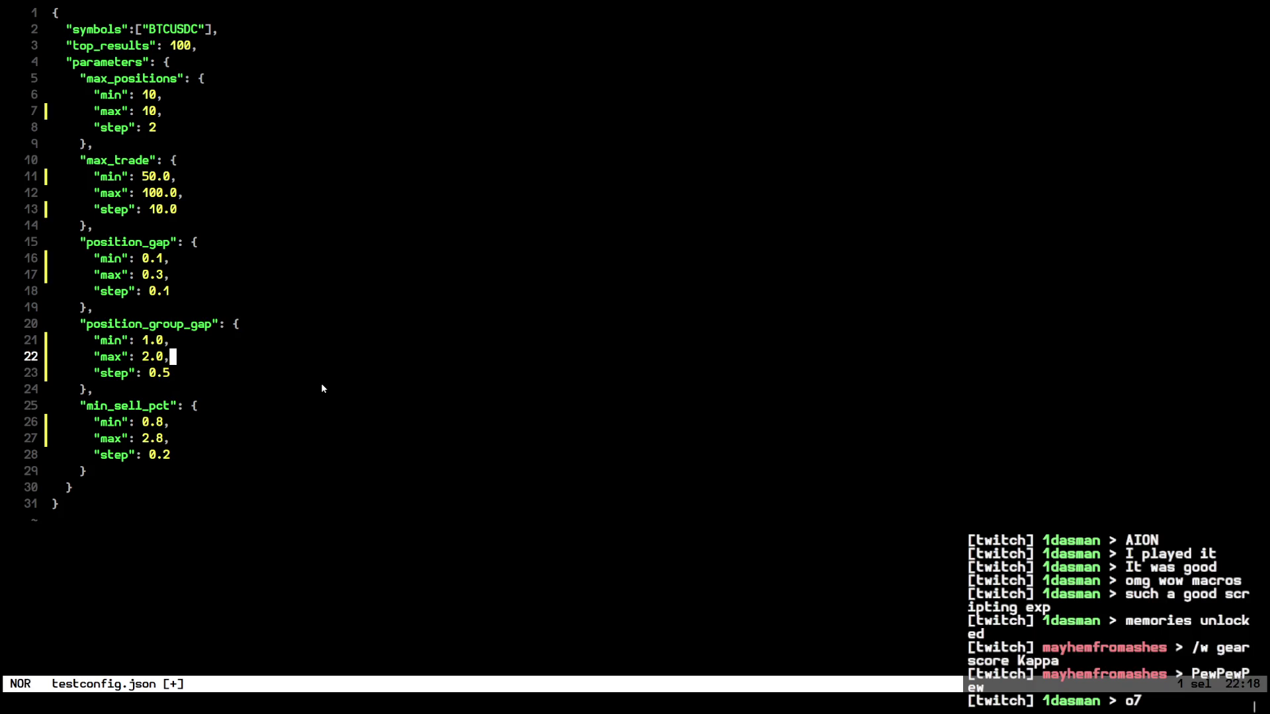
pyautogui.press('k')
pyautogui.press('k')
pyautogui.press('k')
pyautogui.press('j')
pyautogui.press('b')
pyautogui.press('b')
pyautogui.write('c20')
pyautogui.press('Escape')
pyautogui.press('k')
pyautogui.press('k')
pyautogui.press('i')
pyautogui.press('Escape')
# Save testconfig.json with :wa, quit Helix, and recall the simulation command.
pyautogui.write(':wa')
pyautogui.press('Return')
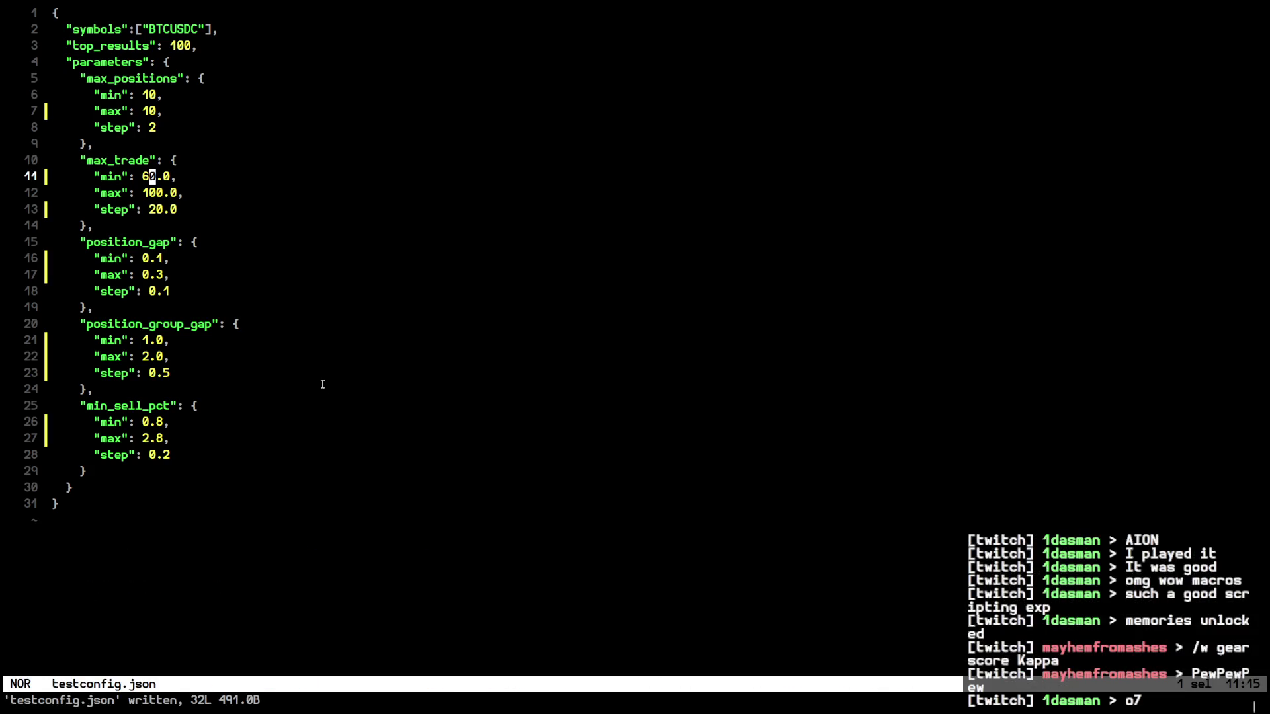
pyautogui.write(':q')
pyautogui.press('Return')
pyautogui.press('Up')
pyautogui.press('Up')
pyautogui.hotkey('ctrl', 'u')
pyautogui.write('ls')
pyautogui.press('Up')
pyautogui.press('Up')
pyautogui.press('Up')
# Rerun the crypto-bot simulation, then load netto.is in a new Chrome tab.
pyautogui.press('Return')
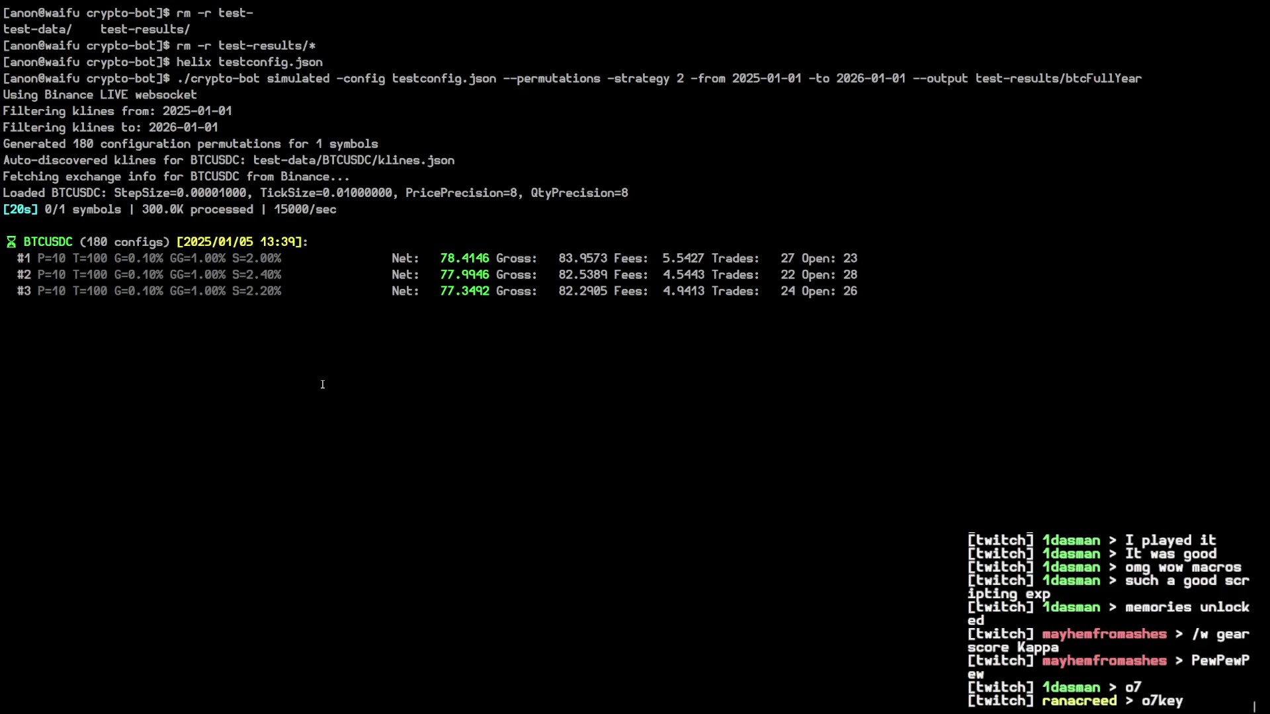
pyautogui.press('super+2')
pyautogui.hotkey('ctrl', 't')
pyautogui.write('net')
pyautogui.press('Return')
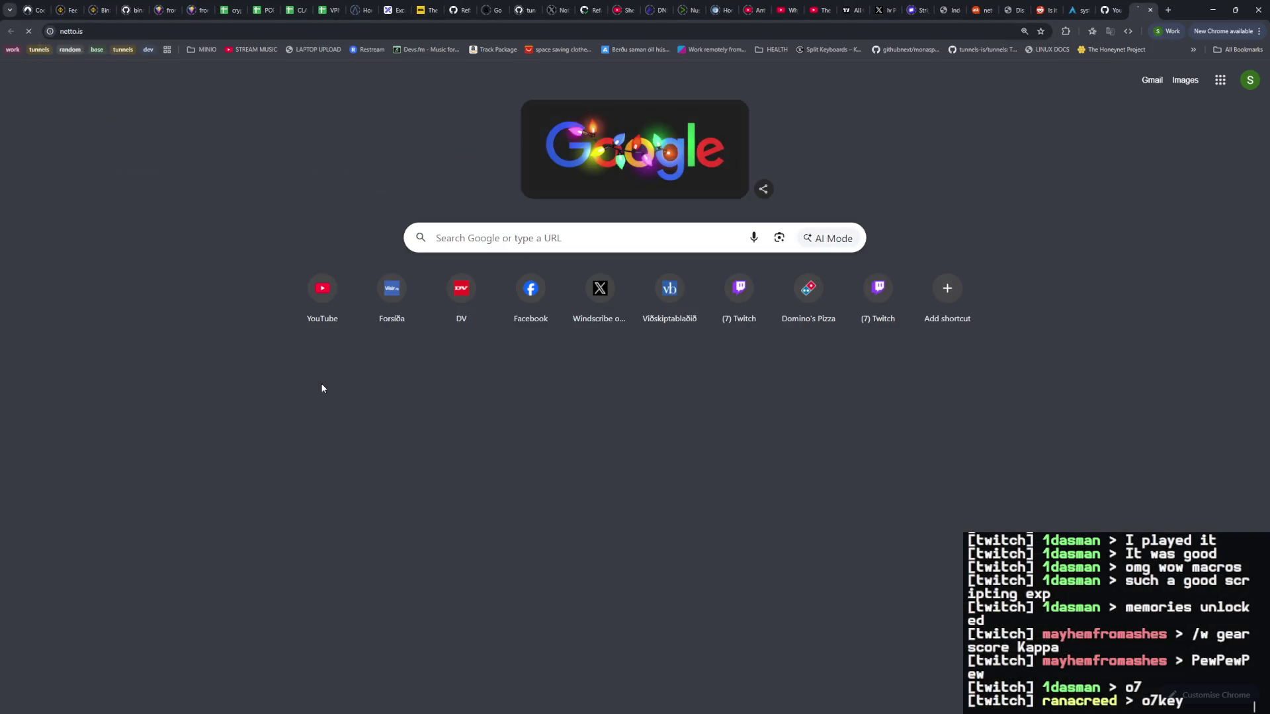
# On the Verslanir Nettó page, select Nettó Iðavöllum's weekly hours, then close the tab.
pyautogui.scroll(-20, 926, 523)
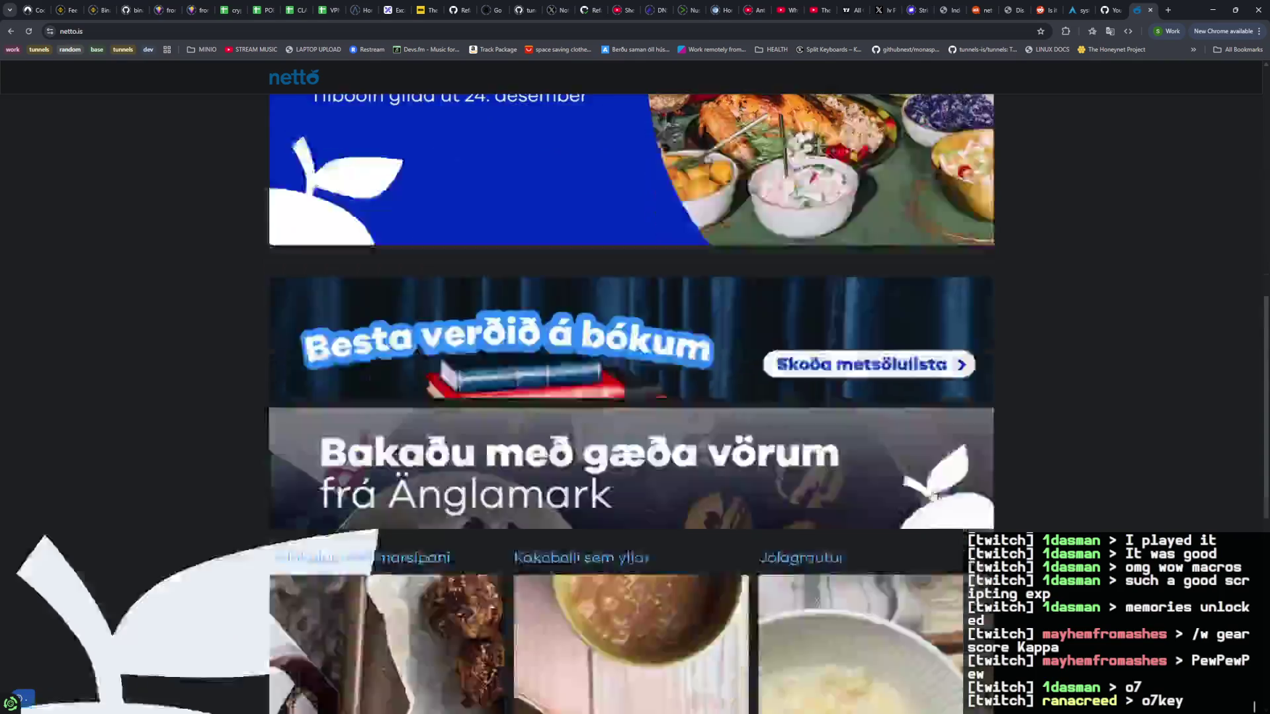
pyautogui.click(1086, 599)
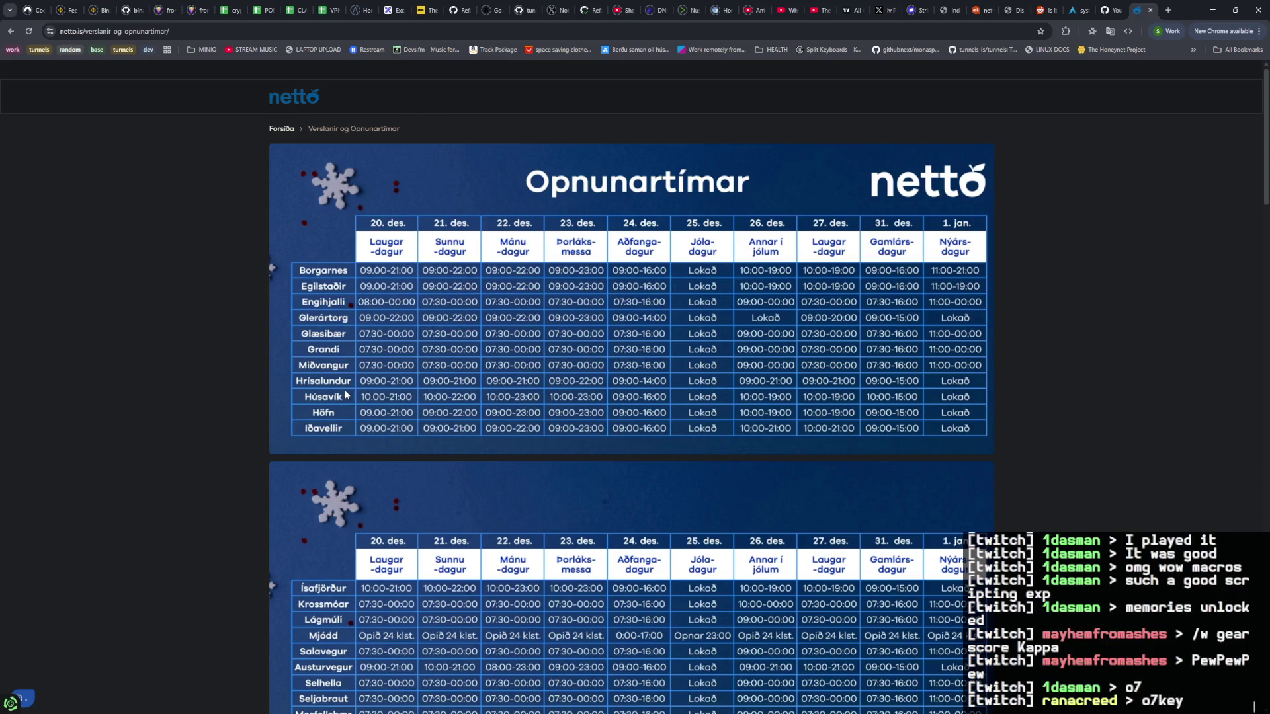
pyautogui.scroll(-5, 347, 406)
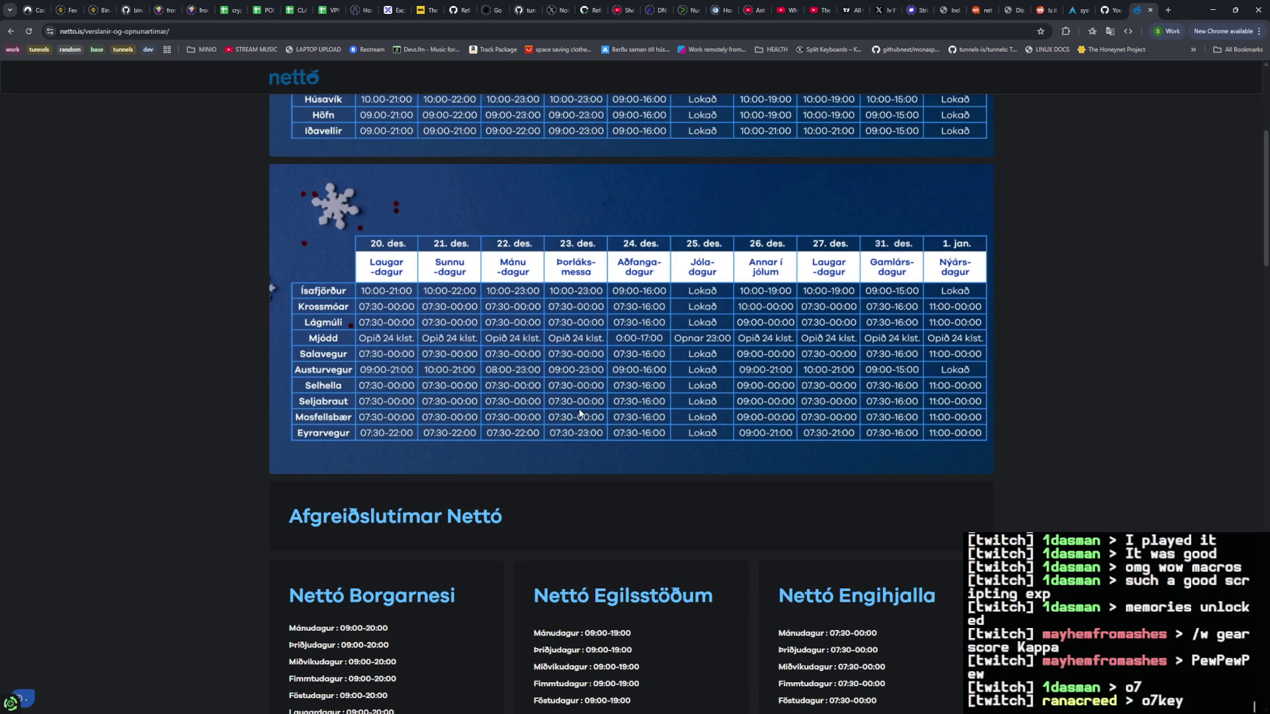
pyautogui.scroll(-9, 580, 414)
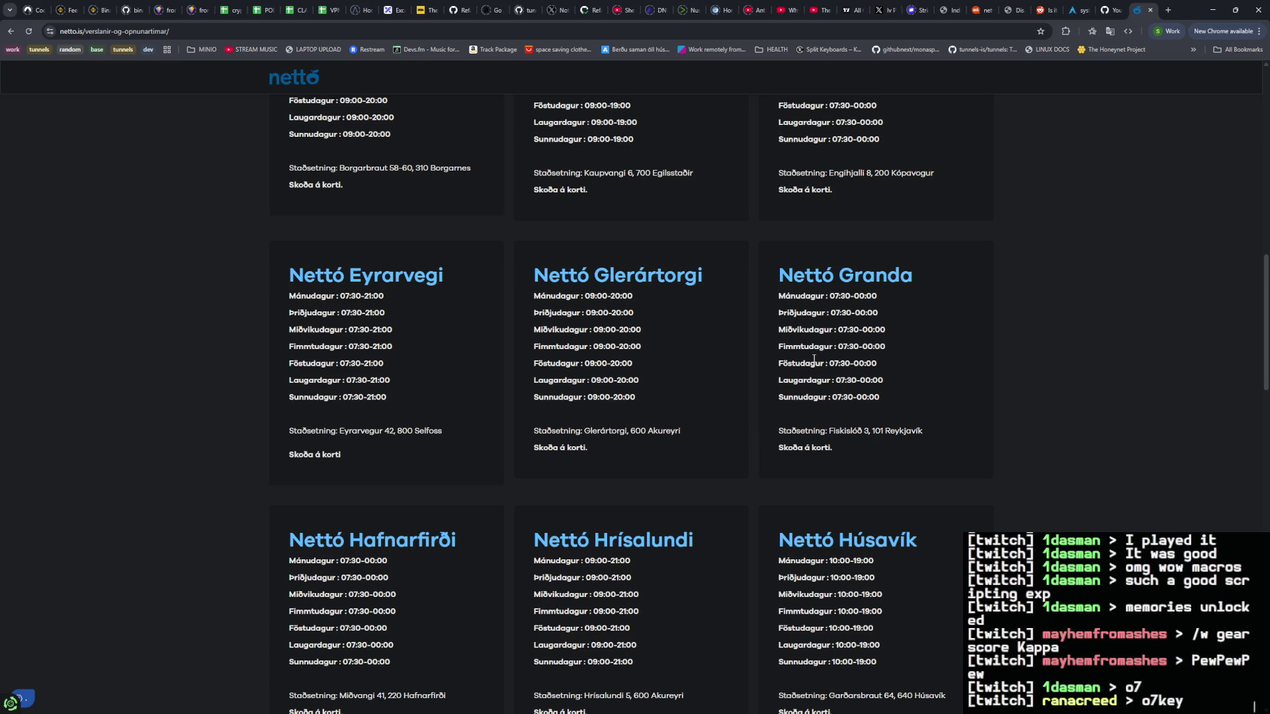
pyautogui.scroll(-3, 813, 359)
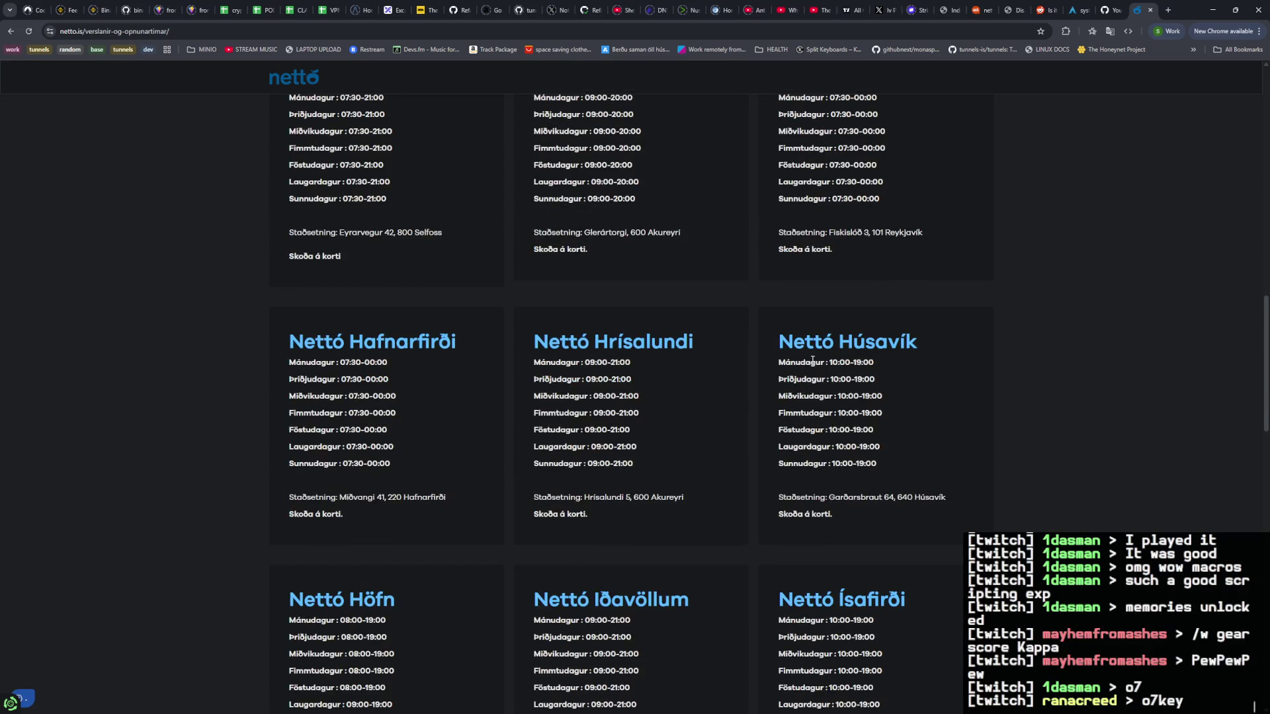
pyautogui.scroll(-2, 813, 359)
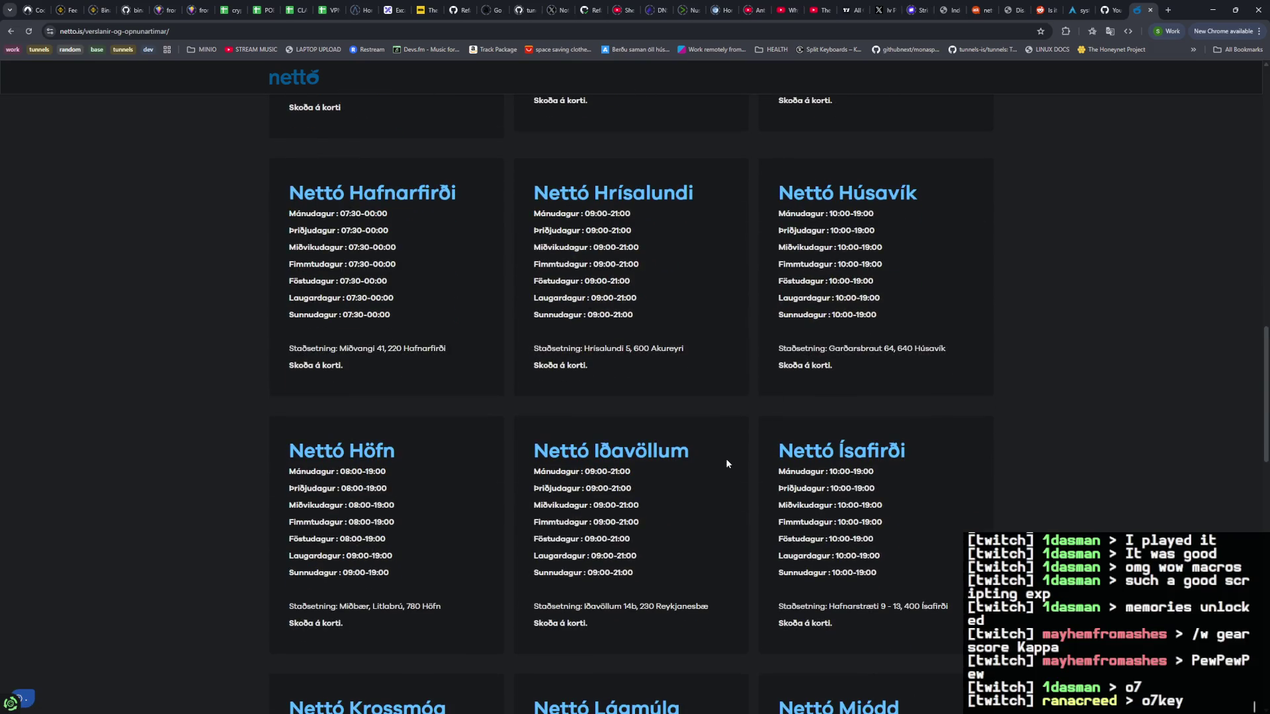
pyautogui.moveTo(555, 470)
pyautogui.mouseDown()
pyautogui.moveTo(639, 509)
pyautogui.moveTo(650, 571)
pyautogui.mouseUp()
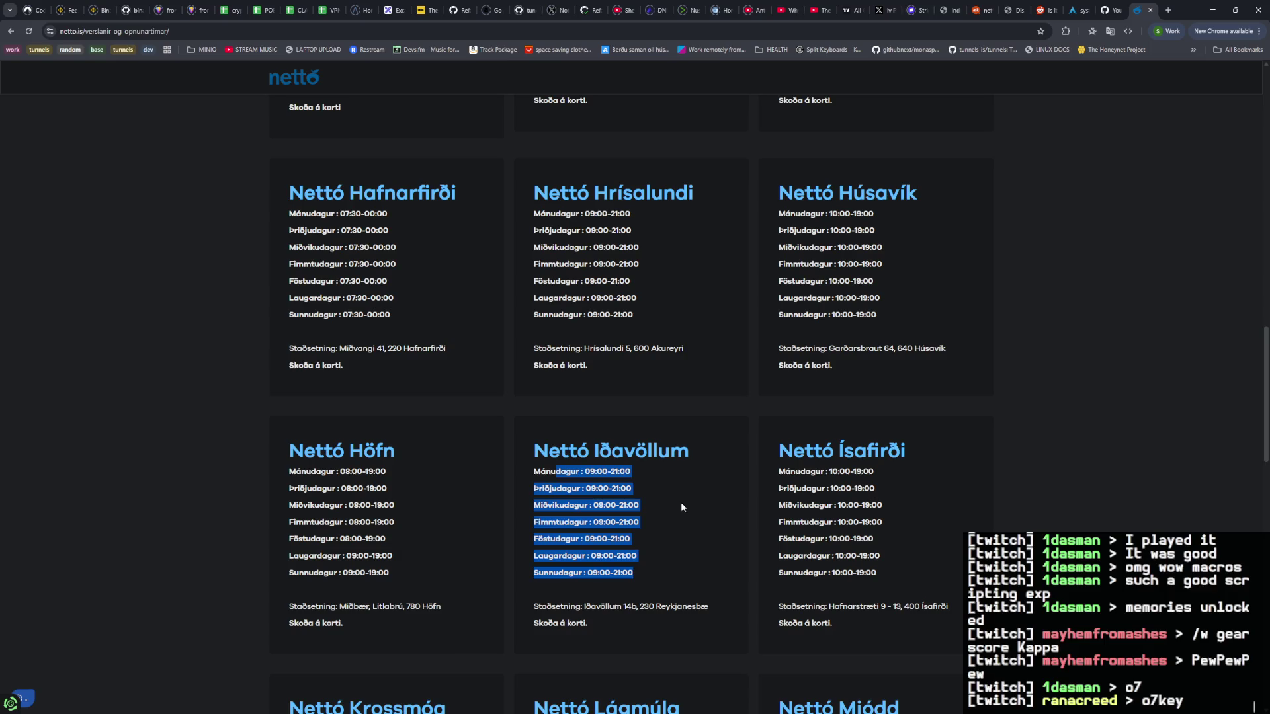
pyautogui.click(1149, 10)
# Switch to the remote shell's Zellij tab and become root with sudo su.
pyautogui.hotkey('alt', 'Tab')
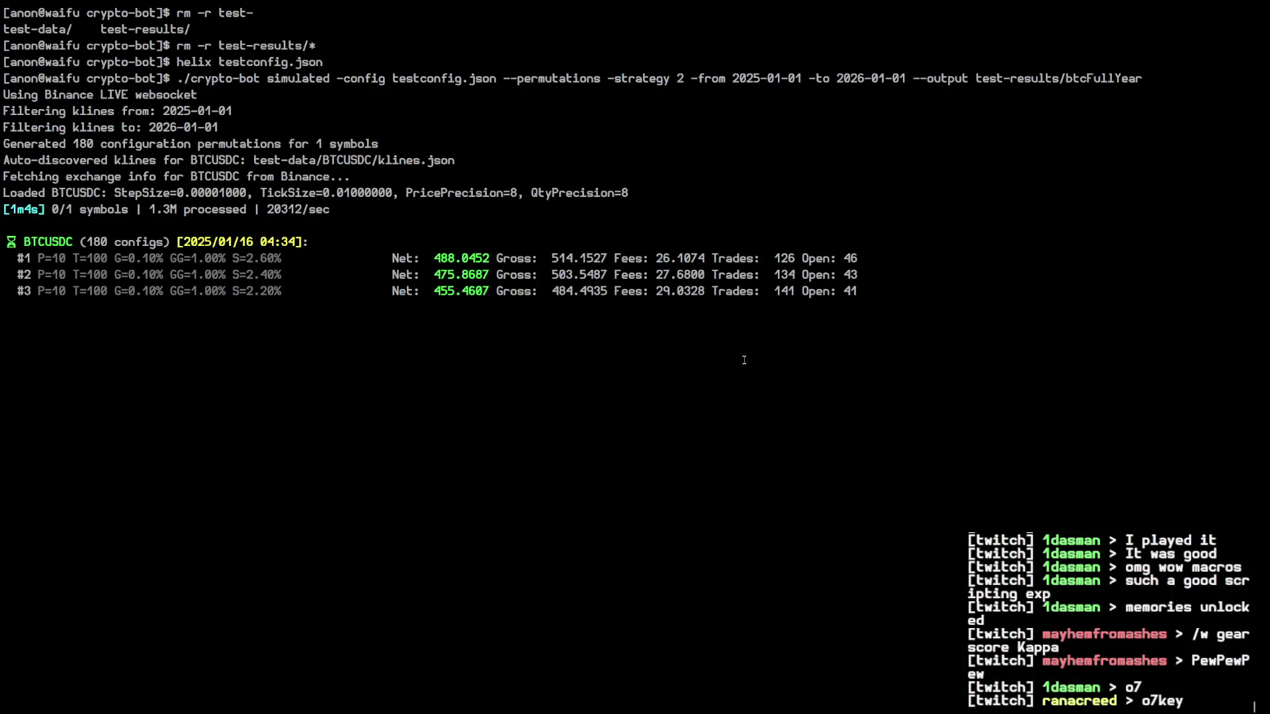
pyautogui.hotkey('alt', 'Tab')
pyautogui.hotkey('alt', 'Tab')
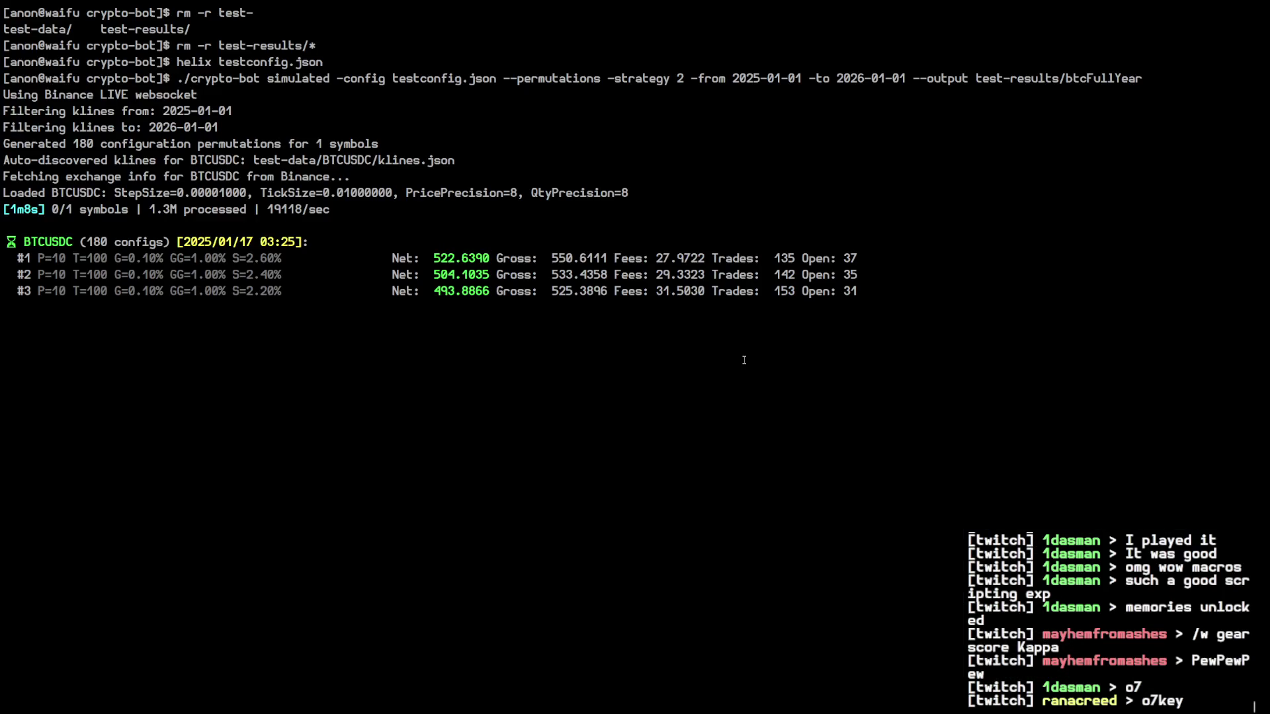
pyautogui.hotkey('alt', 'Tab')
pyautogui.hotkey('alt', 'Right')
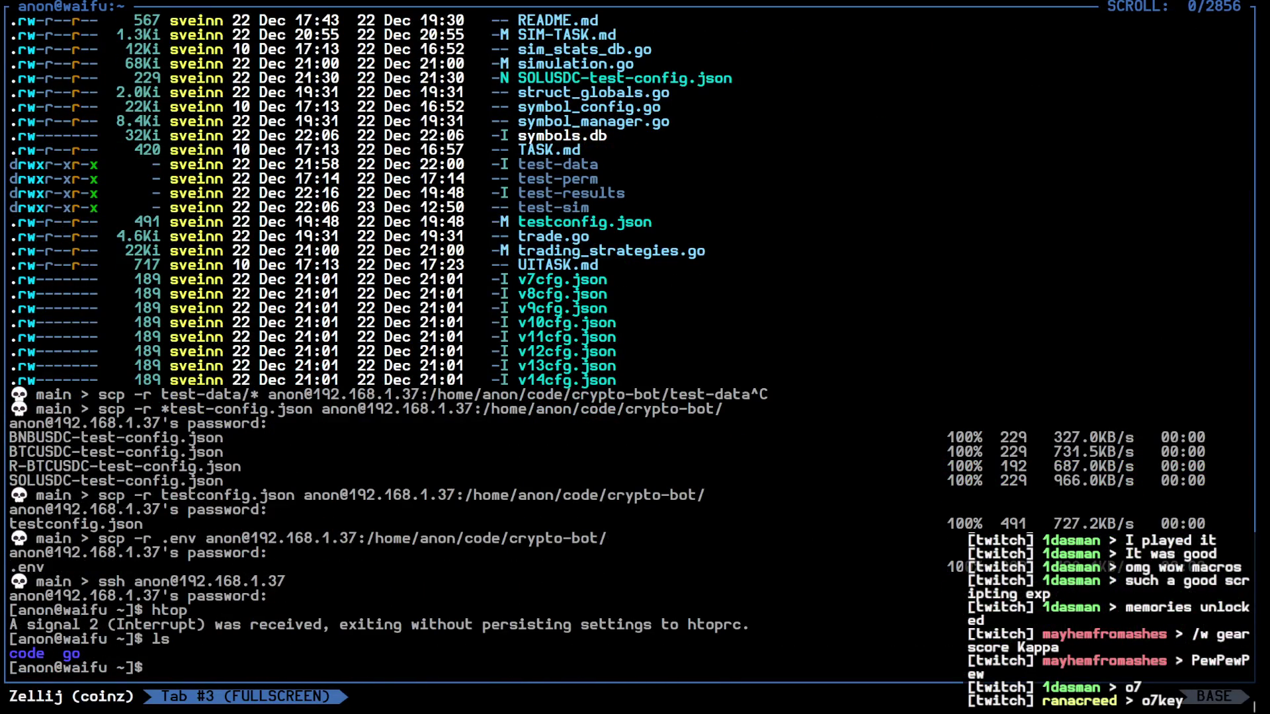
pyautogui.write('sudo su')
pyautogui.press('Return')
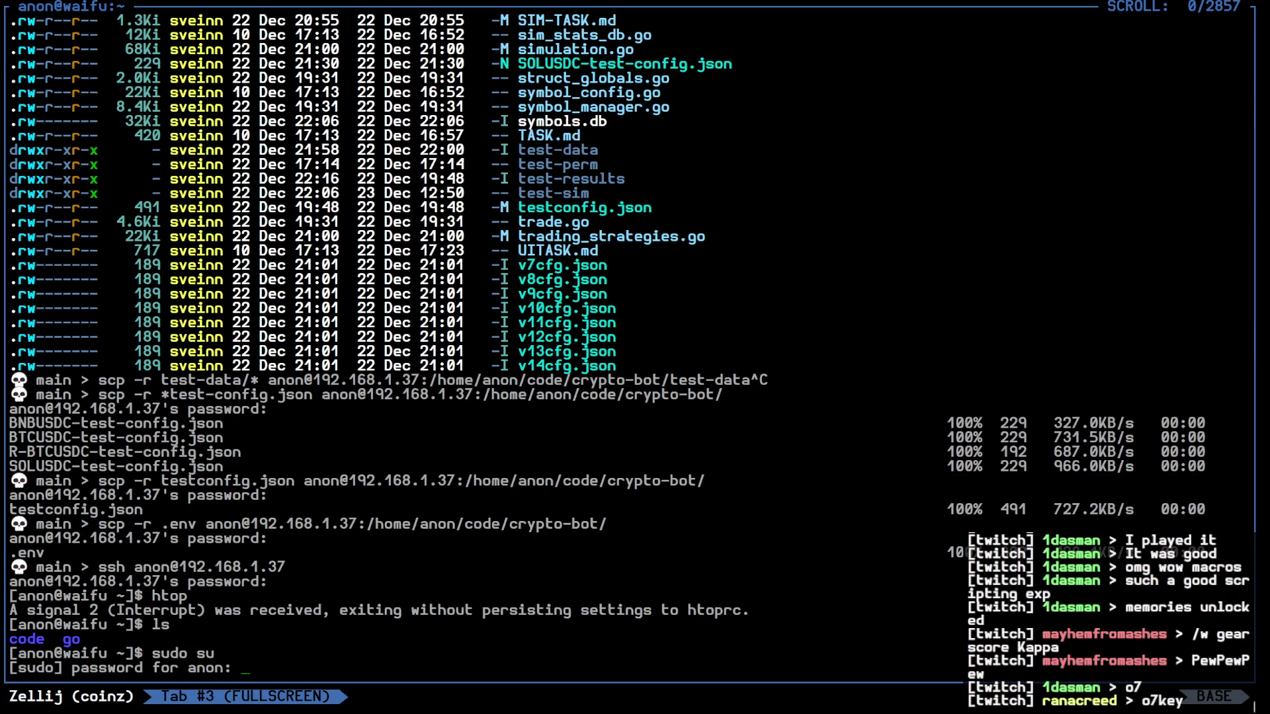
pyautogui.press('Return')
# Install zellij via pacman -S zellij and bring up the session list.
pyautogui.write('pacman -S zellij')
pyautogui.press('Return')
pyautogui.write('y')
pyautogui.press('Return')
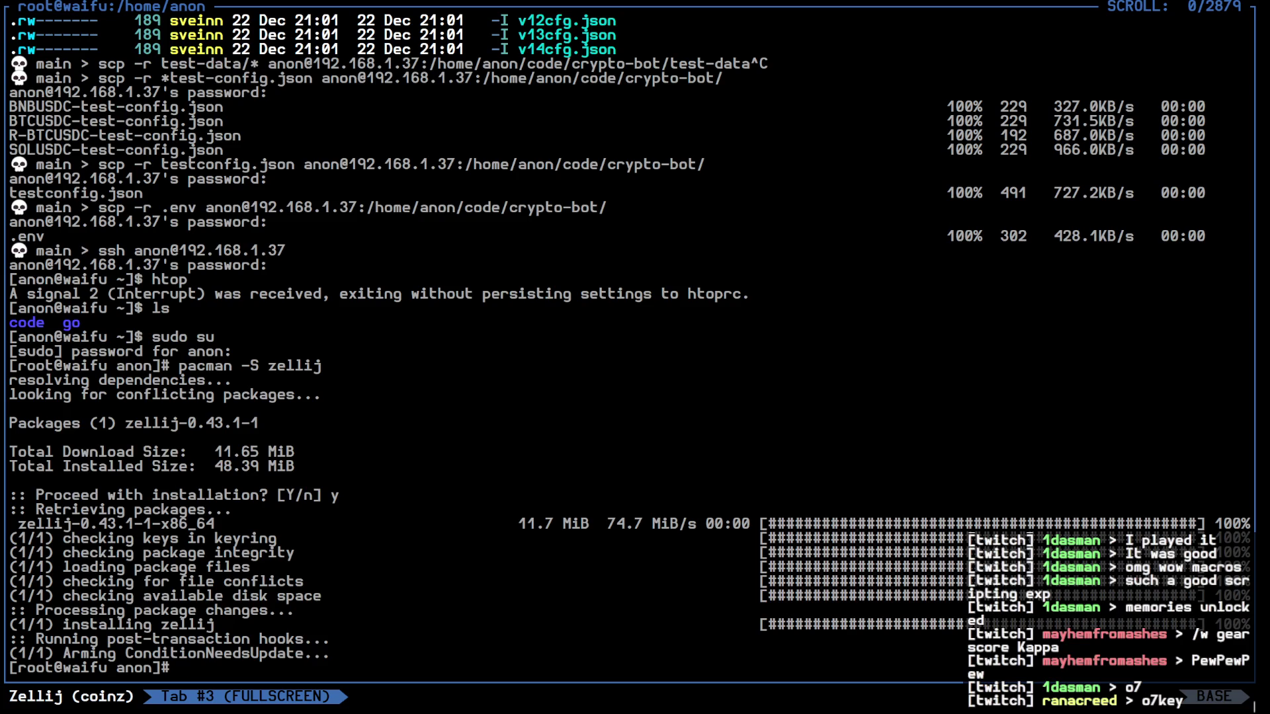
pyautogui.hotkey('ctrl', 'o')
pyautogui.press('w')
pyautogui.press('BackSpace')
pyautogui.press('BackSpace')
pyautogui.press('BackSpace')
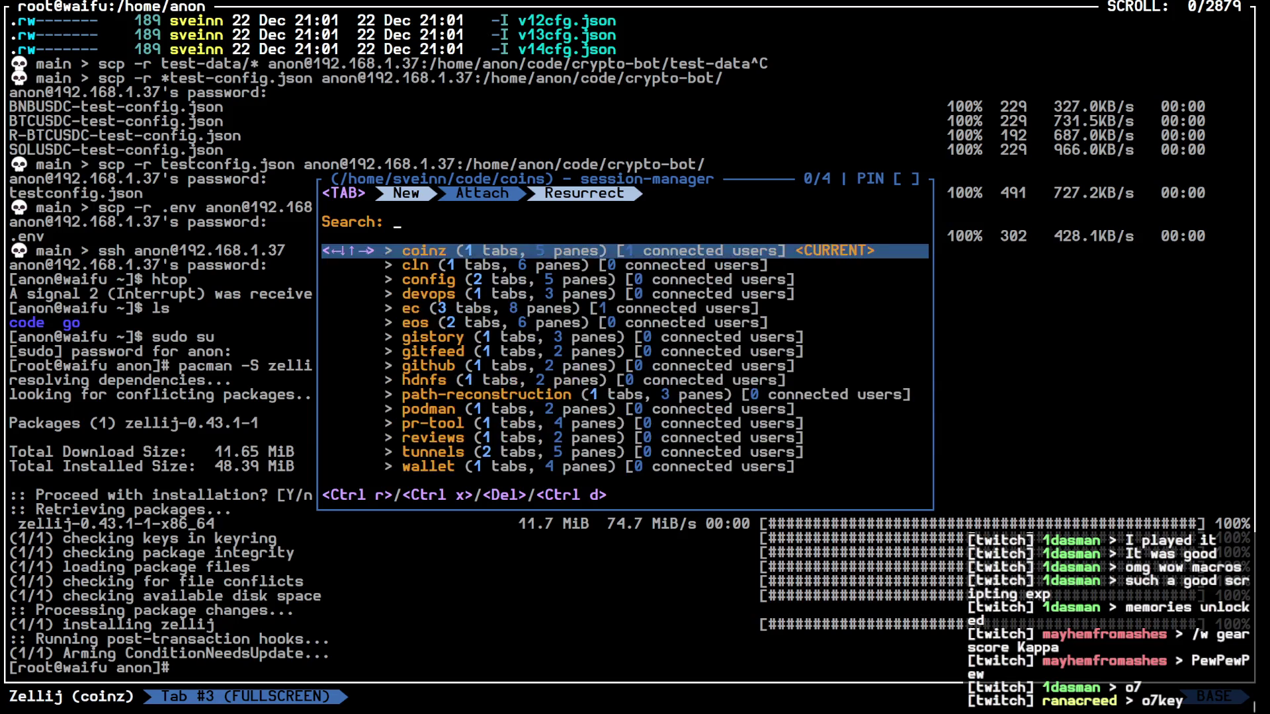
# Attach to the config session, exit Claude, and cd to the home directory.
pyautogui.press('Down')
pyautogui.press('Down')
pyautogui.press('Return')
pyautogui.write('j')
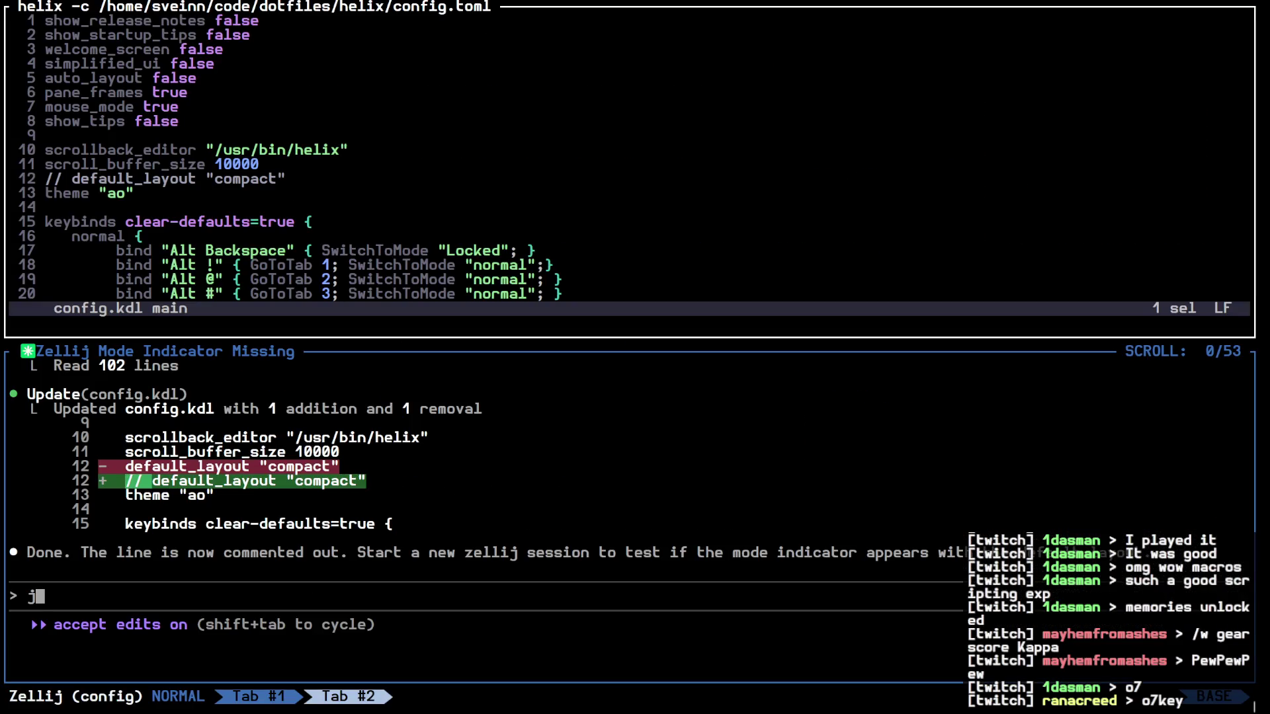
pyautogui.hotkey('ctrl', 'c')
pyautogui.hotkey('ctrl', 'c')
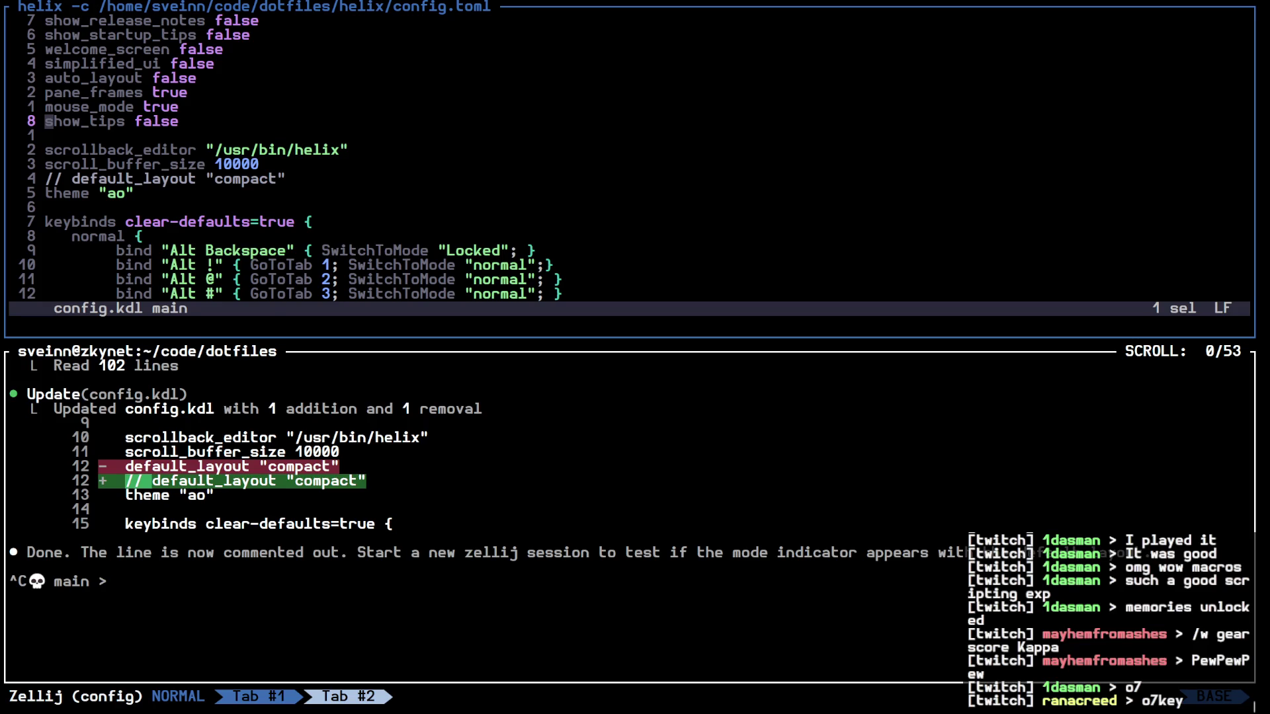
pyautogui.hotkey('ctrl', 'c')
pyautogui.hotkey('alt', 'k')
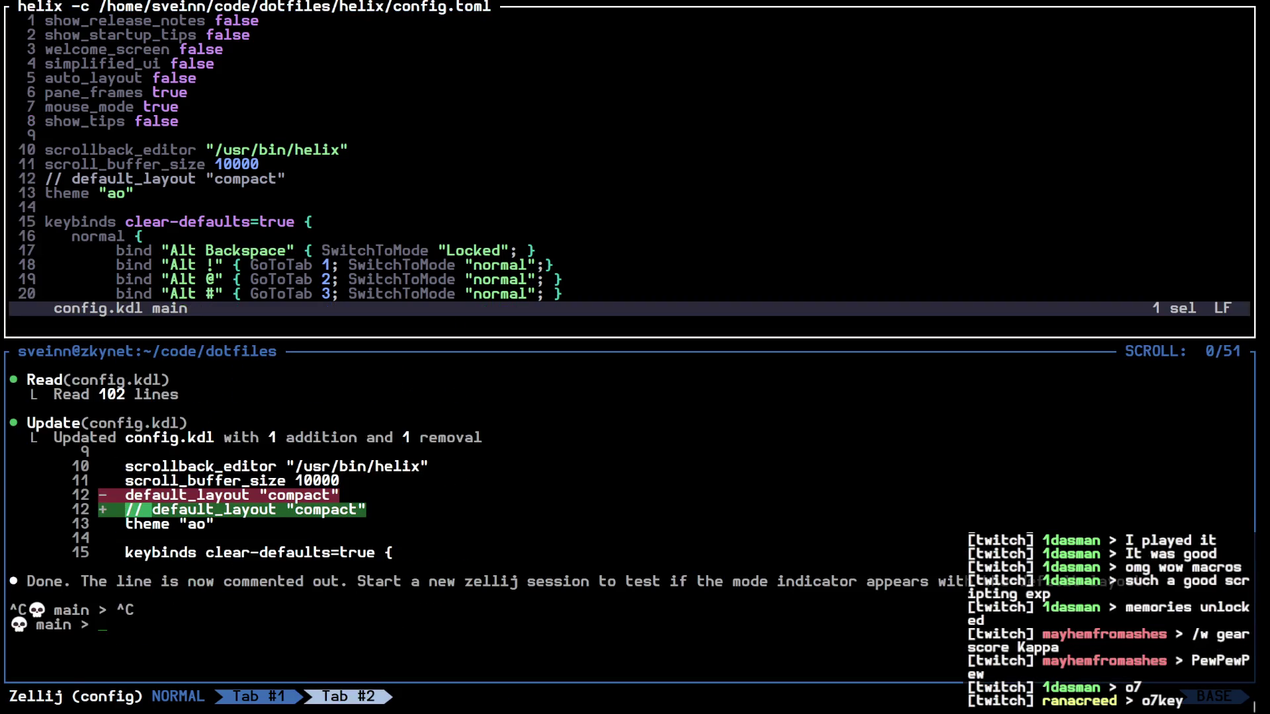
pyautogui.write('cd')
pyautogui.press('Return')
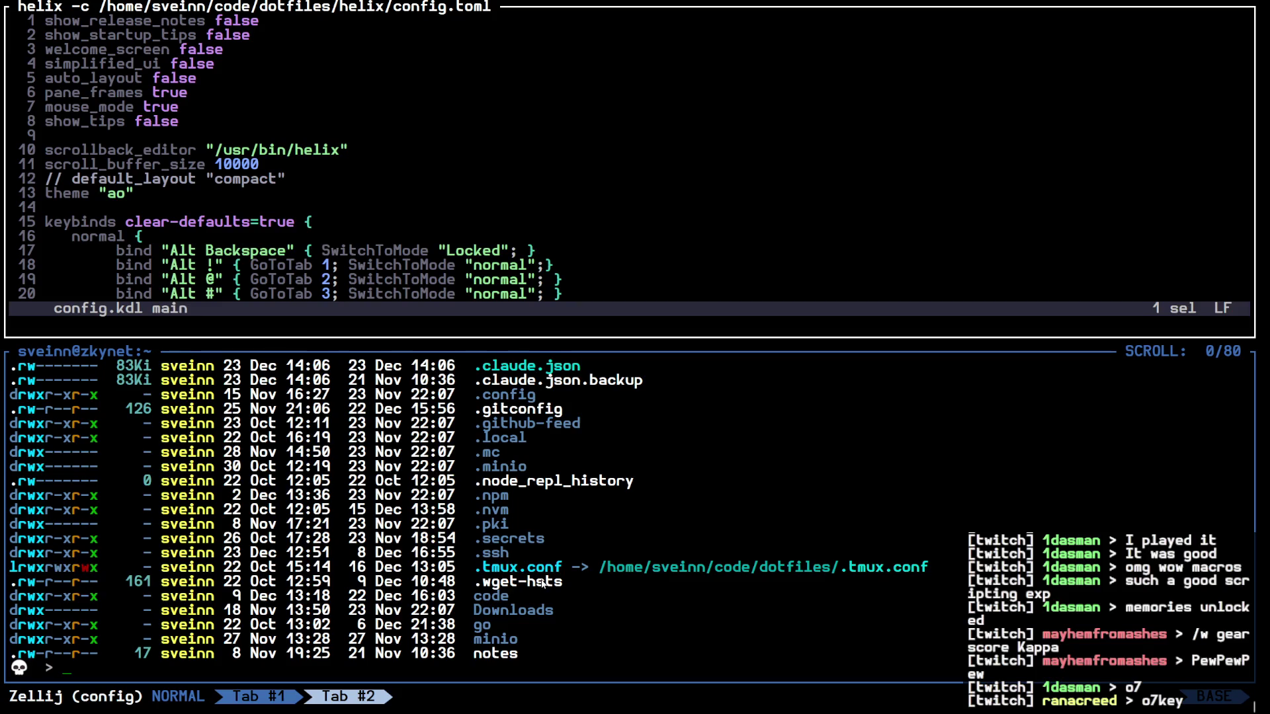
# List the contents of ~/.config and ~/.config/zellij.
pyautogui.scroll(4, 542, 583)
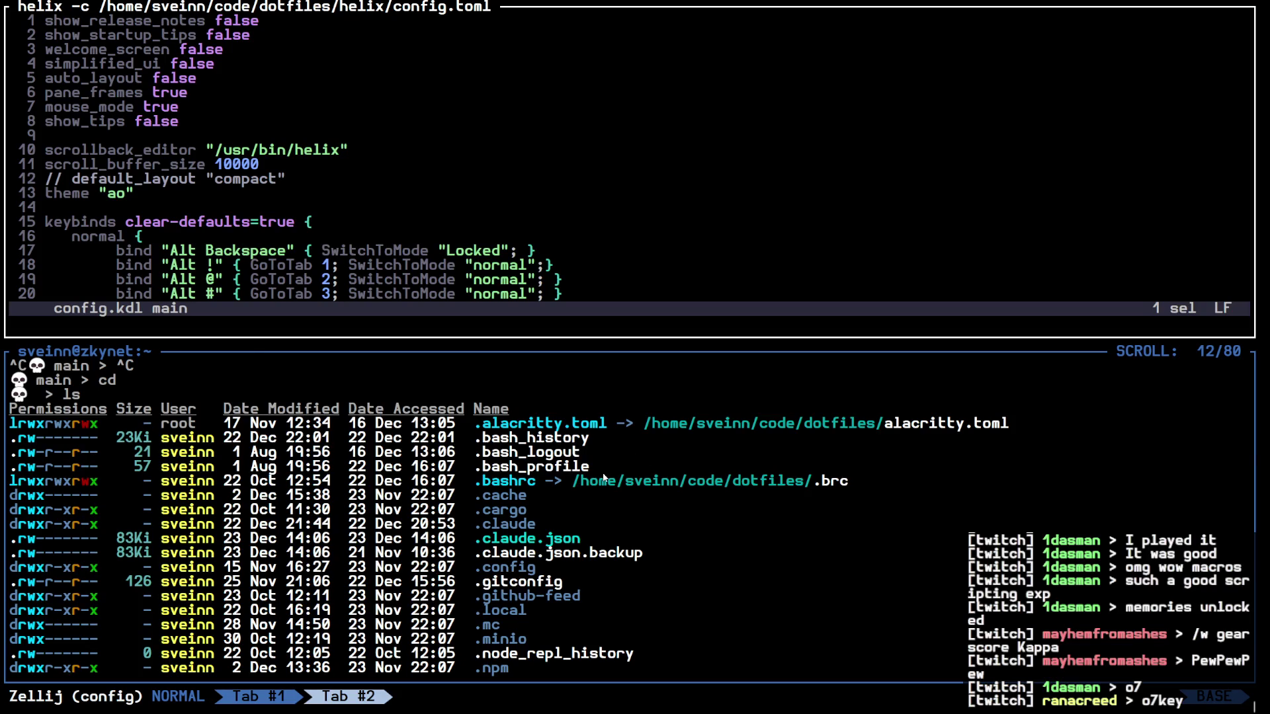
pyautogui.scroll(-4, 603, 477)
pyautogui.write('cd .config/')
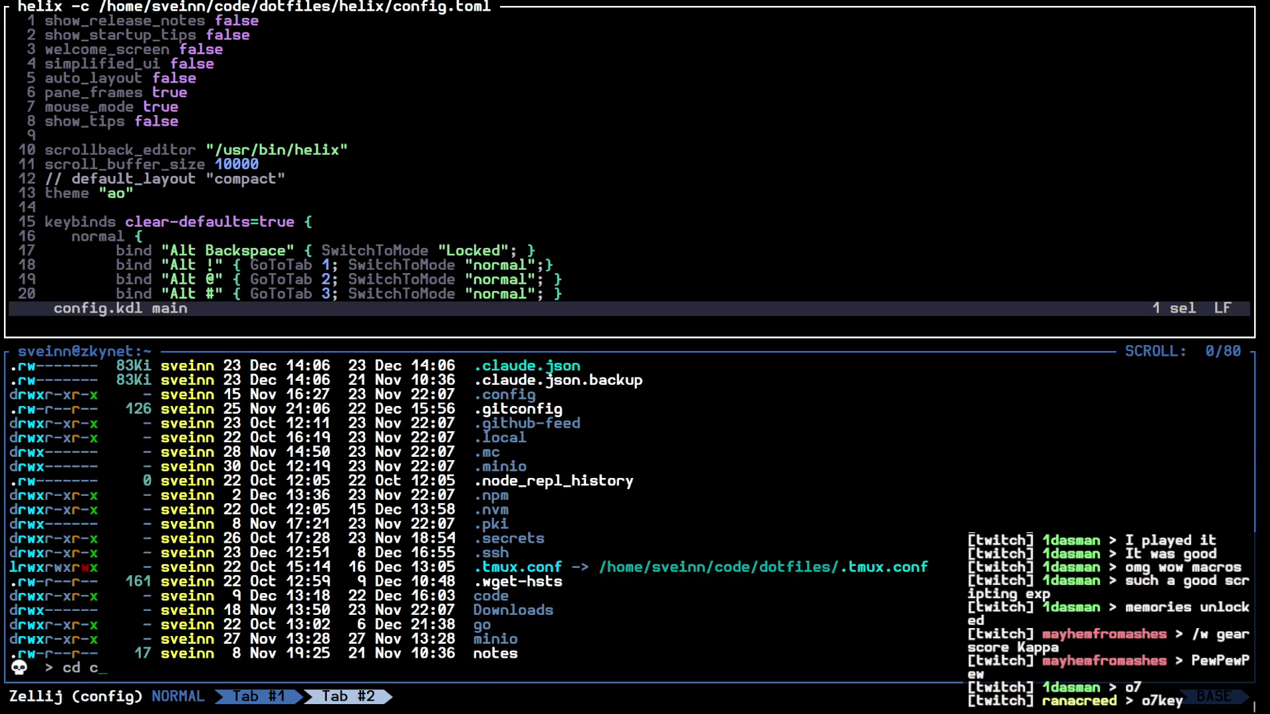
pyautogui.press('Return')
pyautogui.write('ls')
pyautogui.press('Return')
pyautogui.write('cd z')
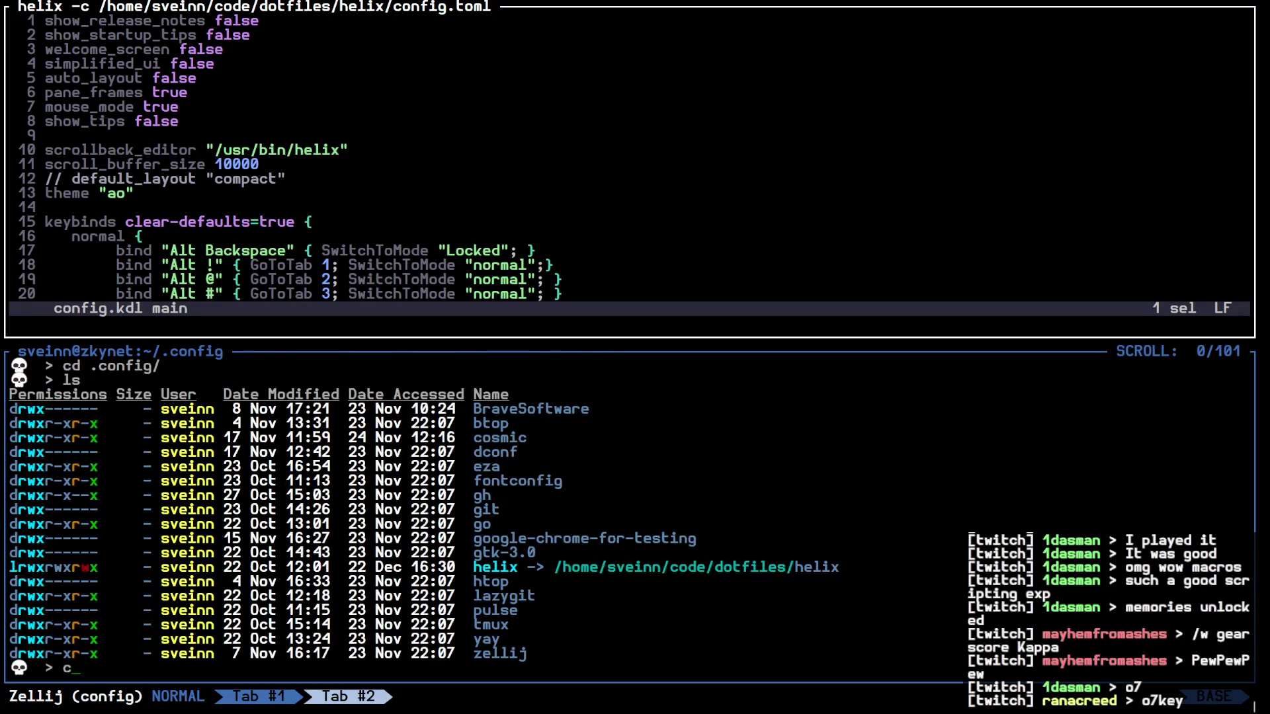
pyautogui.press('Tab')
pyautogui.press('Return')
pyautogui.write('ls')
pyautogui.press('Return')
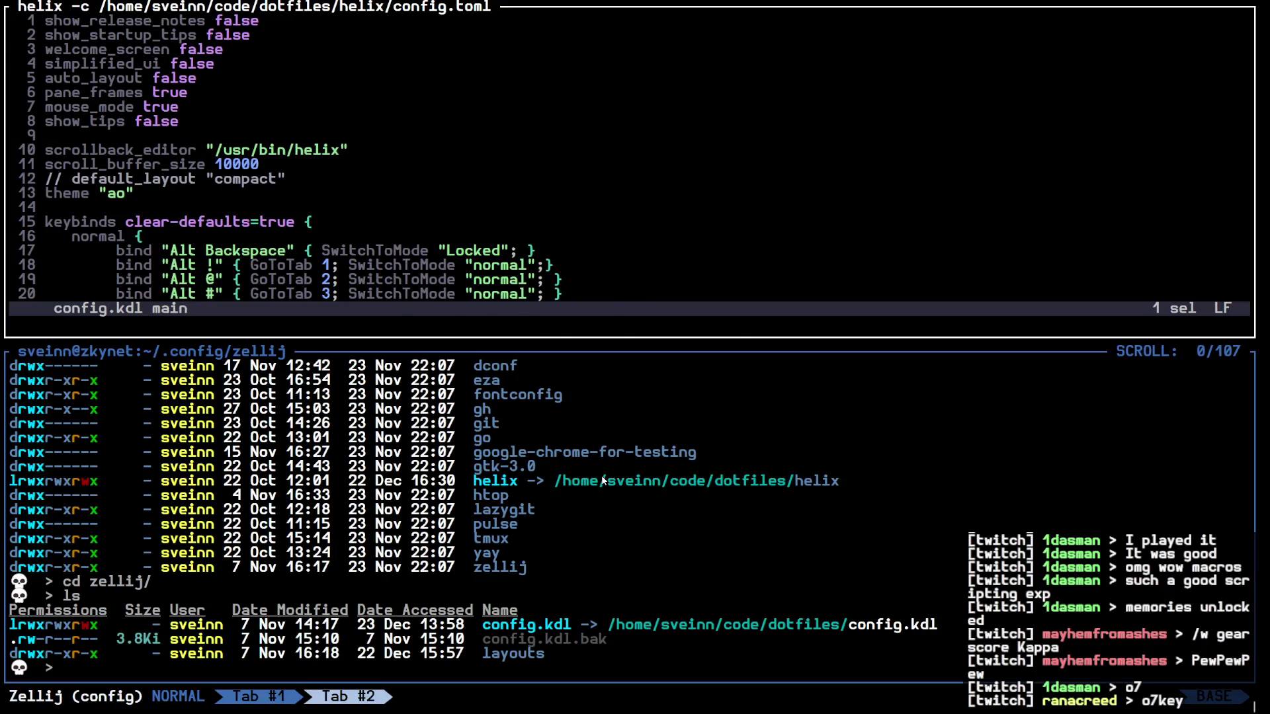
# Switch to the coinz session and back to the config session.
pyautogui.hotkey('ctrl', 'o')
pyautogui.press('w')
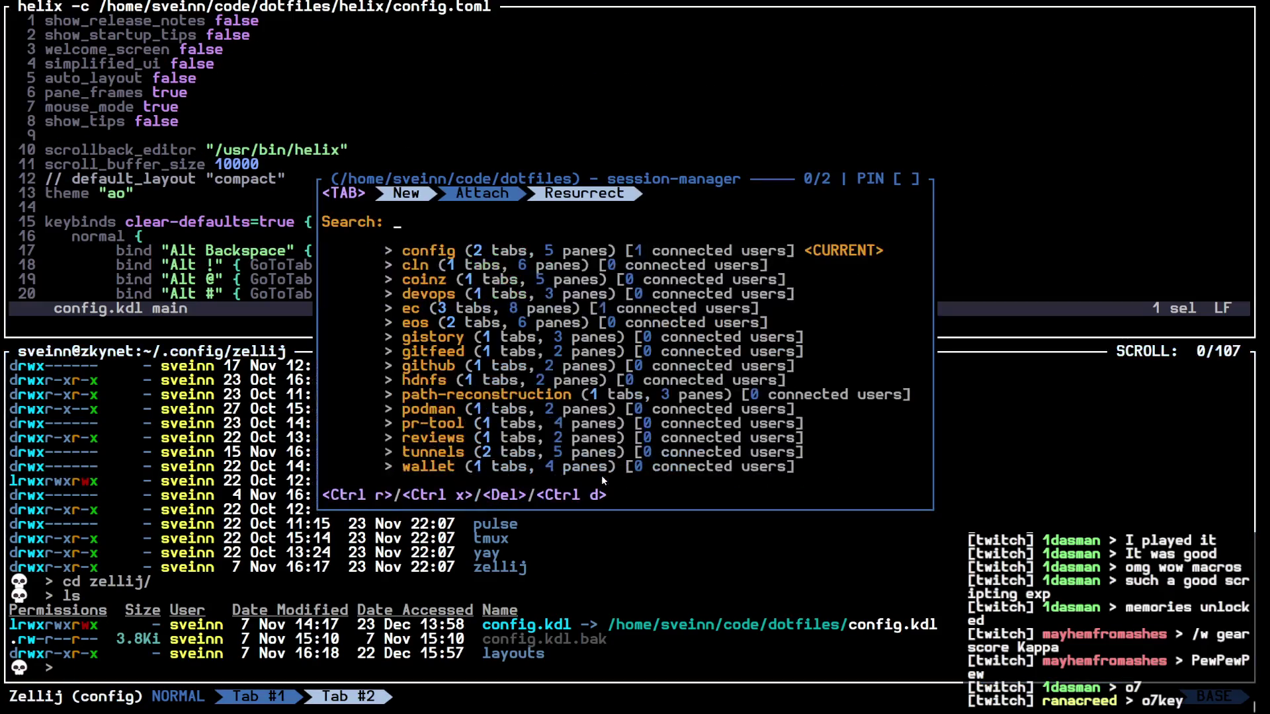
pyautogui.press('Down')
pyautogui.press('Down')
pyautogui.press('Down')
pyautogui.press('Return')
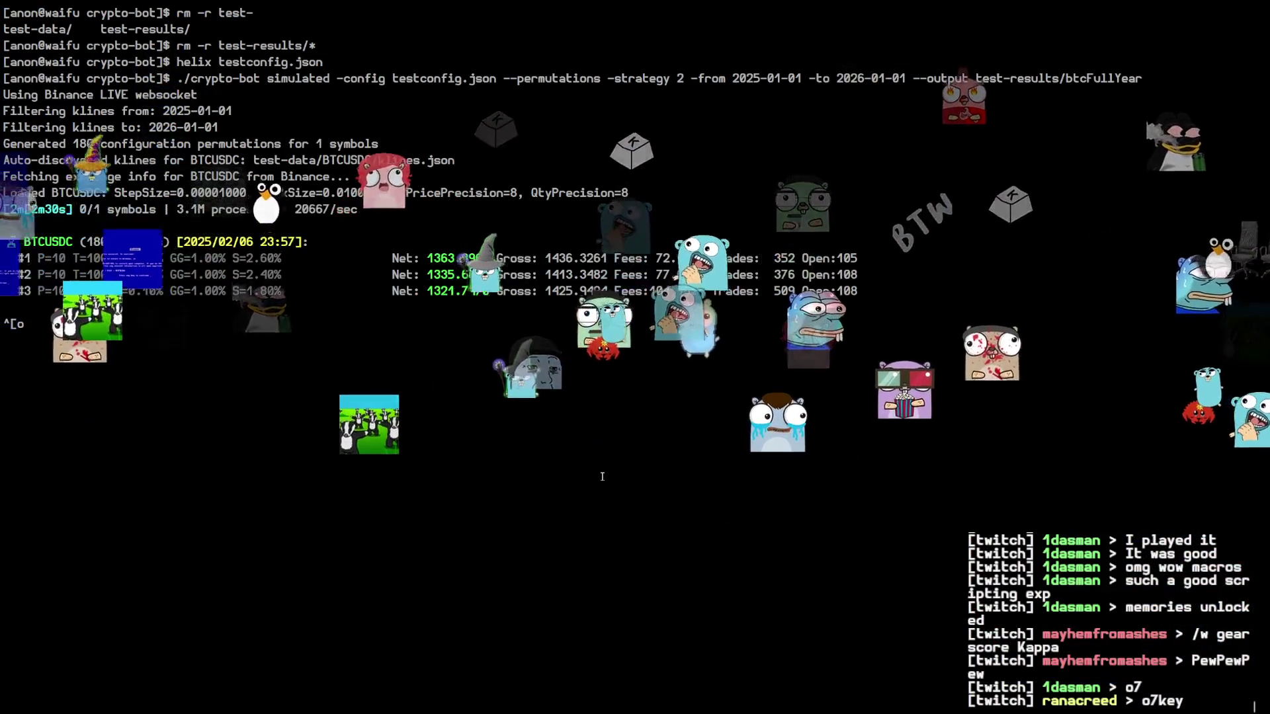
pyautogui.hotkey('ctrl', 'o')
pyautogui.press('w')
pyautogui.press('Down')
pyautogui.press('Down')
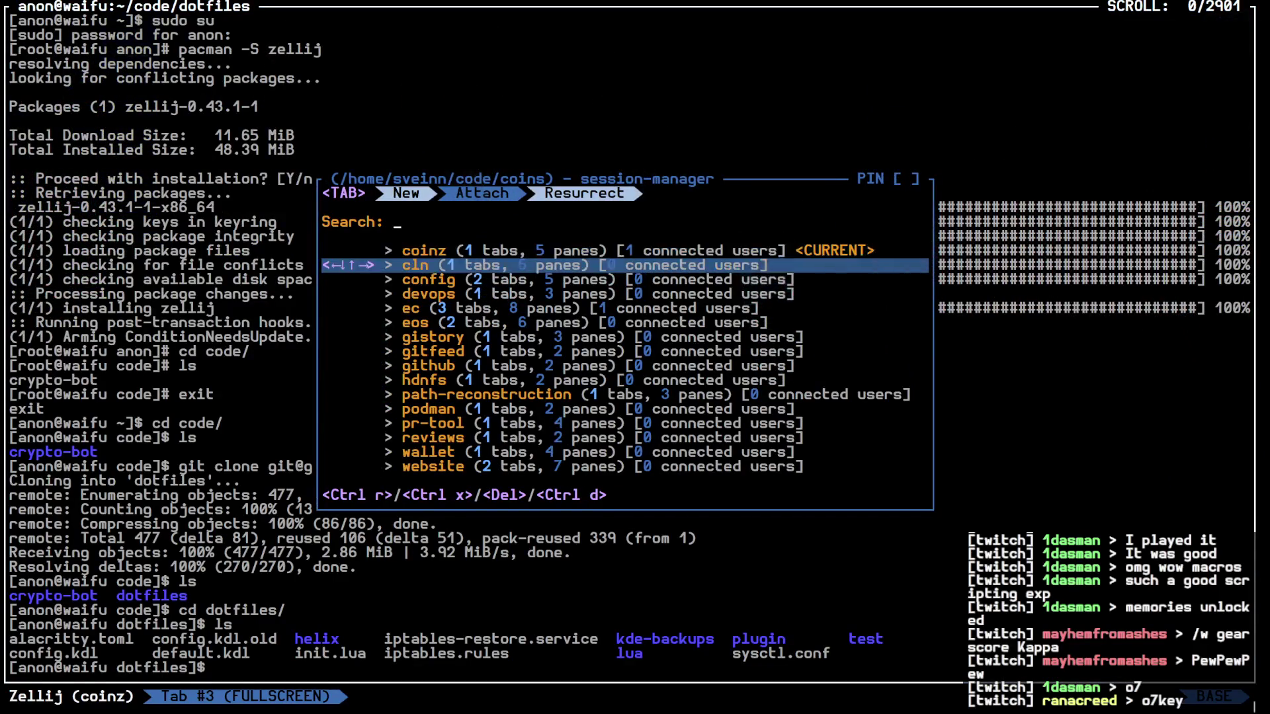
pyautogui.press('Return')
# Launch lazygit, cancel its create-repository prompt, and quit Helix with :q.
pyautogui.hotkey('alt', 'BackSpace')
pyautogui.press('BackSpace')
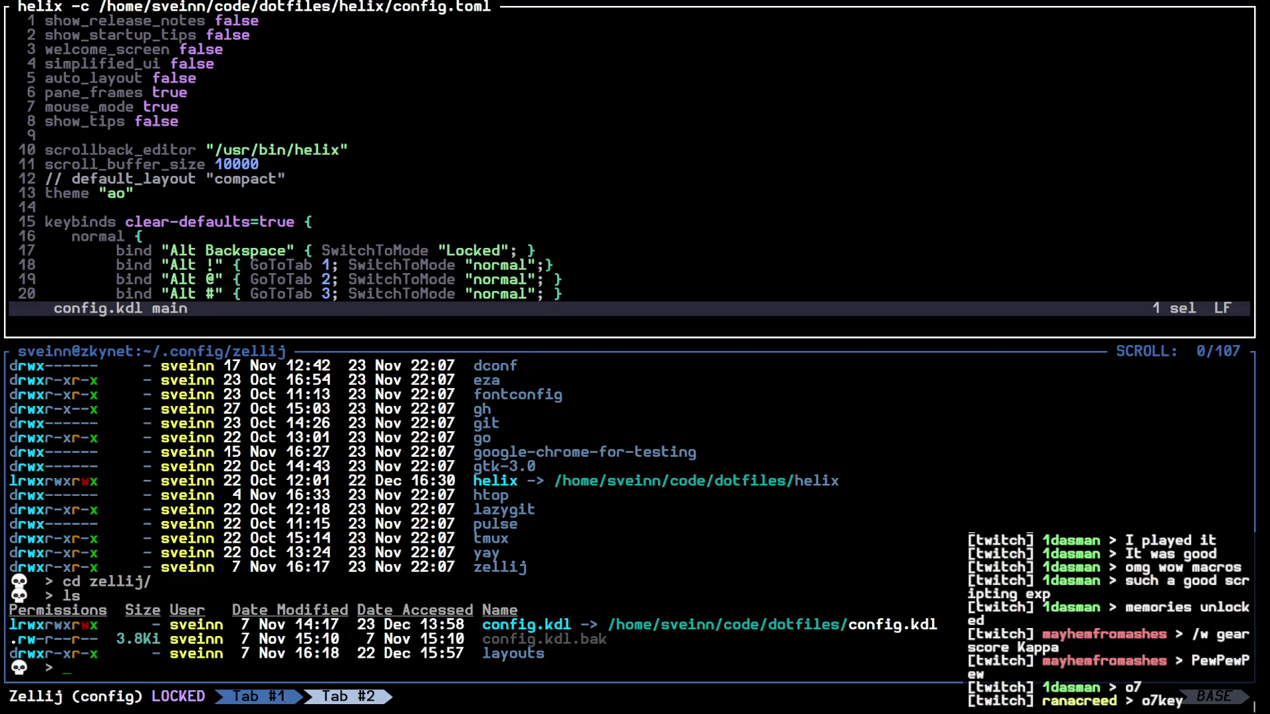
pyautogui.hotkey('alt', 'BackSpace')
pyautogui.write('l')
pyautogui.press('Return')
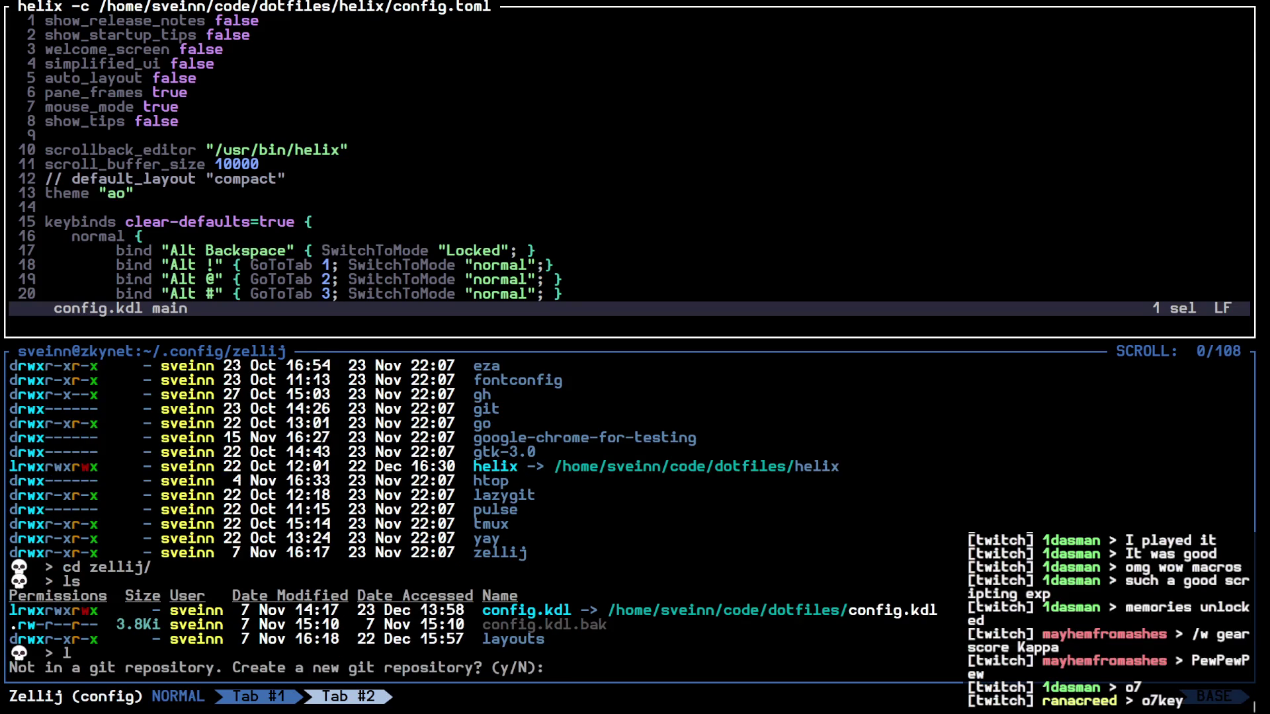
pyautogui.hotkey('ctrl', 'c')
pyautogui.hotkey('alt', 'Up')
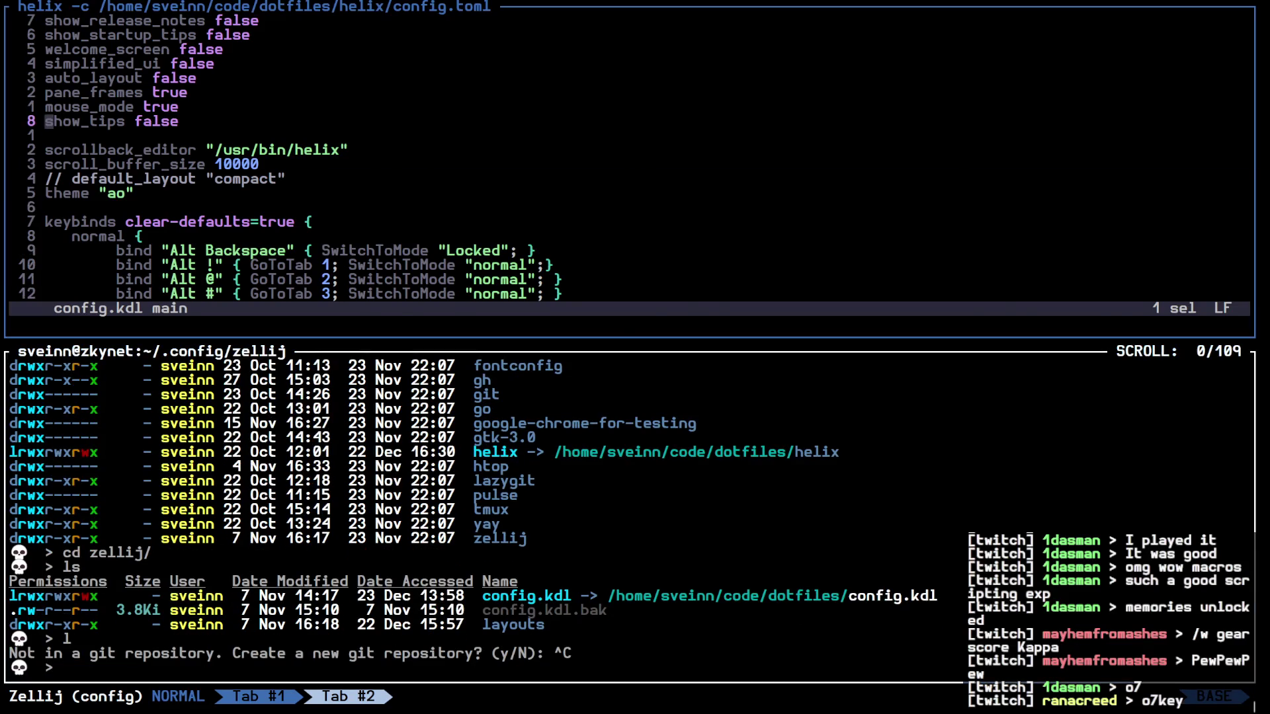
pyautogui.write(':q')
pyautogui.press('Return')
pyautogui.press('Escape')
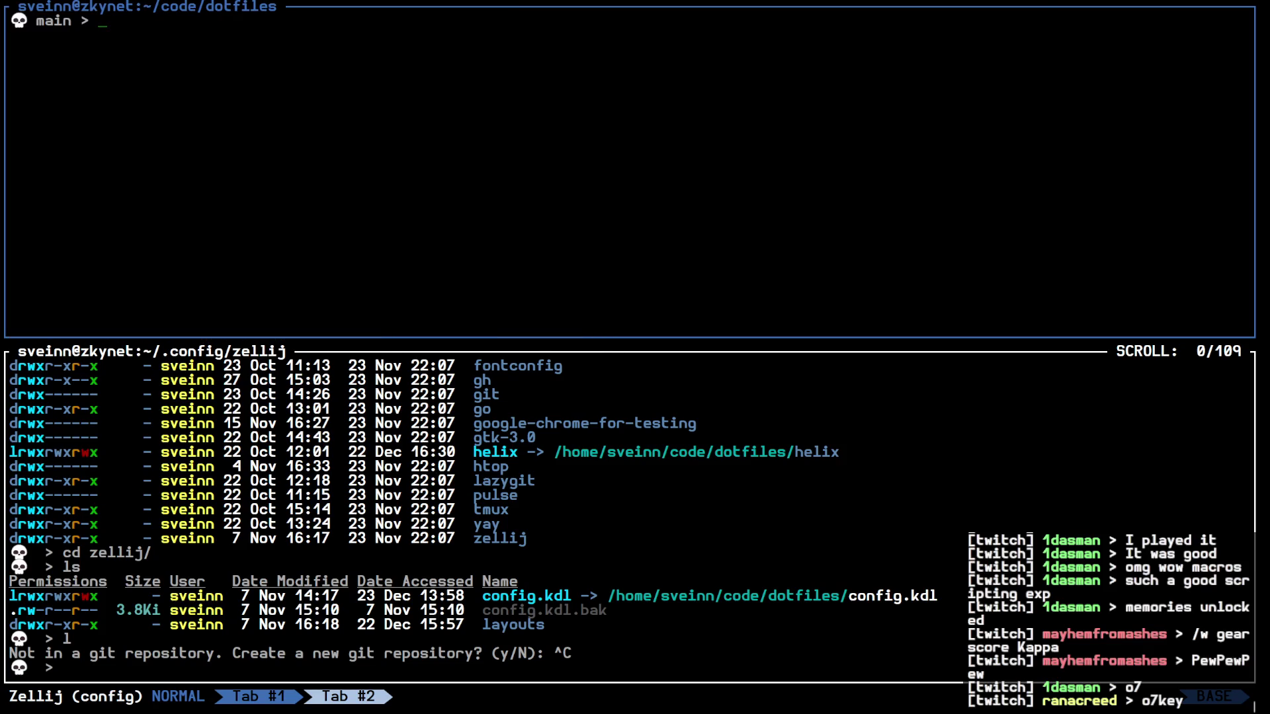
# Stage config.kdl, commit it as 'update', and push.
pyautogui.write('l')
pyautogui.press('Return')
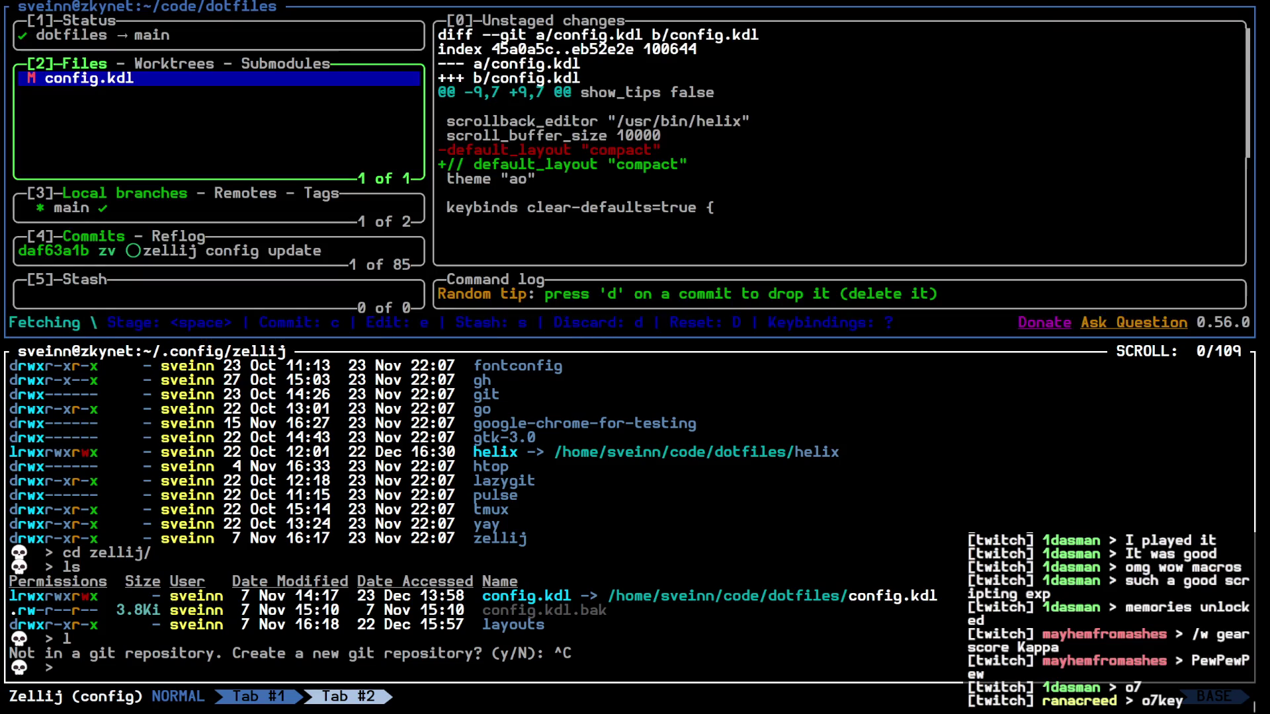
pyautogui.press('space')
pyautogui.write('cupdate')
pyautogui.press('Return')
pyautogui.press('P')
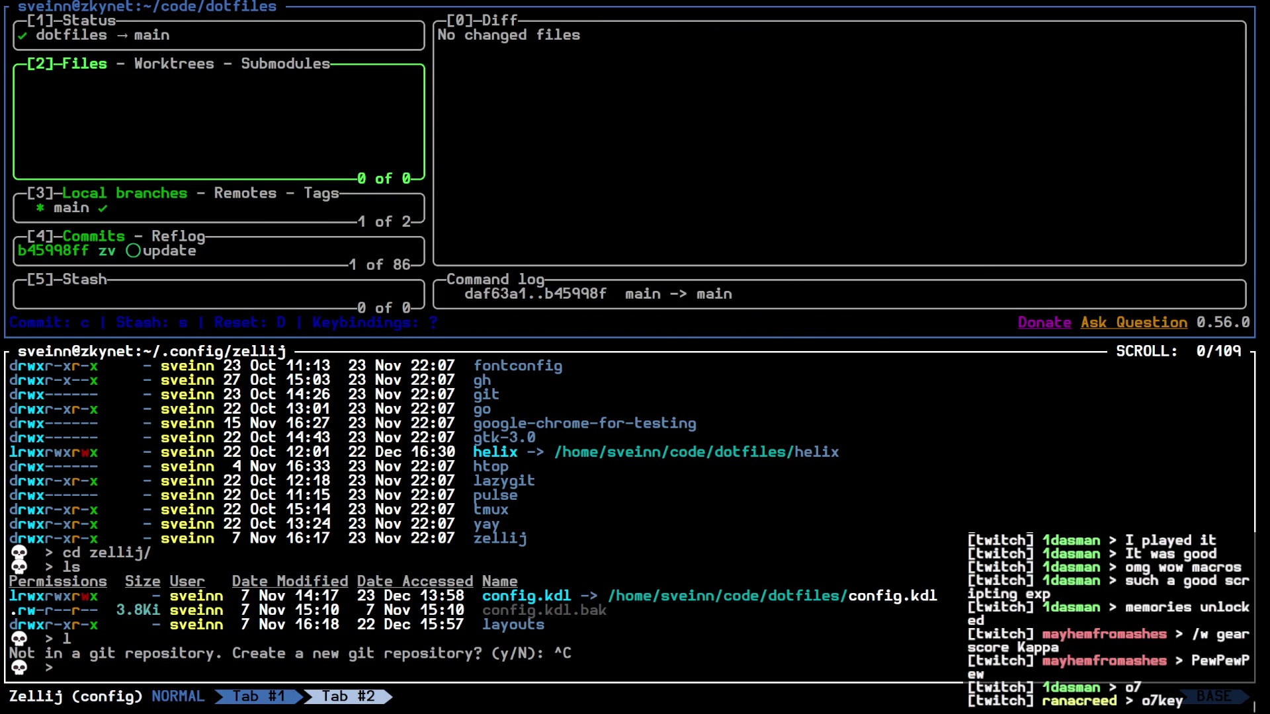
# Switch to the coinz Zellij session.
pyautogui.hotkey('ctrl', 'o')
pyautogui.press('w')
pyautogui.press('Down')
pyautogui.press('Down')
pyautogui.press('Down')
pyautogui.press('Return')
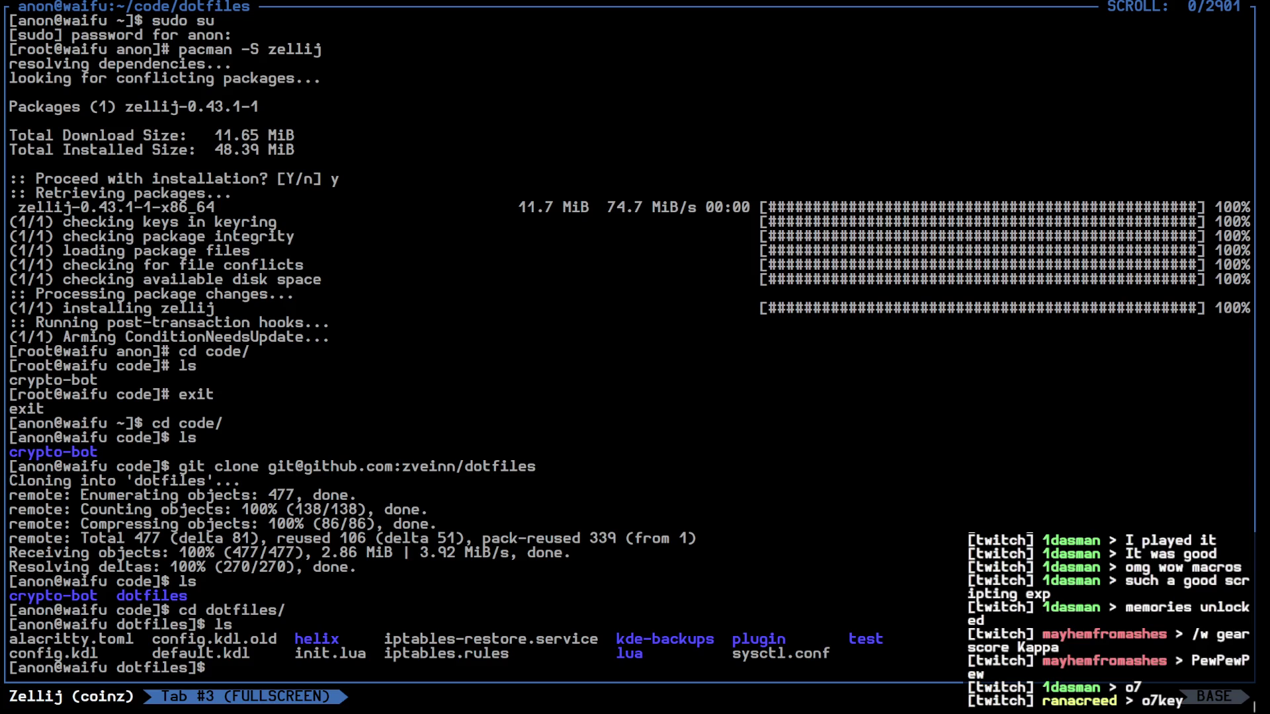
# Pull the latest dotfiles in ~/code/dotfiles and return to the home directory.
pyautogui.write('git pull')
pyautogui.press('Return')
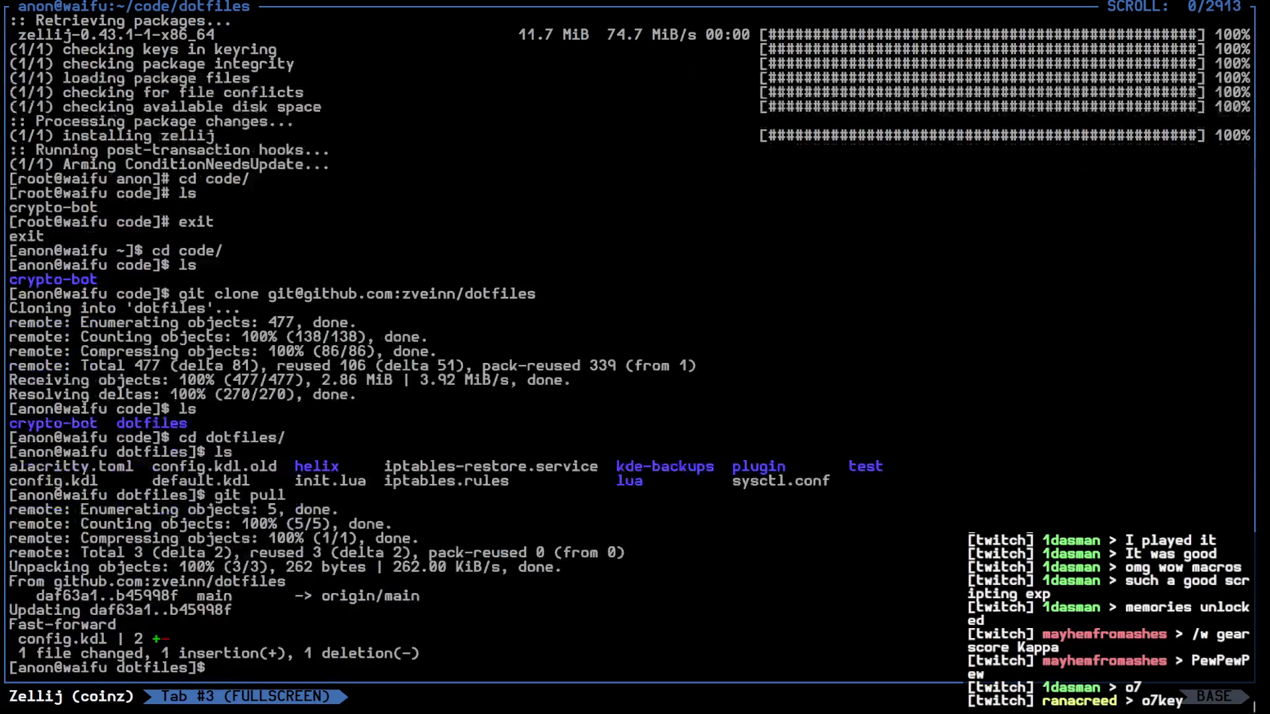
pyautogui.write('cd')
pyautogui.press('Return')
# Create the ~/.config/zellij folder and move into it.
pyautogui.write('cd .config/zel')
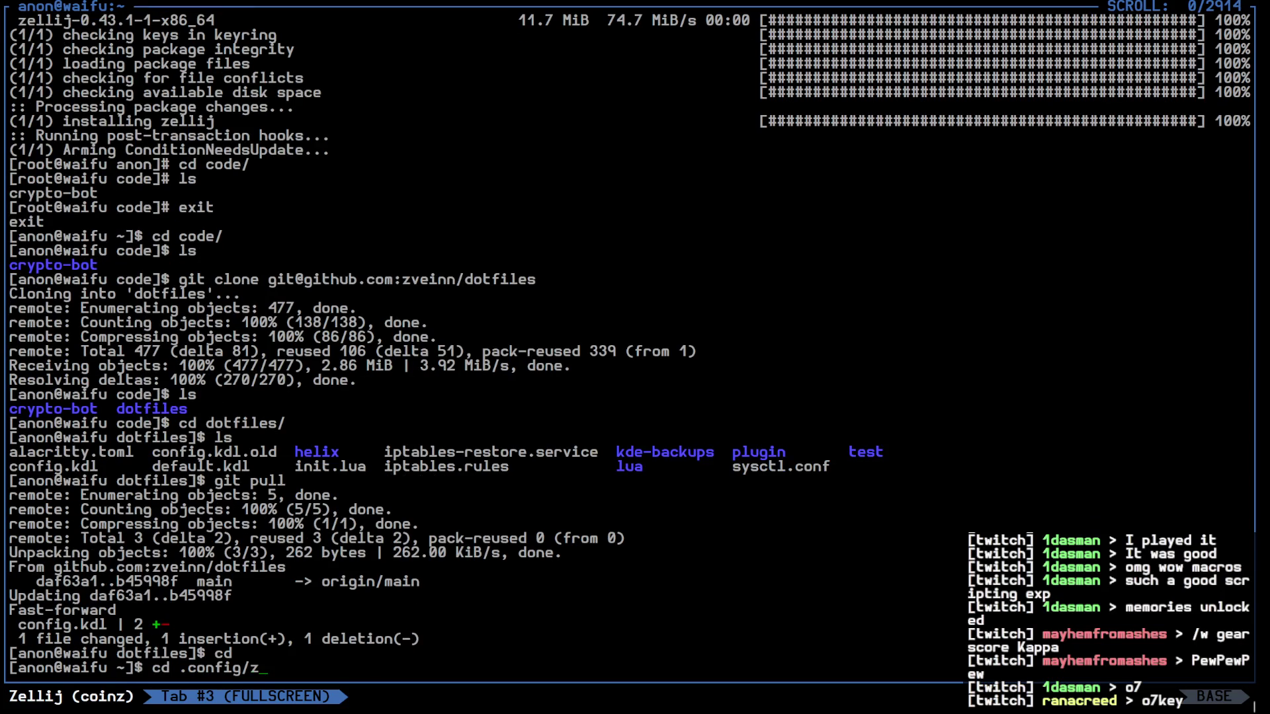
pyautogui.press('BackSpace')
pyautogui.press('BackSpace')
pyautogui.press('BackSpace')
pyautogui.press('Return')
pyautogui.write('mkdir zellij')
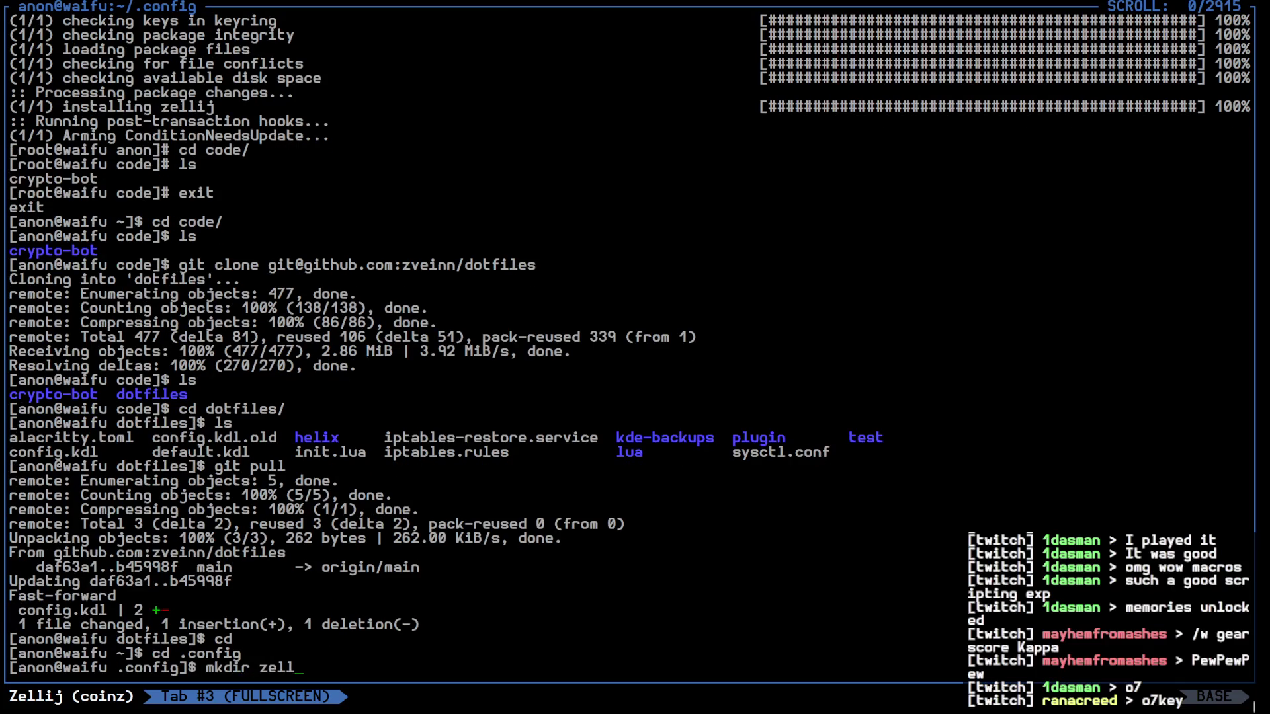
pyautogui.press('Return')
pyautogui.write('cd z')
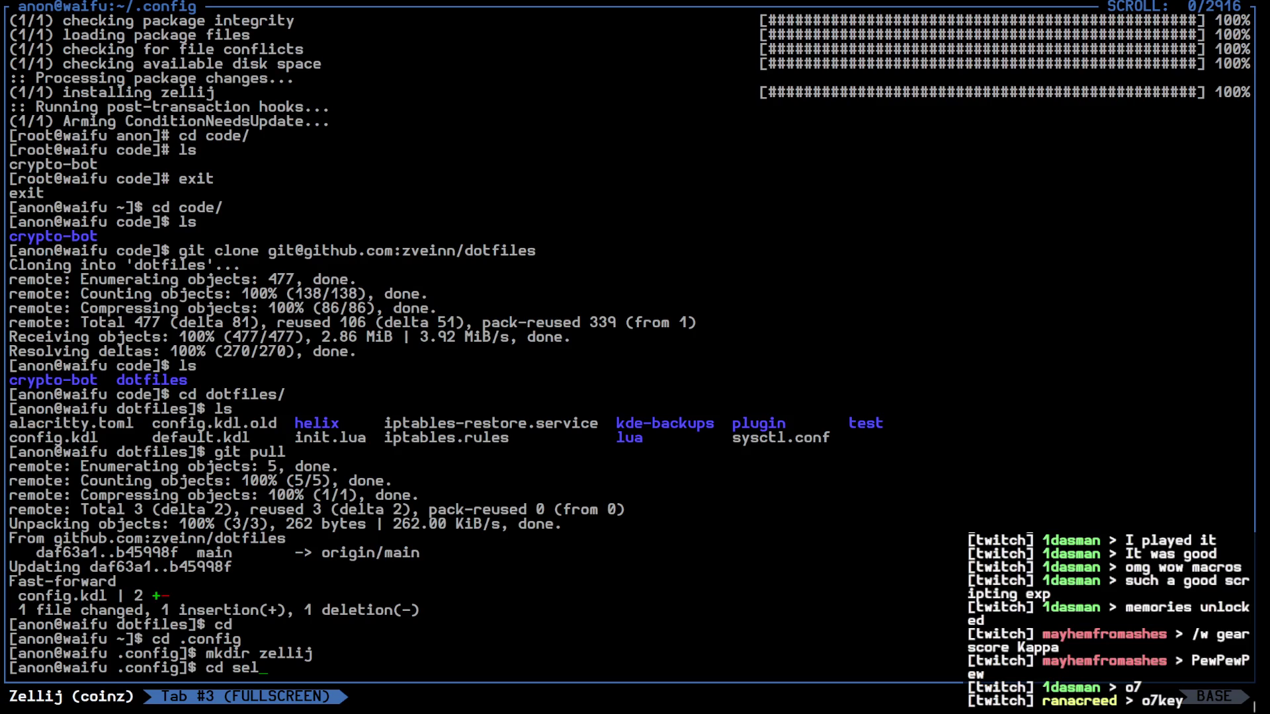
pyautogui.press('Tab')
pyautogui.press('Return')
pyautogui.write('ls')
pyautogui.press('Return')
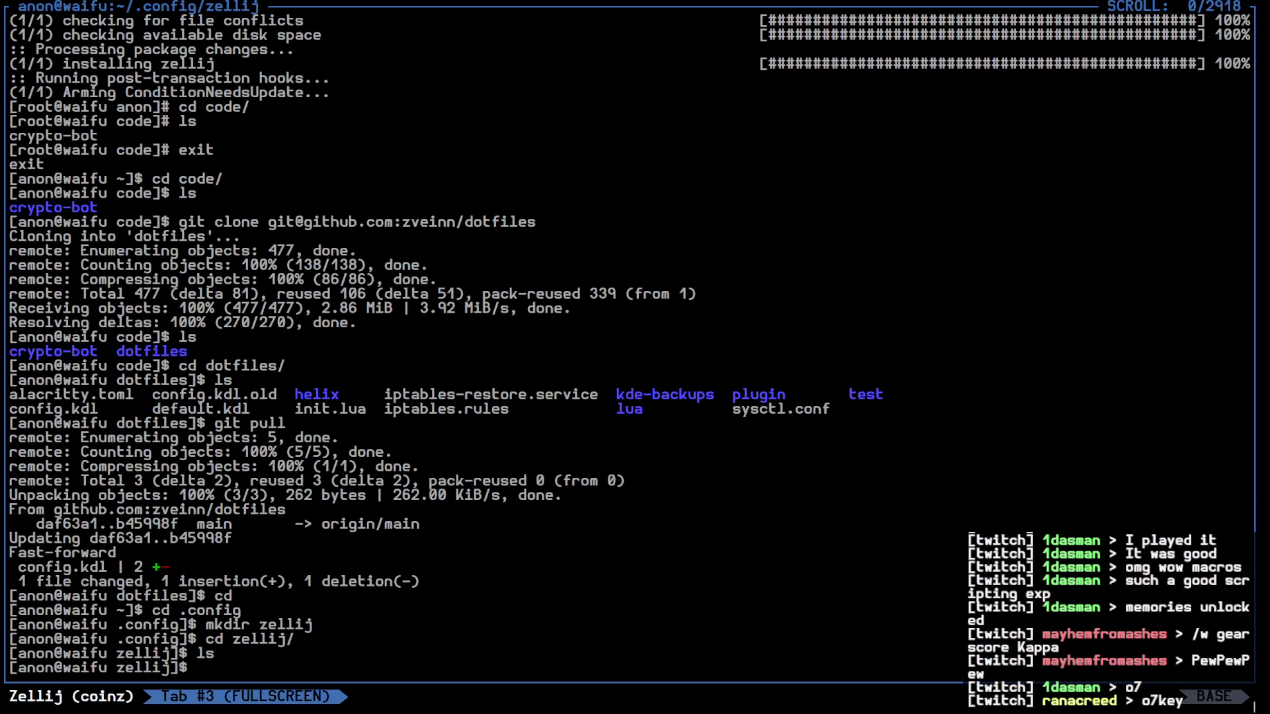
# Start an ln link command pointing at the remote ~/code/dotfiles/ folder.
pyautogui.write('ln -')
pyautogui.write('n')
pyautogui.press('BackSpace')
pyautogui.write('l')
pyautogui.write(' /home/sv')
pyautogui.press('BackSpace')
pyautogui.press('BackSpace')
pyautogui.write('anon/code/dotfiles/')
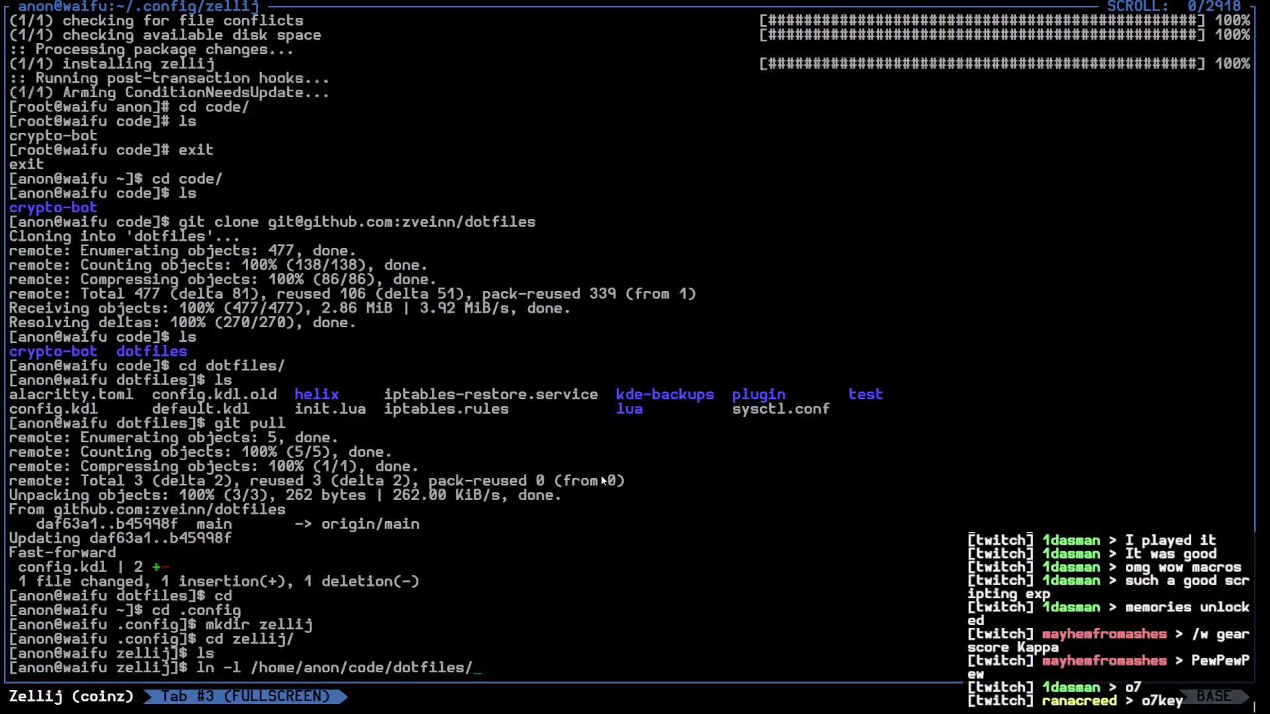
# Peek at the config Zellij session, then switch back to the coinz session.
pyautogui.hotkey('ctrl', 'o')
pyautogui.press('w')
pyautogui.press('Down')
pyautogui.press('Down')
pyautogui.press('Return')
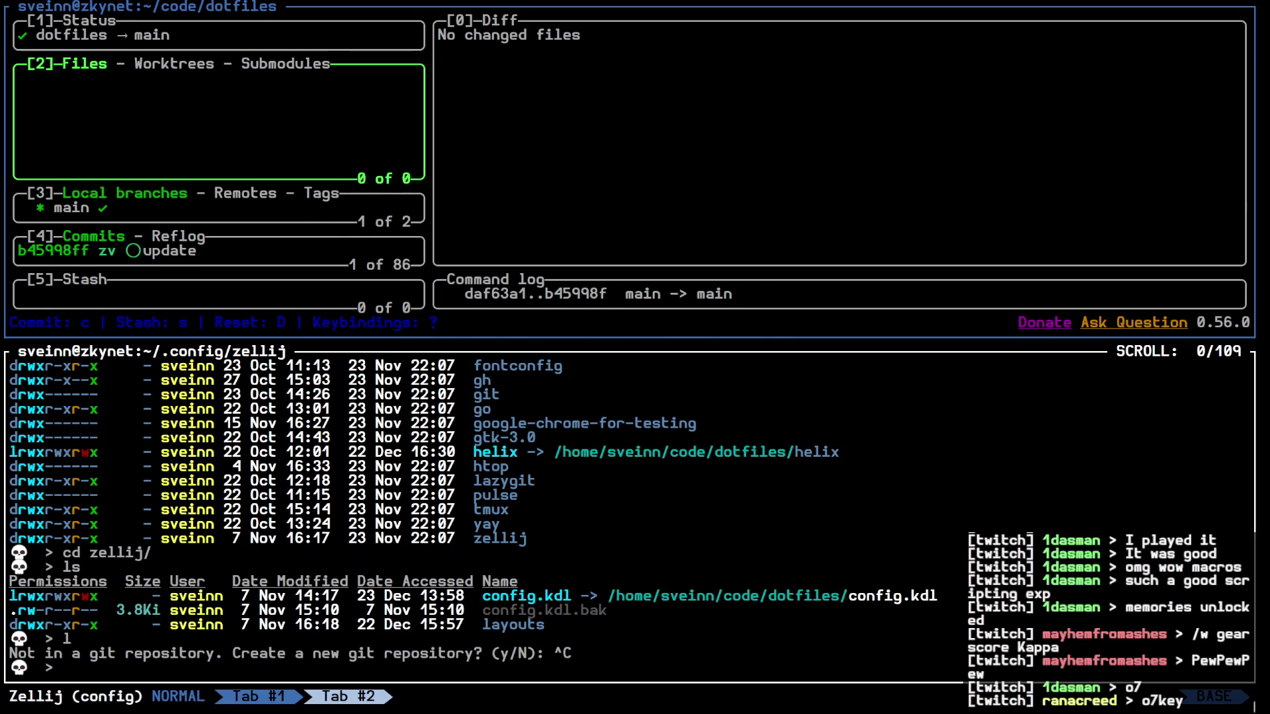
pyautogui.hotkey('ctrl', 'o')
pyautogui.press('w')
pyautogui.press('Down')
pyautogui.press('Return')
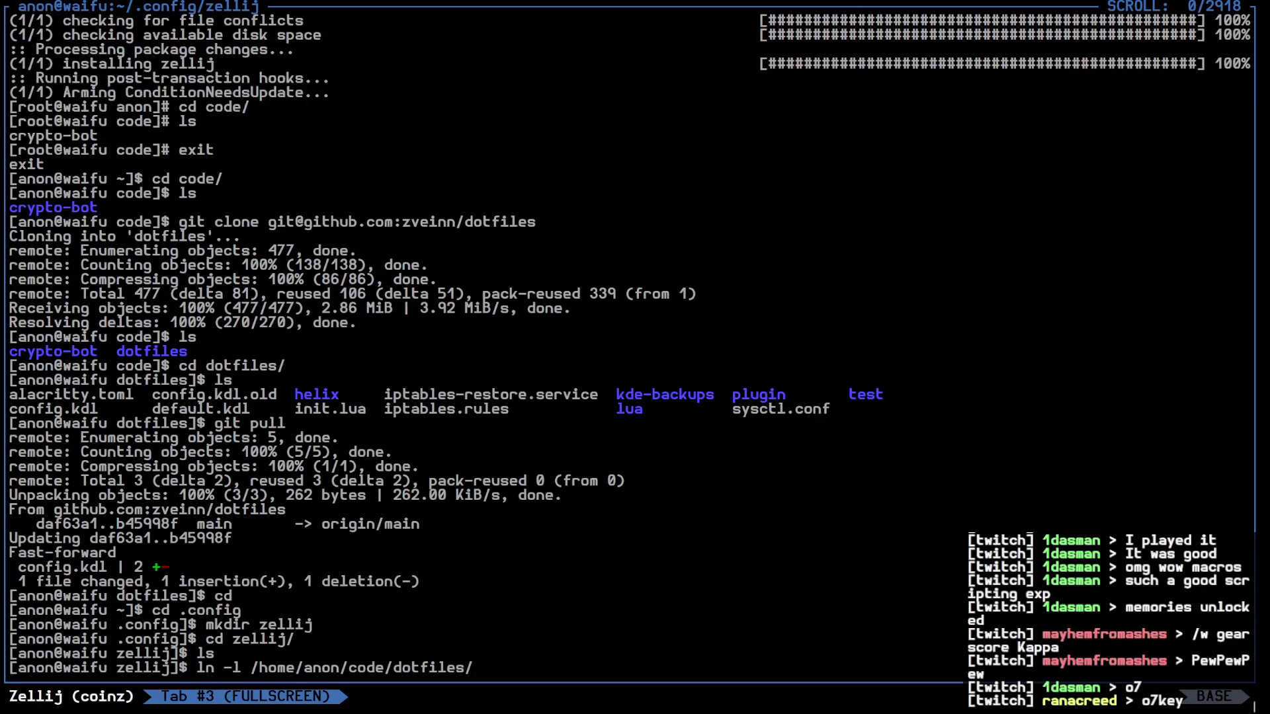
# Finish and run the link command targeting config.kdl, then open a new Chrome tab.
pyautogui.write('c')
pyautogui.press('Tab')
pyautogui.write('confid.kdl')
pyautogui.press('Return')
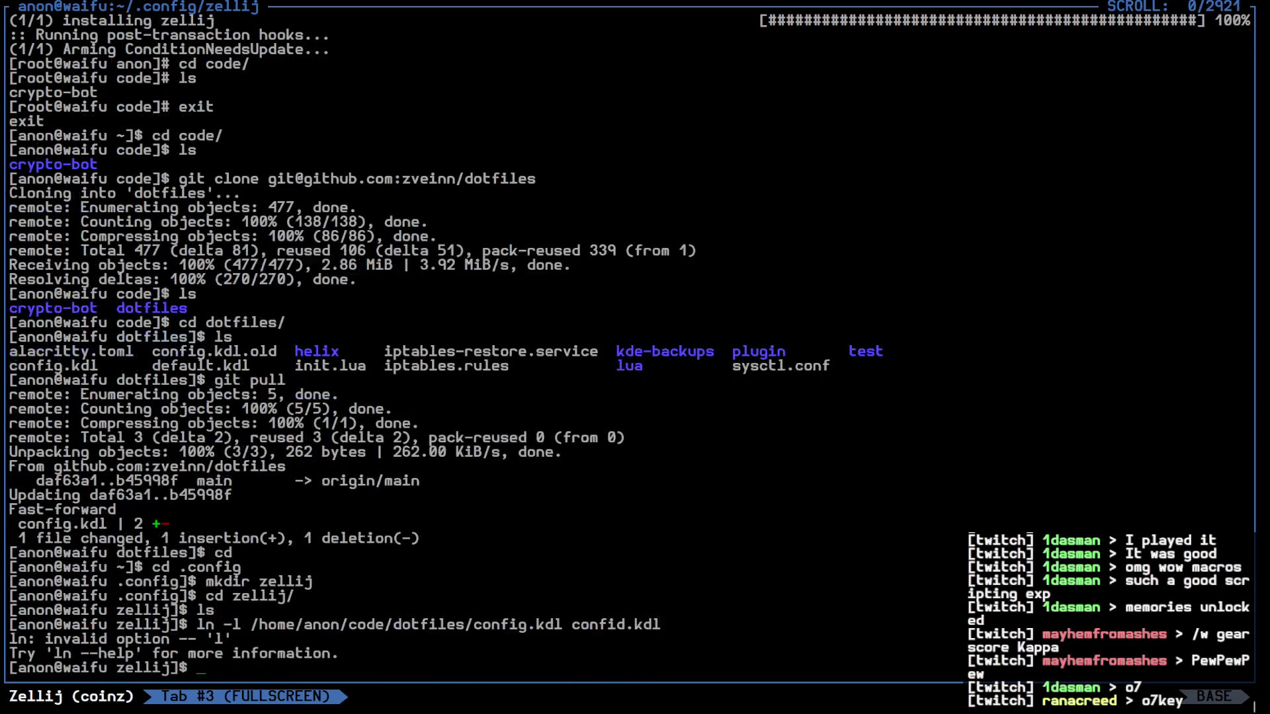
pyautogui.press('Up')
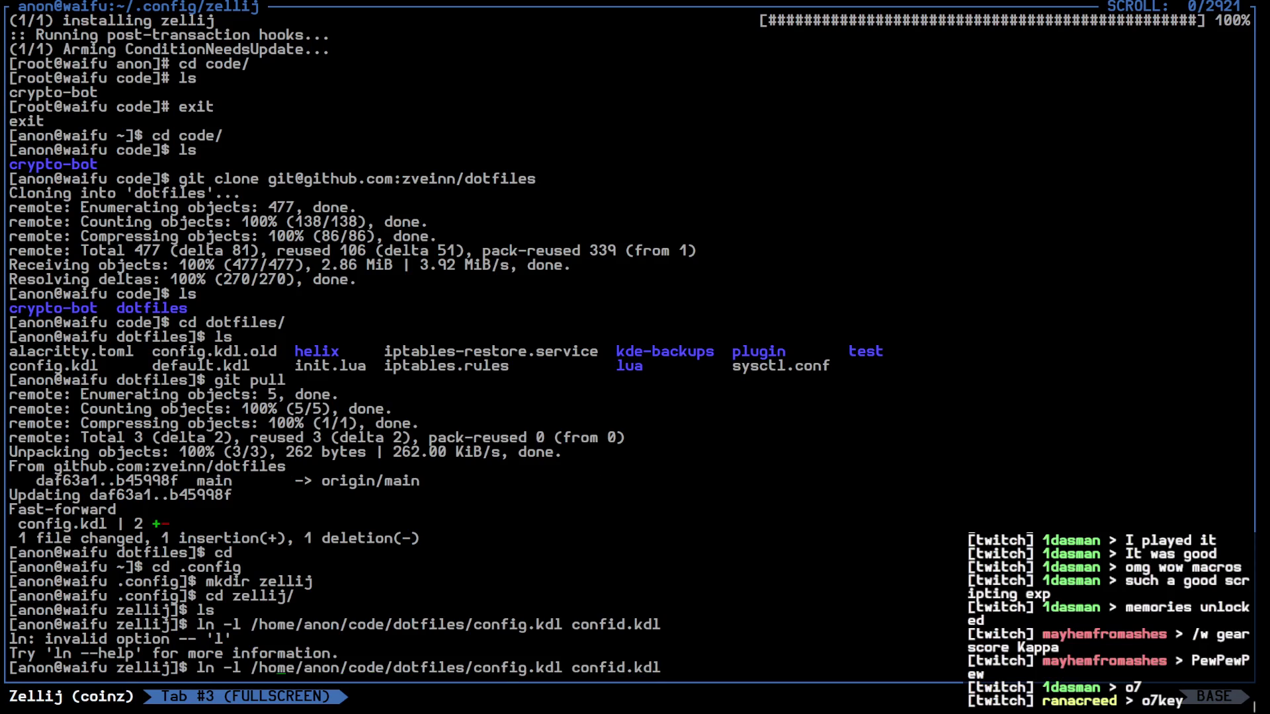
pyautogui.hotkey('alt', 'Tab')
pyautogui.hotkey('ctrl', 't')
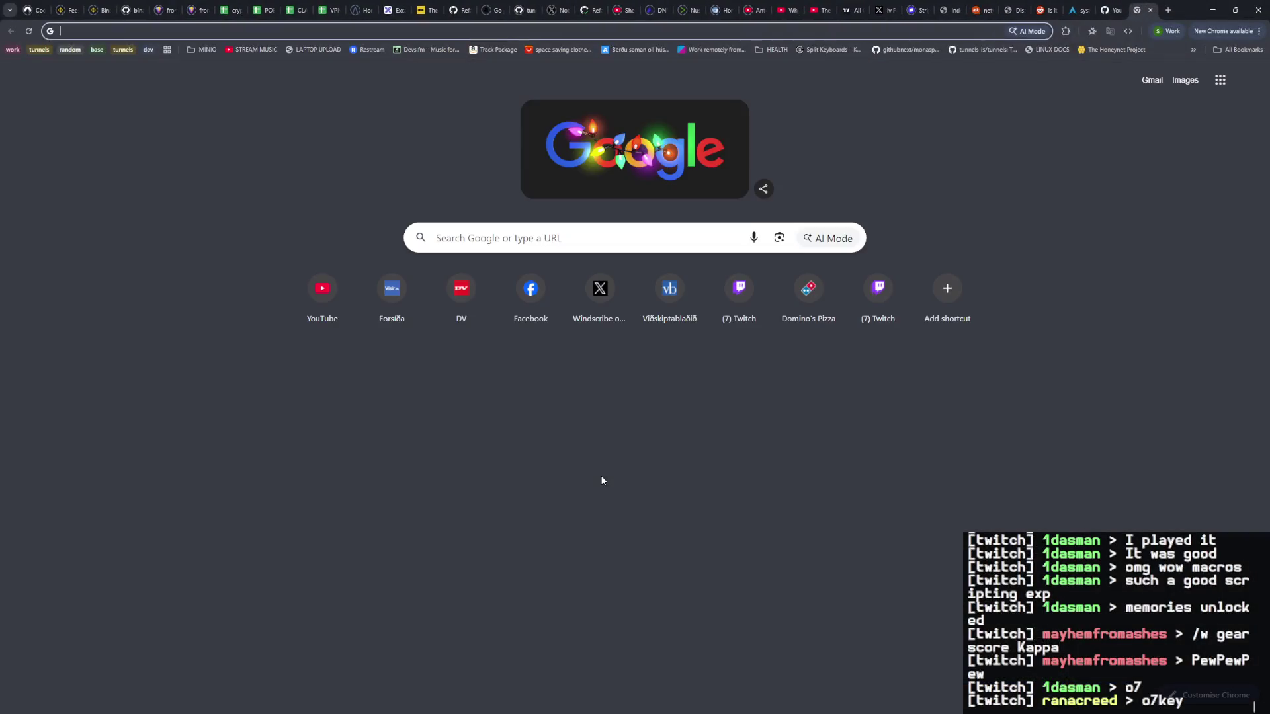
# Search Google for 'linux symlink' and read the ln -s syntax.
pyautogui.write('linux symlin')
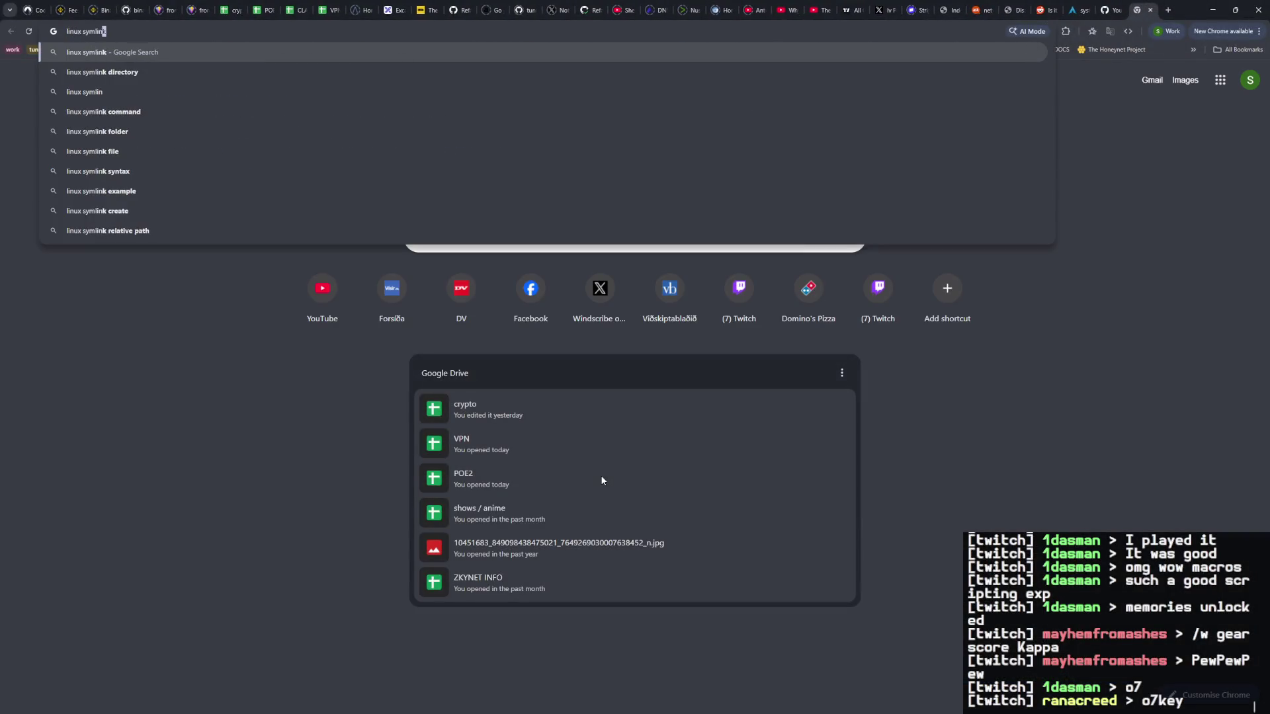
pyautogui.press('Return')
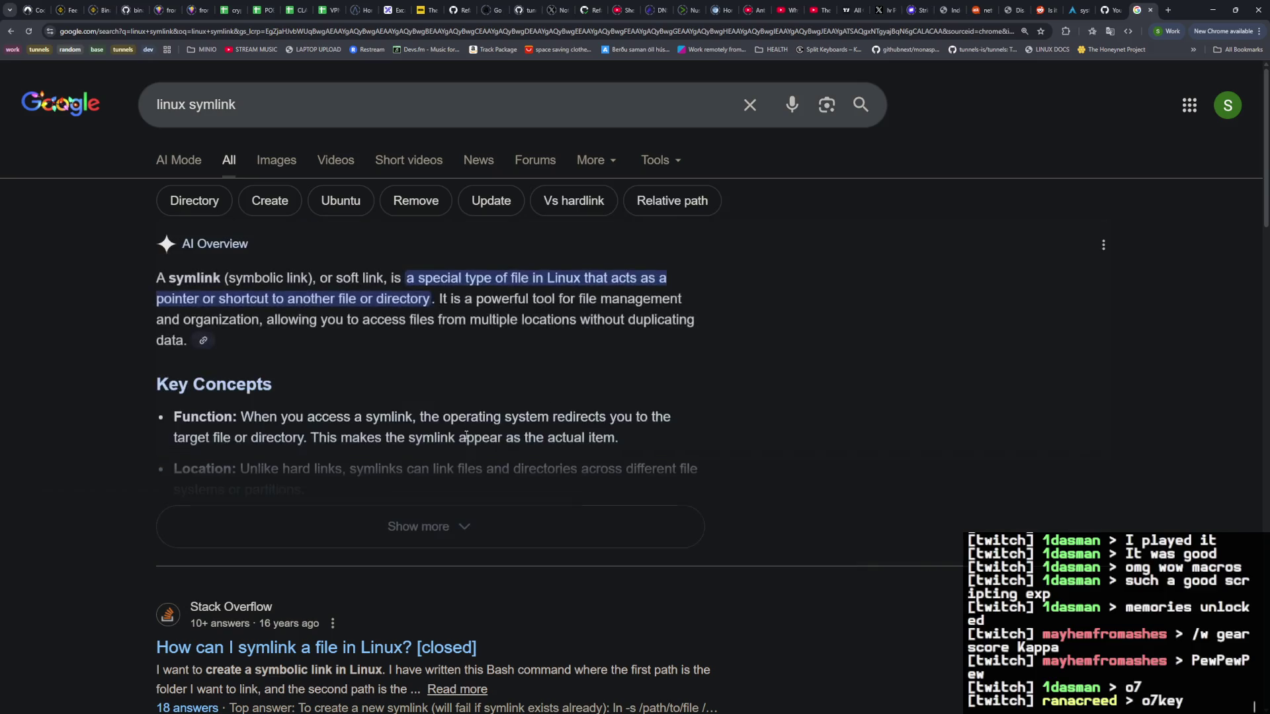
pyautogui.scroll(-7, 453, 438)
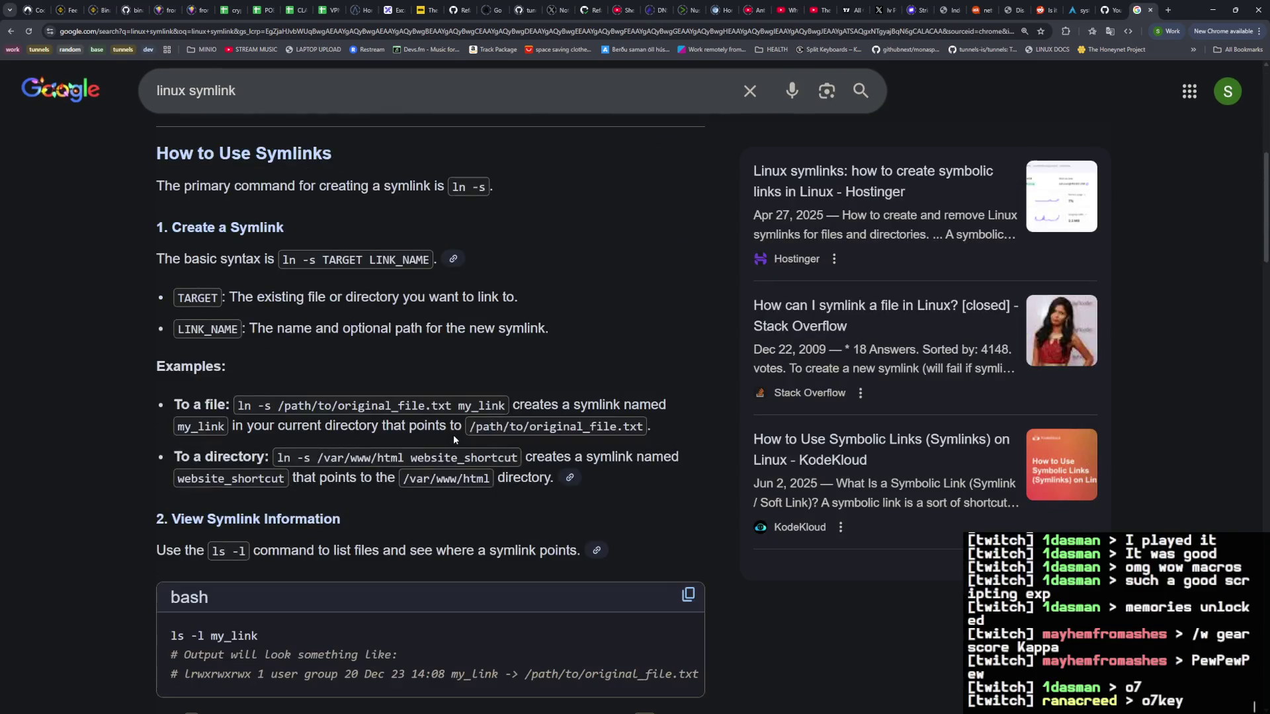
pyautogui.hotkey('alt', 'Tab')
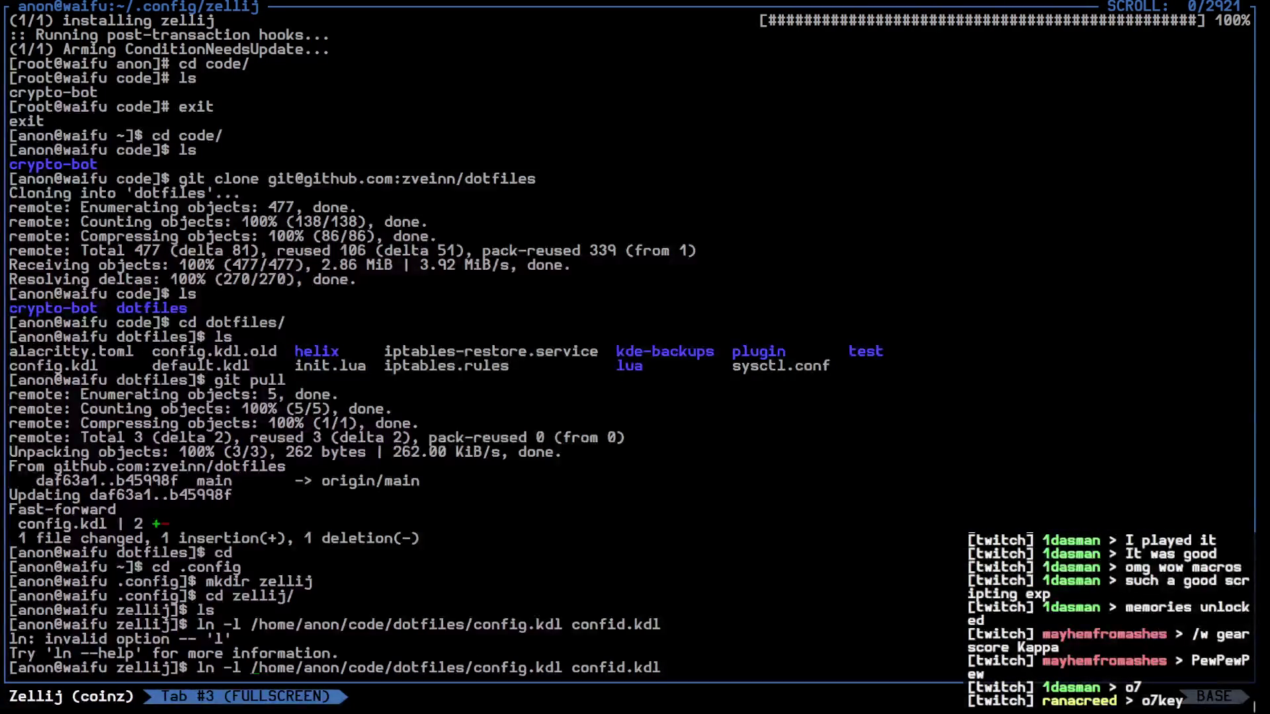
pyautogui.hotkey('alt', 'Tab')
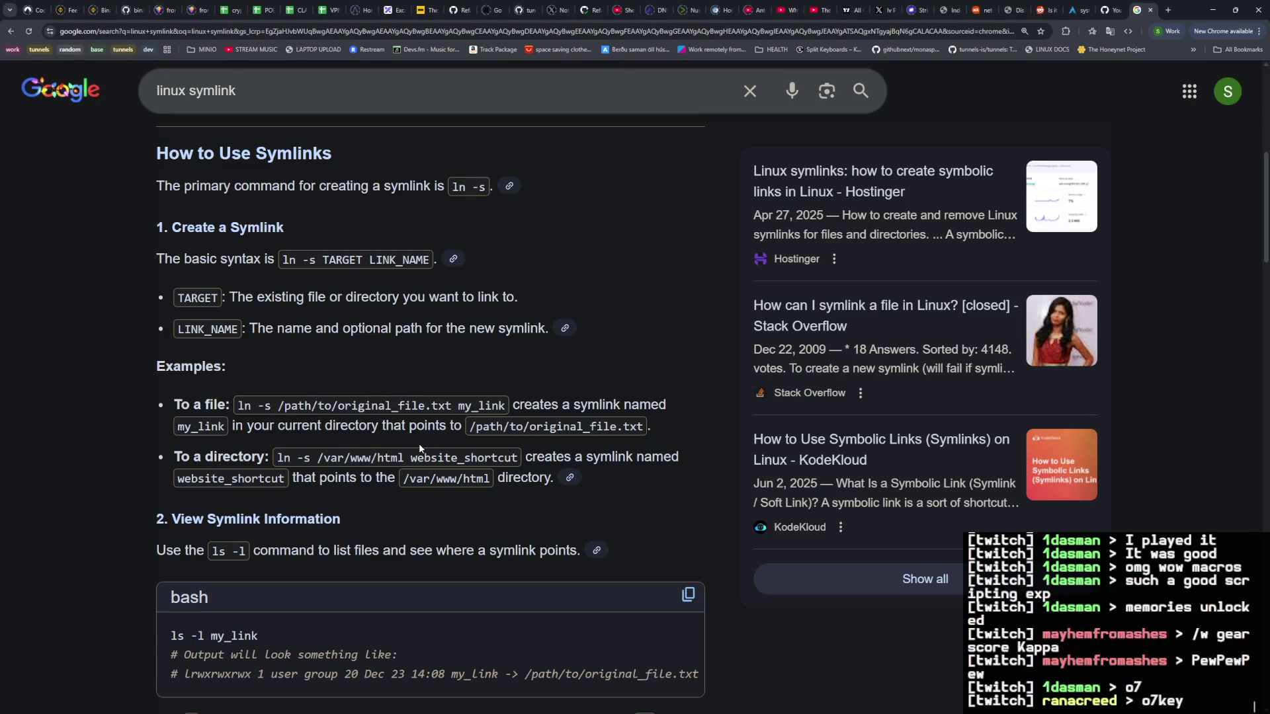
# Correct the link name to config.kdl and create the symlink in ~/.config/zellij.
pyautogui.hotkey('alt', 'Tab')
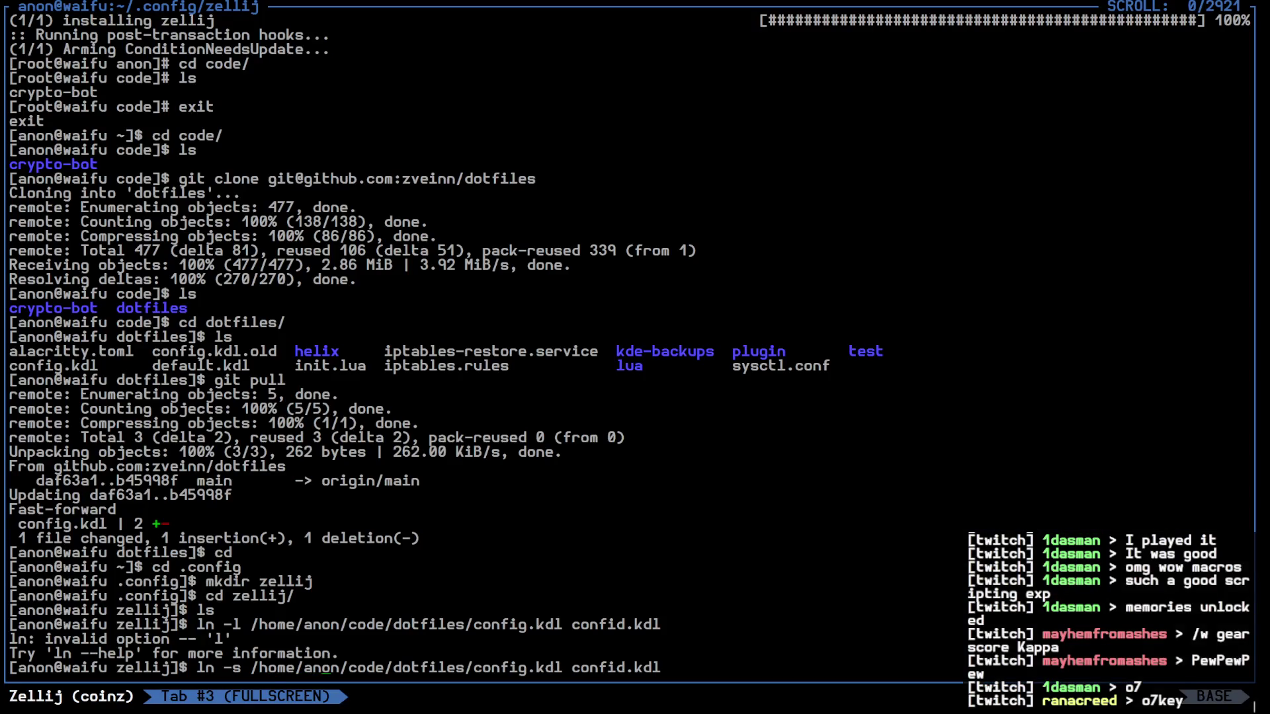
pyautogui.press('Left')
pyautogui.press('BackSpace')
pyautogui.write('g')
pyautogui.press('Return')
pyautogui.hotkey('alt', 'Tab')
pyautogui.hotkey('alt', 'Tab')
pyautogui.hotkey('alt', 'Tab')
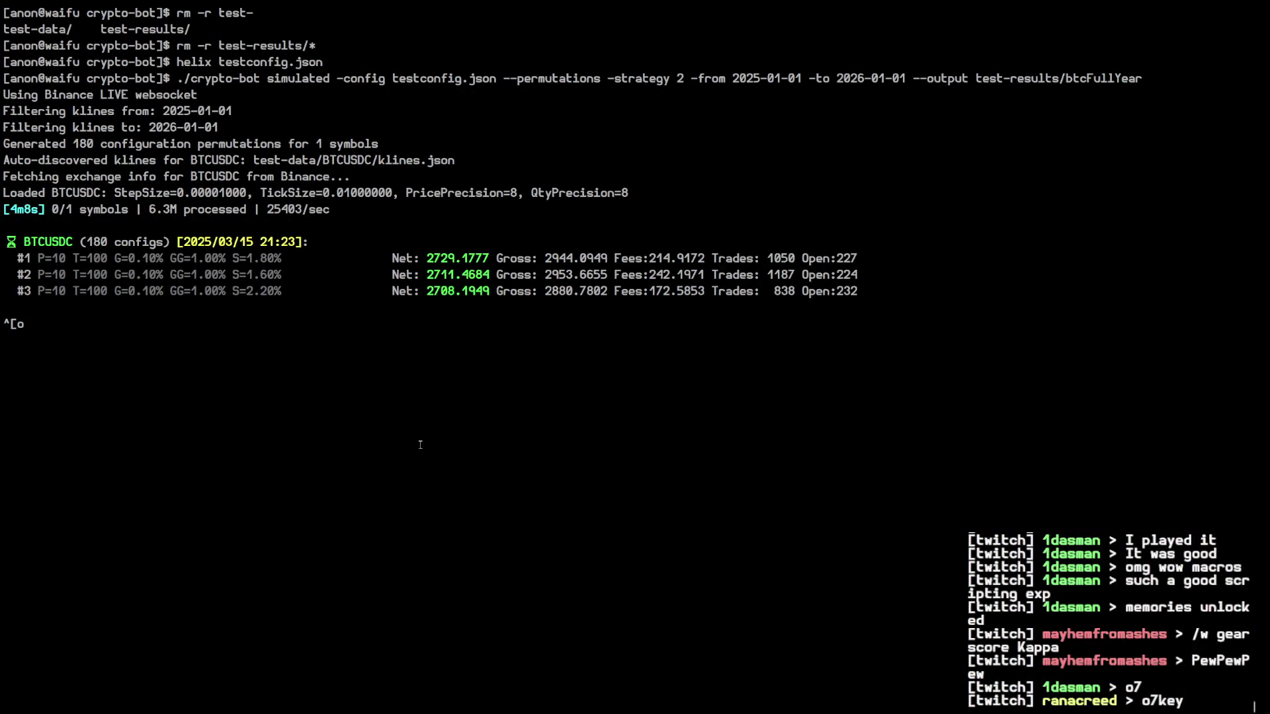
# Stop the BTCUSDC simulation, list crypto-bot, and start then exit a Zellij session.
pyautogui.hotkey('ctrl', 'c')
pyautogui.write('ls')
pyautogui.press('Return')
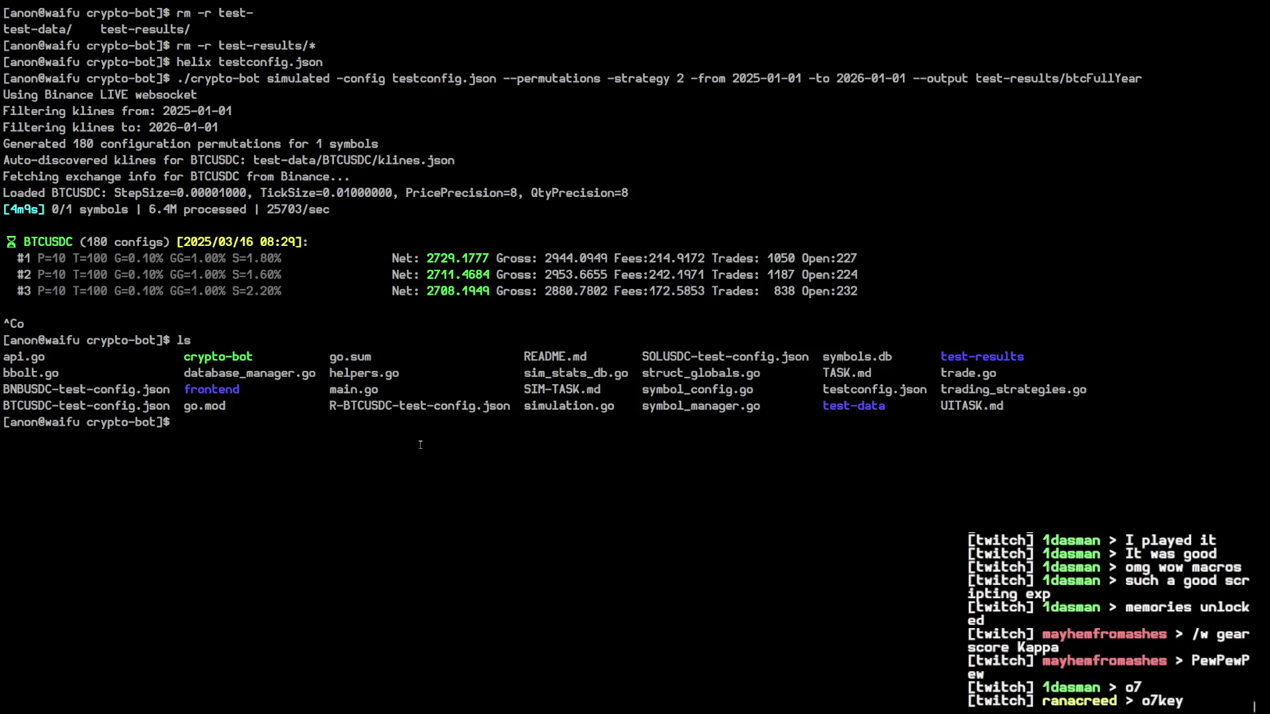
pyautogui.write('zellij')
pyautogui.press('Return')
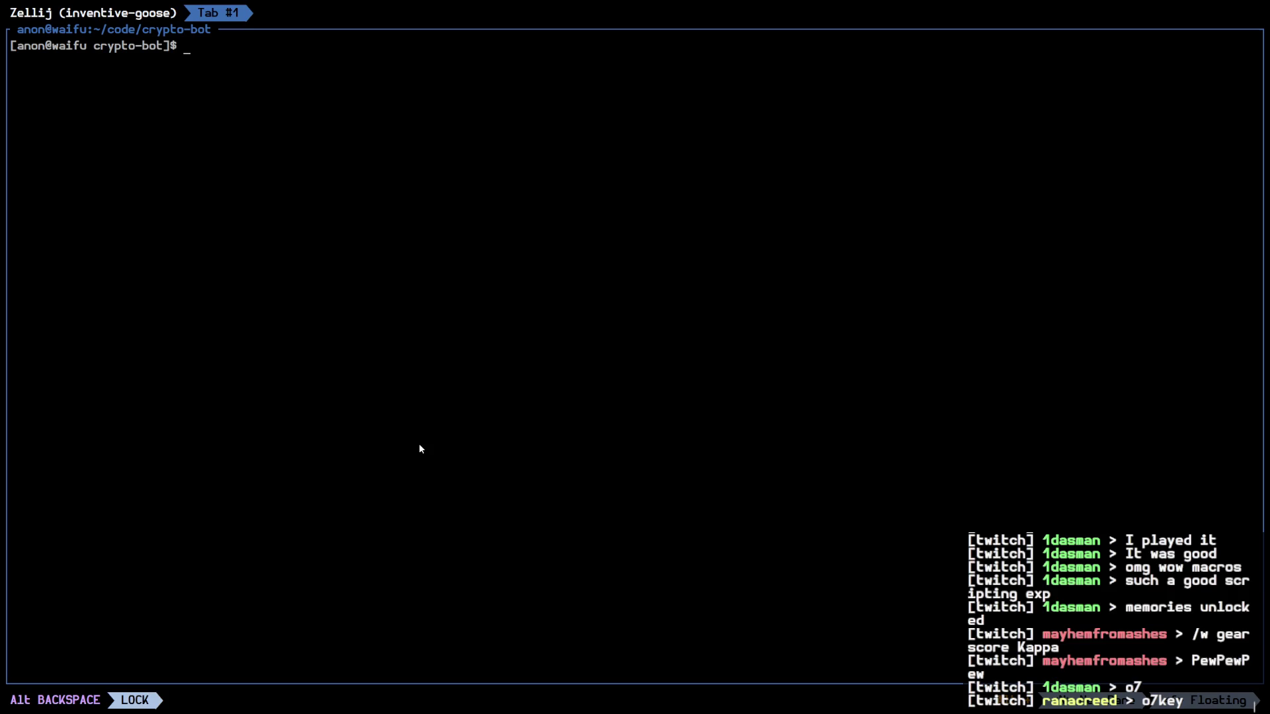
pyautogui.write('exit')
pyautogui.press('Return')
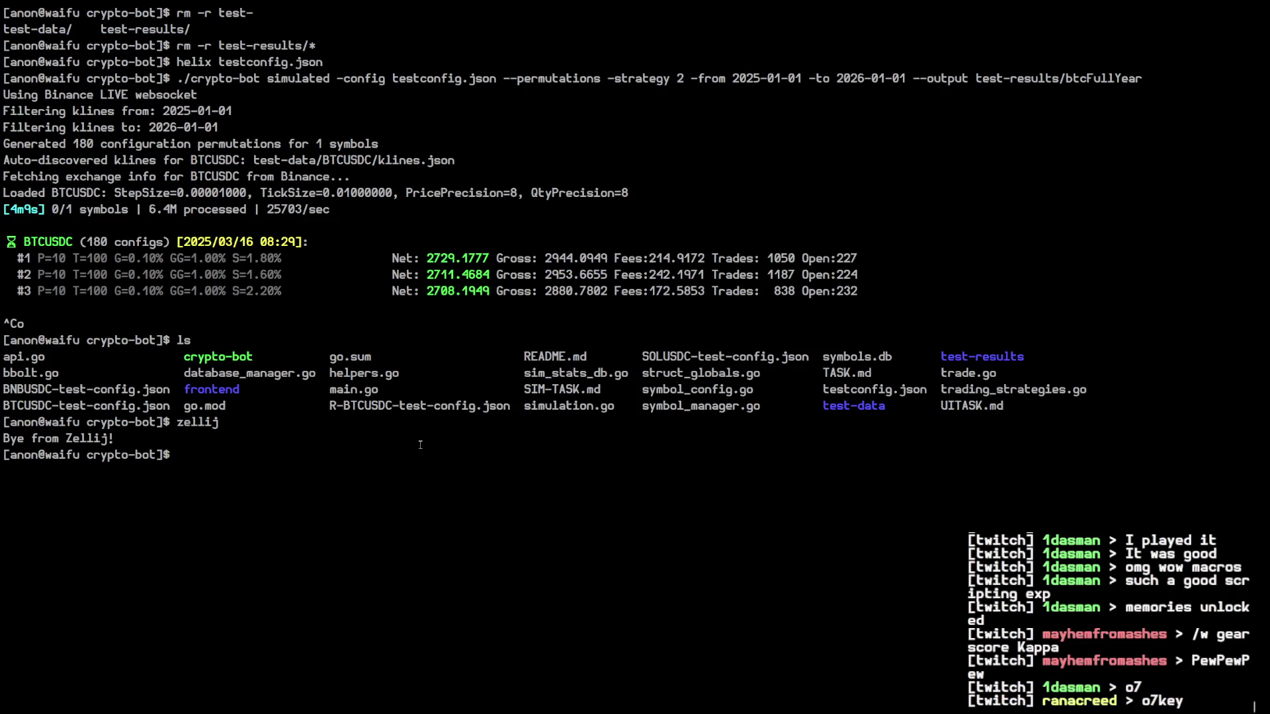
# Back on the remote shell, list the home folder and ~/.config/zellij contents.
pyautogui.press('Up')
pyautogui.press('Return')
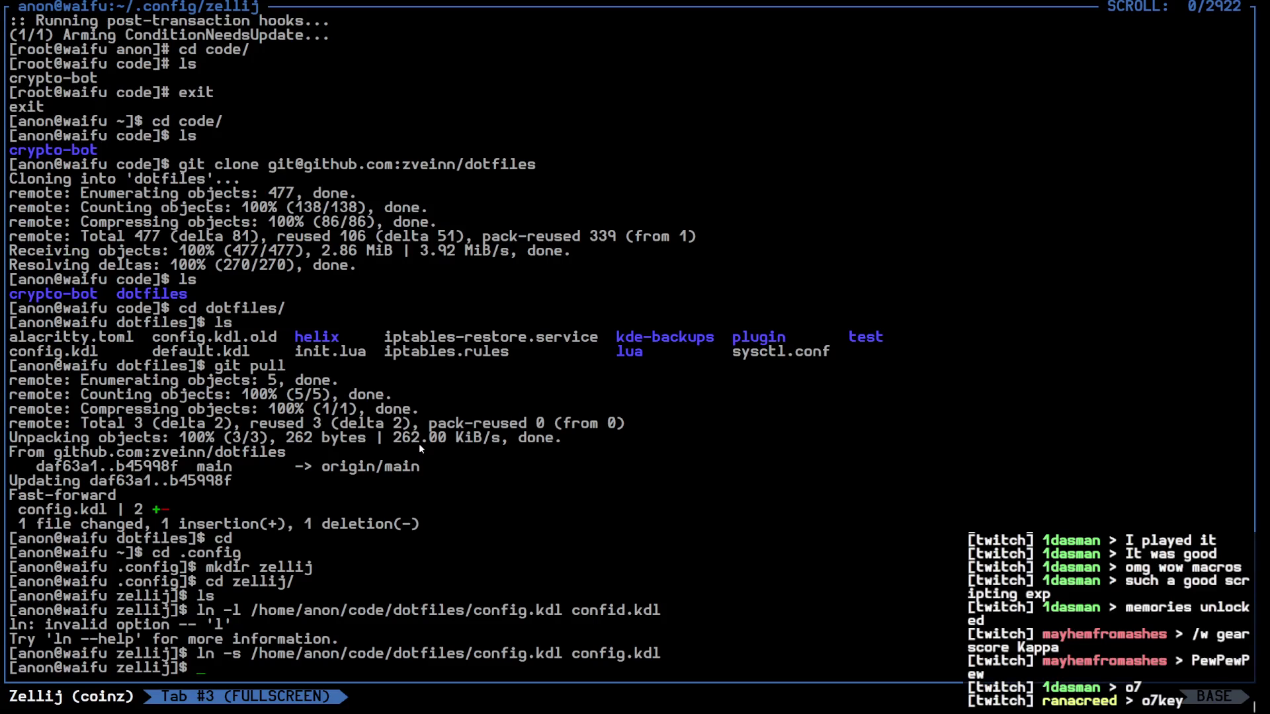
pyautogui.hotkey('ctrl', 'q')
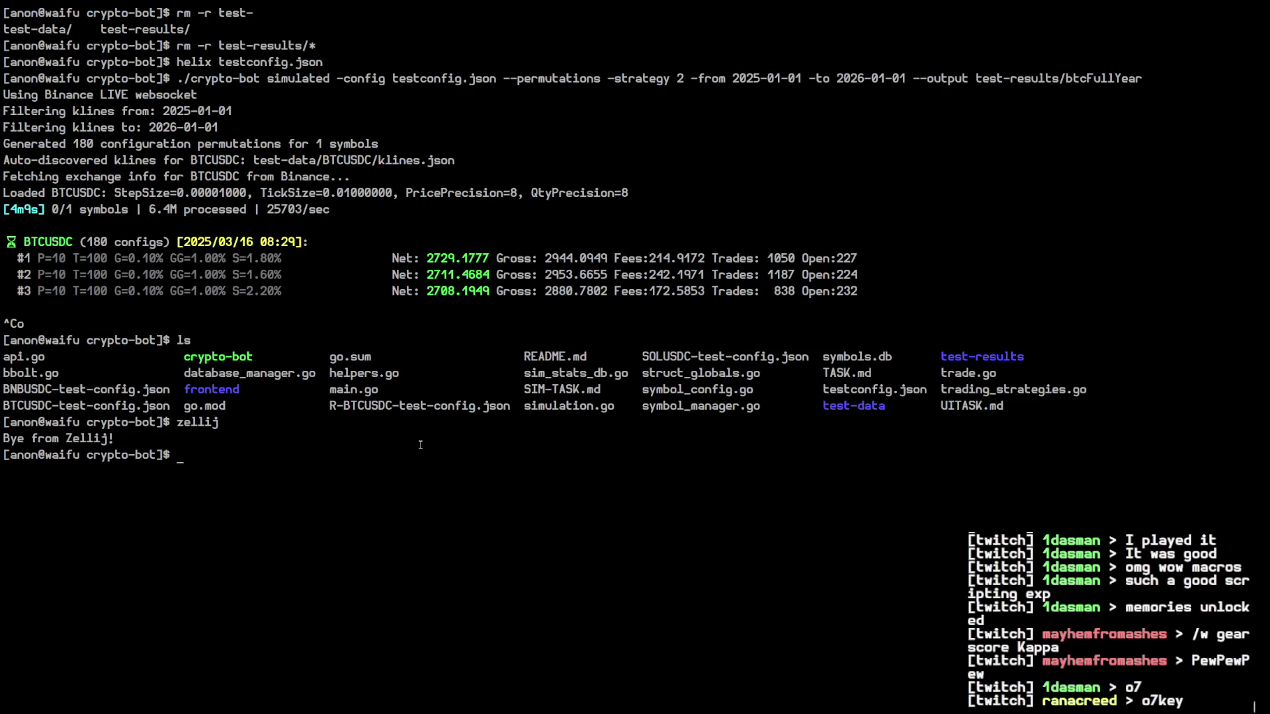
pyautogui.write('cd')
pyautogui.press('Return')
pyautogui.write('ls')
pyautogui.press('Return')
pyautogui.write('ls .config/z')
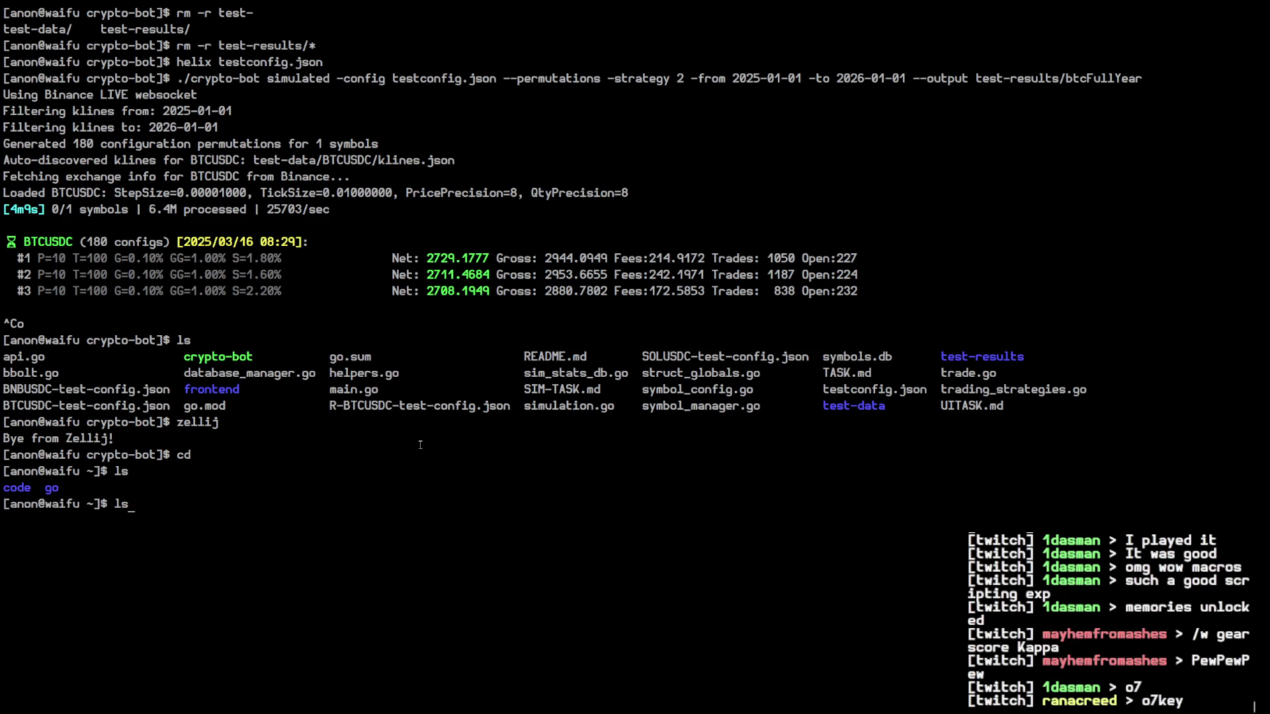
pyautogui.write('ellij/')
pyautogui.press('Return')
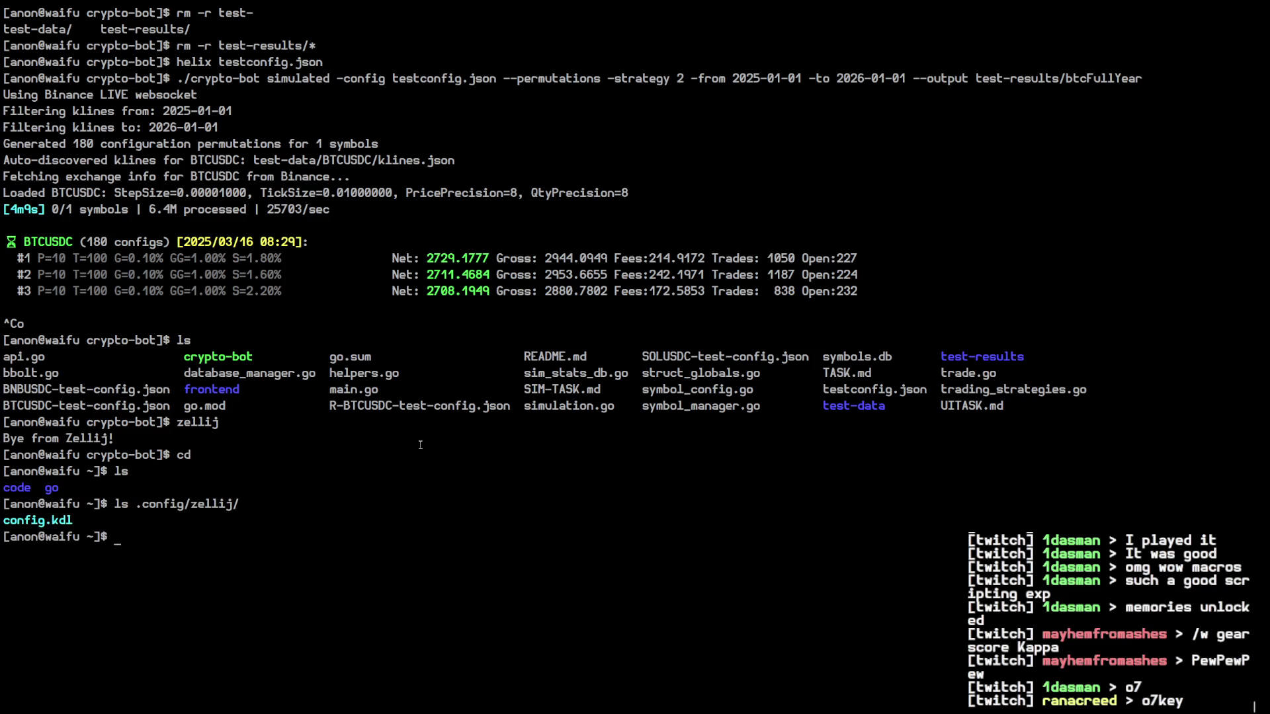
# Launch Zellij on the remote machine with the linked config.kdl, then exit it.
pyautogui.write('zellij')
pyautogui.press('Return')
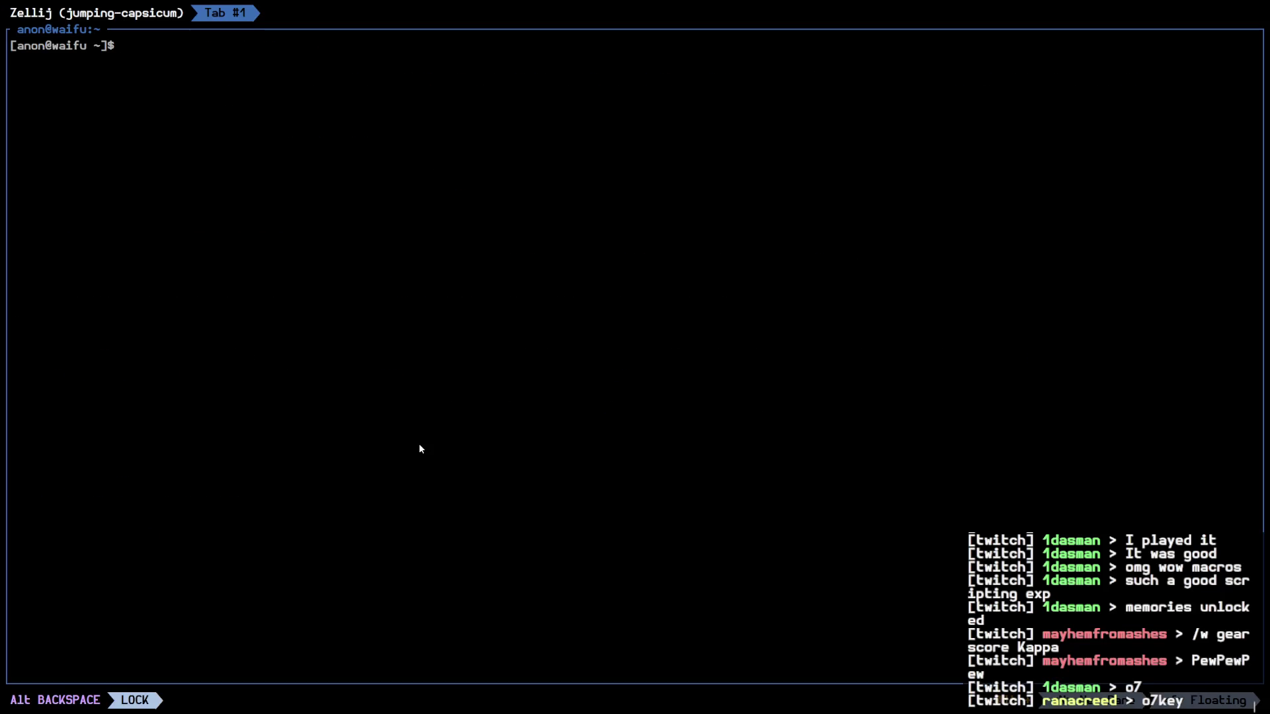
pyautogui.hotkey('ctrl', 'q')
pyautogui.hotkey('alt', 'f')
pyautogui.hotkey('alt', 'f')
pyautogui.hotkey('alt', 'f')
pyautogui.write('exit')
pyautogui.press('Return')
pyautogui.hotkey('alt', 'f')
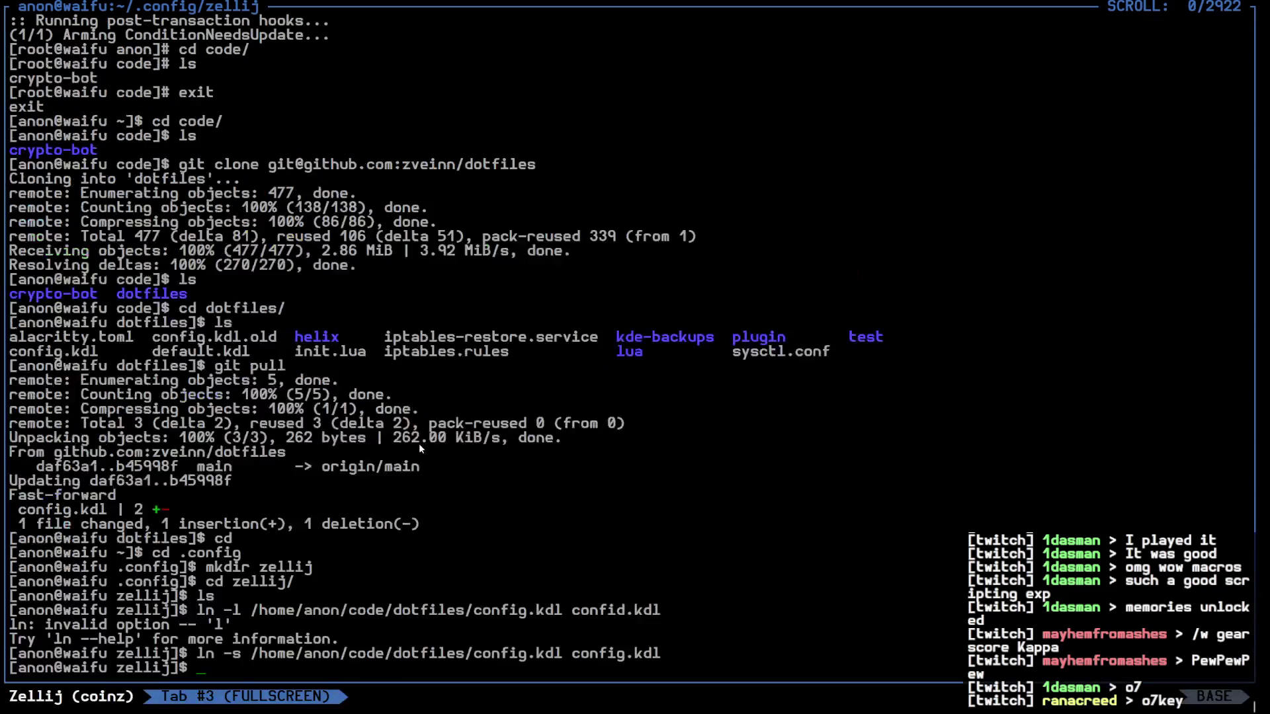
# Open a new Chrome tab starting 'archl', then bring up the local Zellij session manager.
pyautogui.hotkey('alt', 'Tab')
pyautogui.hotkey('ctrl', 't')
pyautogui.write('archlinu')
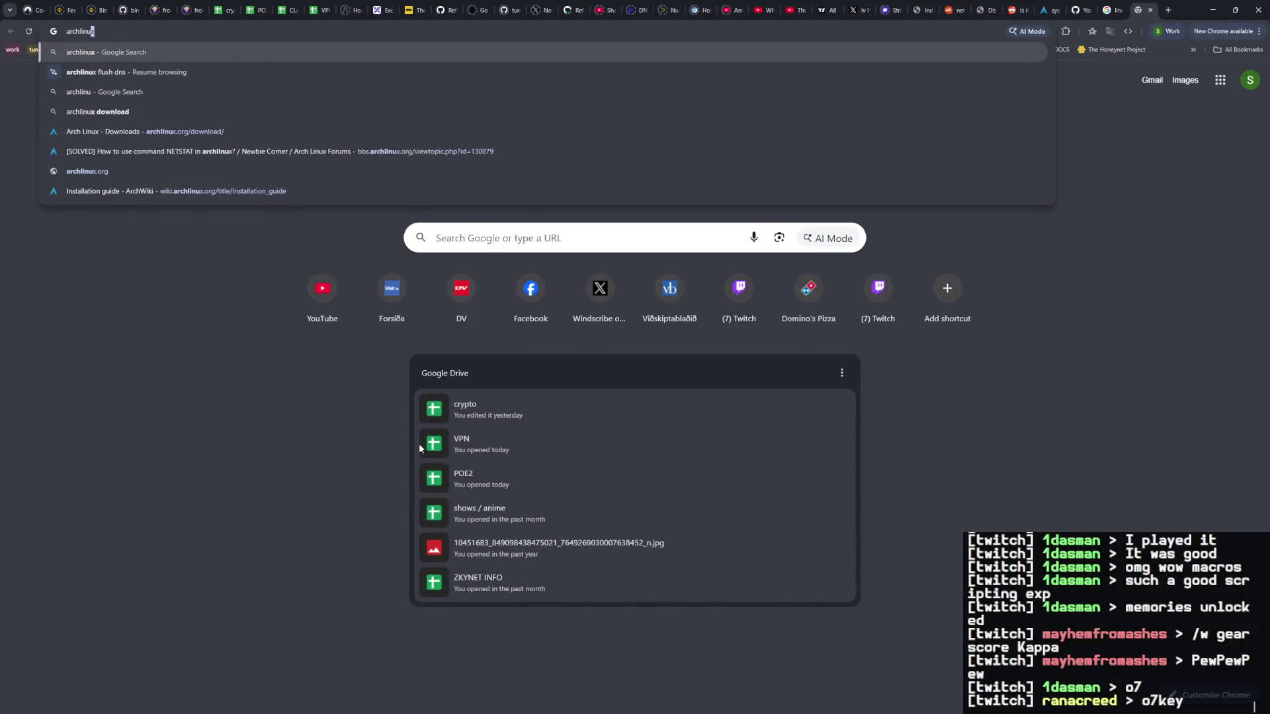
pyautogui.hotkey('alt', 'Tab')
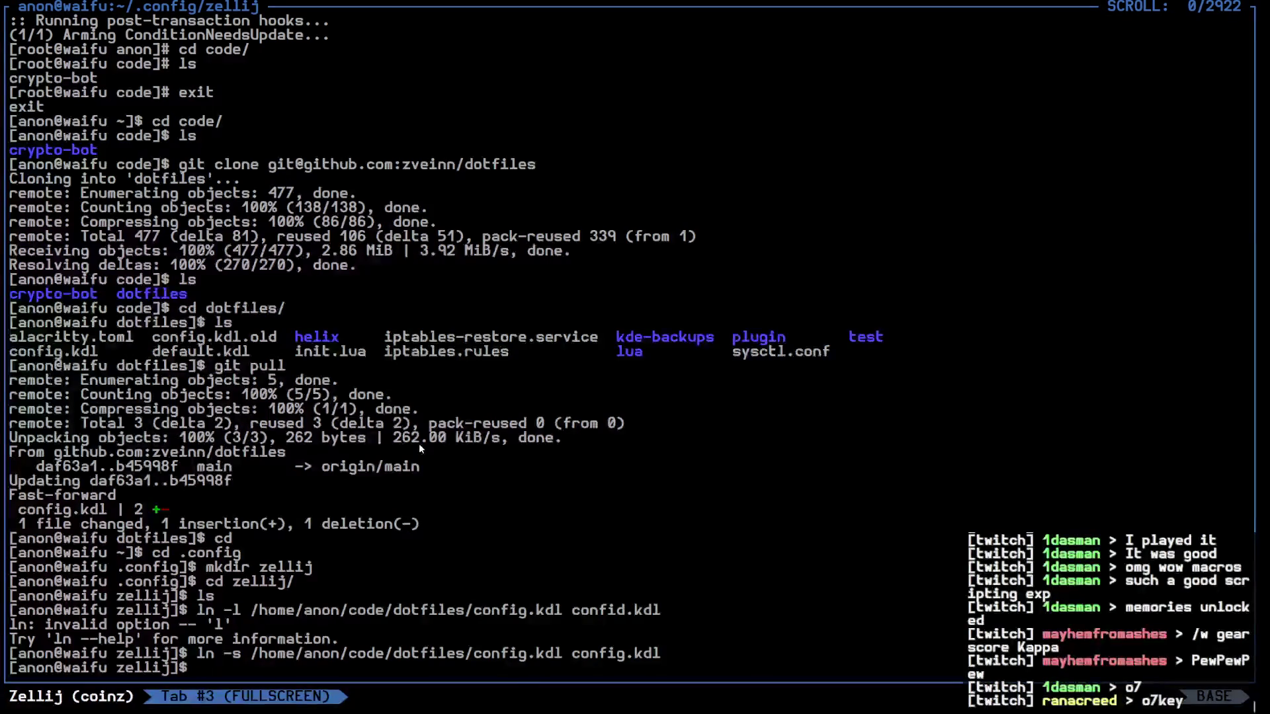
pyautogui.hotkey('alt', 'Tab')
pyautogui.hotkey('alt', 'Tab')
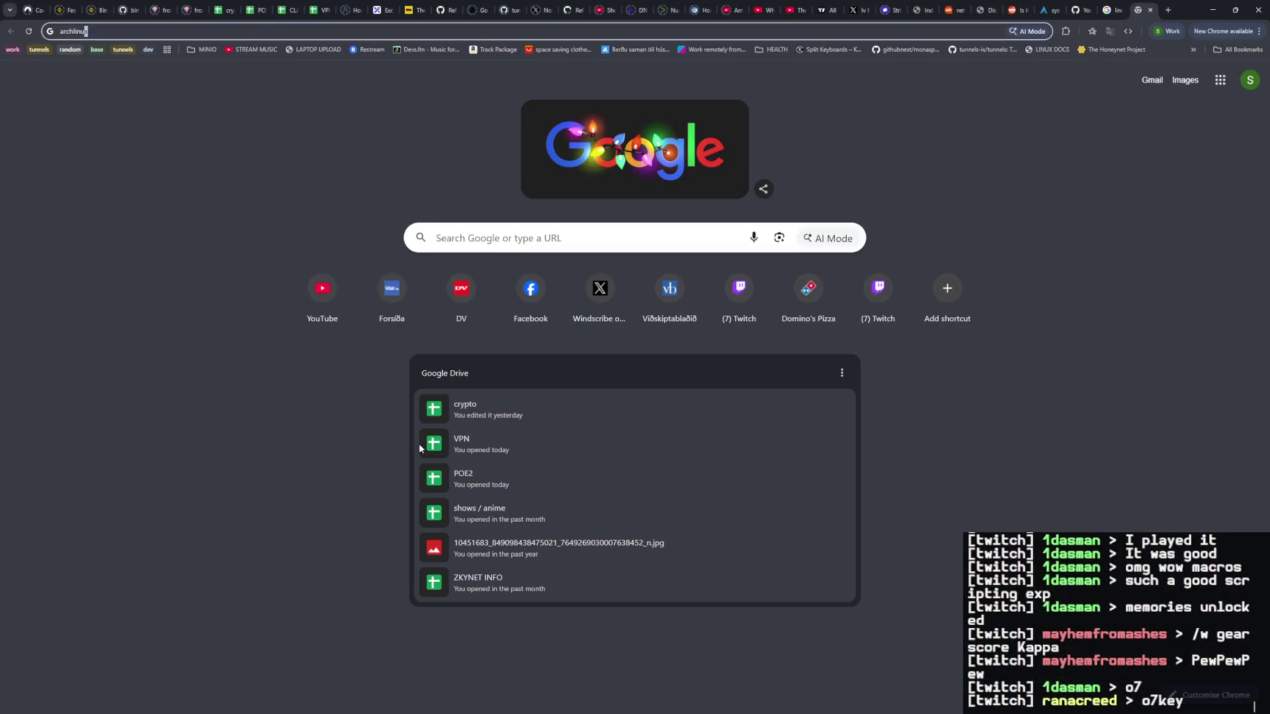
pyautogui.hotkey('alt', 'Tab')
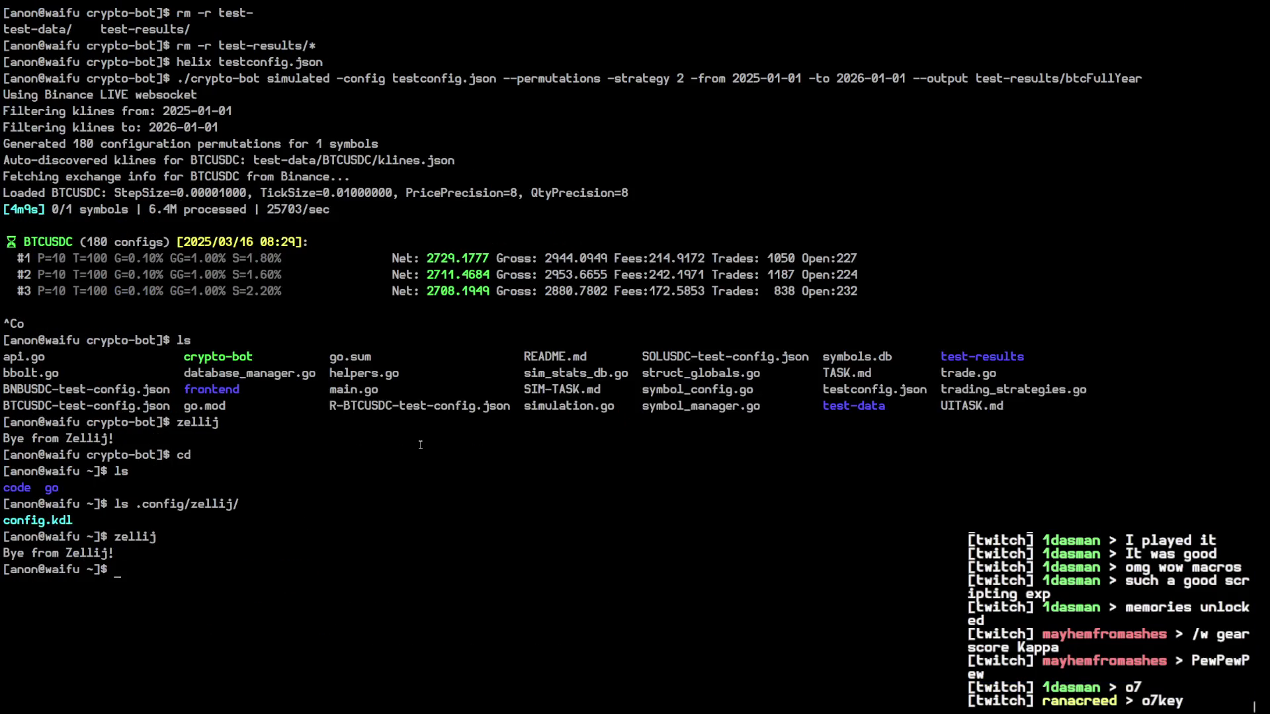
pyautogui.hotkey('alt', 'Tab')
pyautogui.hotkey('ctrl', 'o')
# Attach to the config session, quit lazygit, and launch Helix in the dotfiles folder.
pyautogui.press('w')
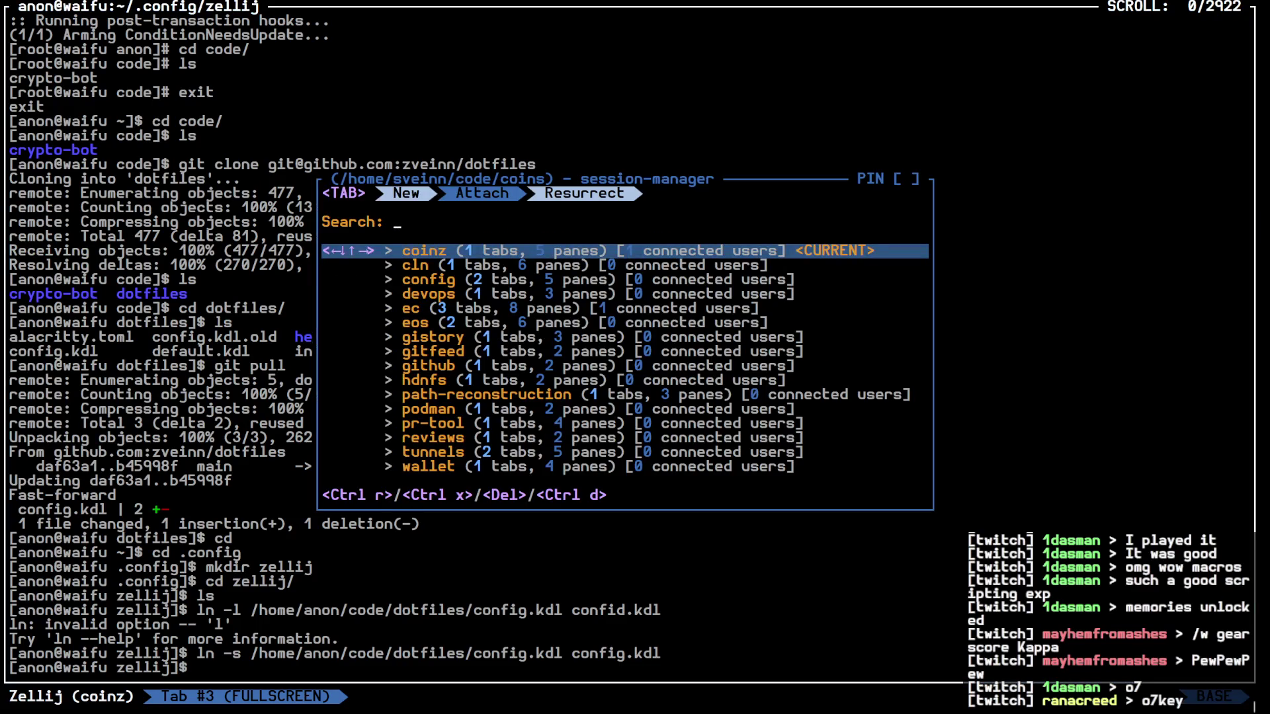
pyautogui.press('Down')
pyautogui.press('Down')
pyautogui.press('Return')
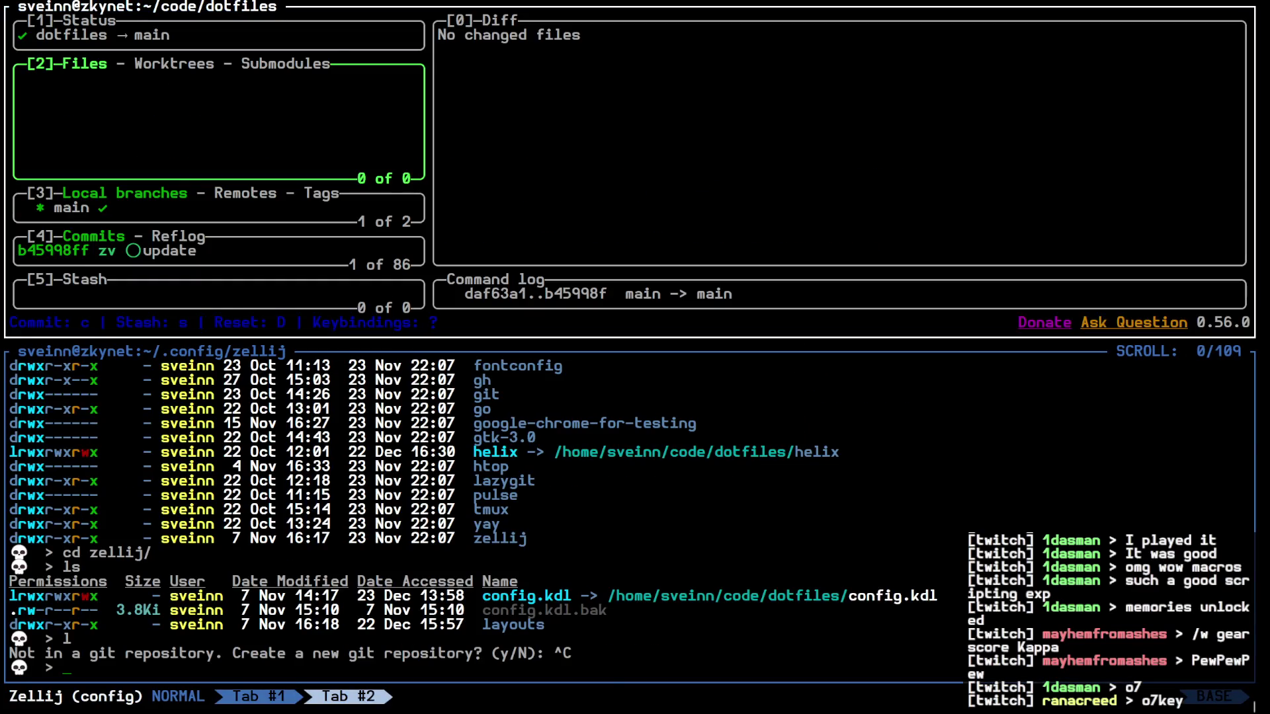
pyautogui.write('qhx')
pyautogui.press('Return')
# Open .brc in Helix, fullscreen the pane, and jump to line 27.
pyautogui.press('space')
pyautogui.write('f.brc')
pyautogui.press('Return')
pyautogui.hotkey('ctrl', 'p')
pyautogui.press('f')
pyautogui.press('2')
pyautogui.press('7')
pyautogui.press('G')
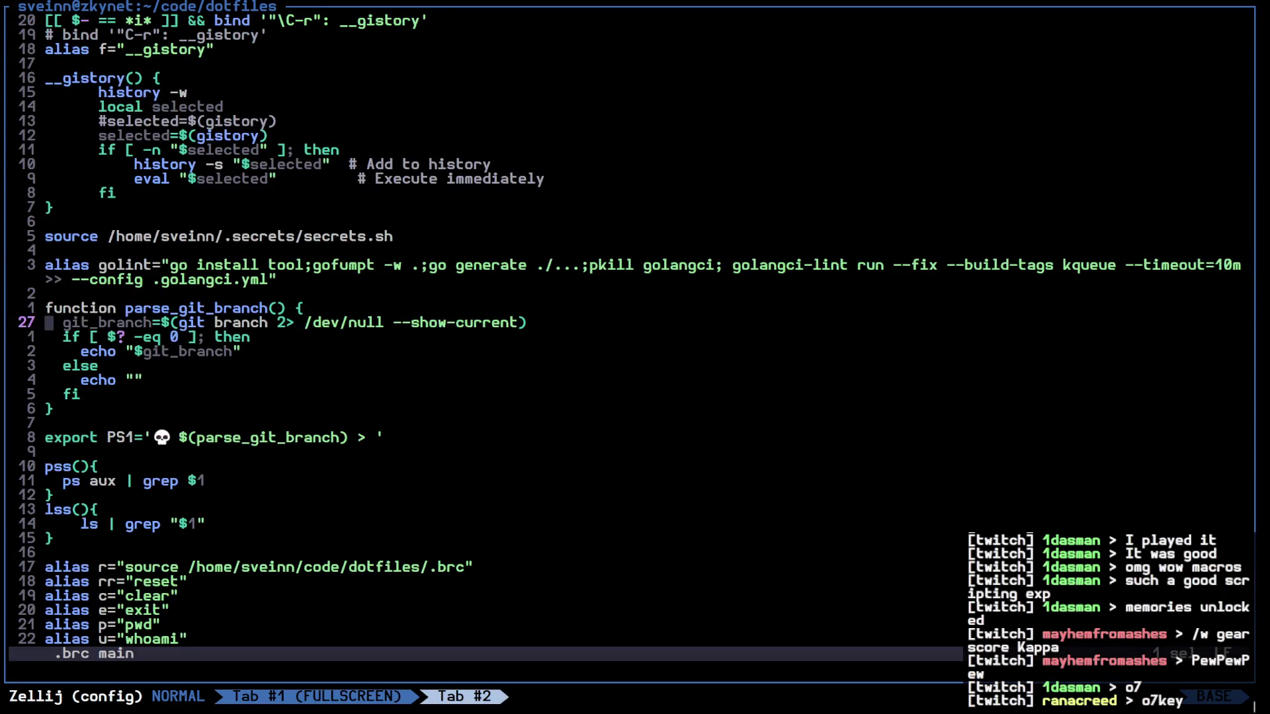
# Search .brc for 'zelli' and review the zellij aliases such as ts and tkd.
pyautogui.press('/')
pyautogui.write('zelli')
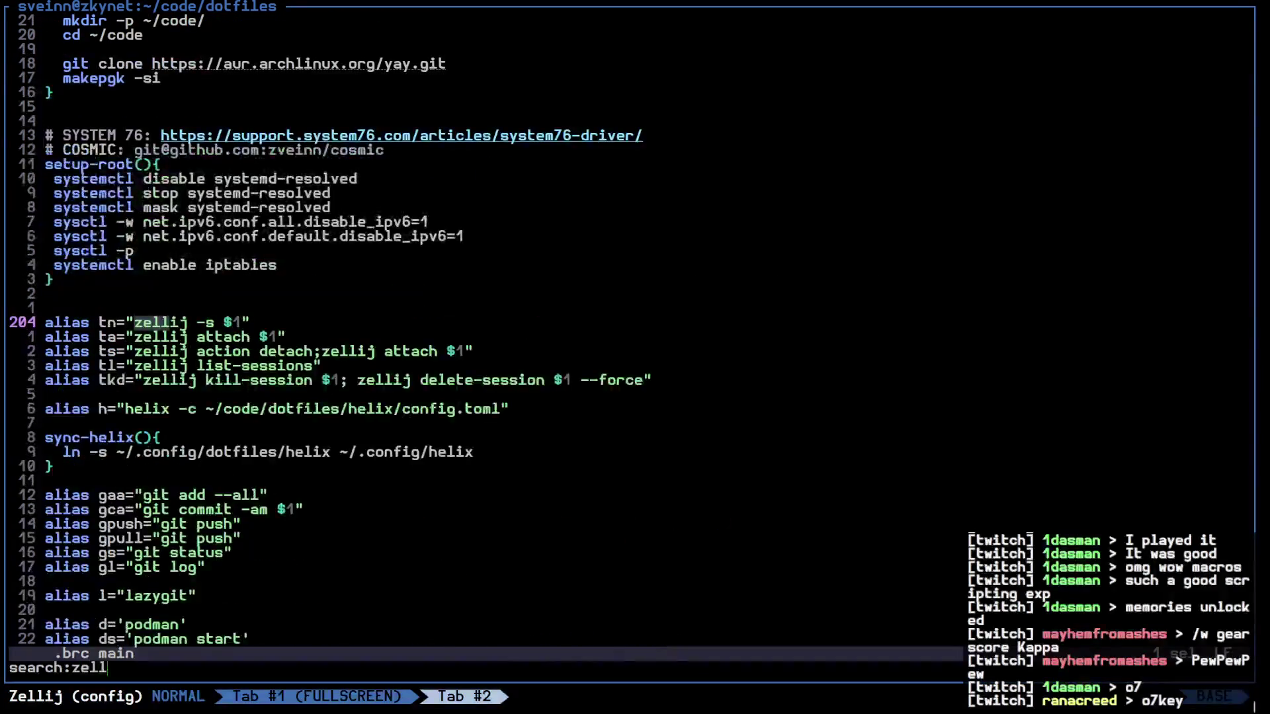
pyautogui.press('Return')
pyautogui.press('j')
pyautogui.press('j')
pyautogui.press('j')
pyautogui.press('k')
pyautogui.press('k')
pyautogui.press('k')
pyautogui.press('k')
pyautogui.press('k')
pyautogui.press('j')
pyautogui.press('j')
pyautogui.press('j')
pyautogui.press('k')
pyautogui.press('k')
pyautogui.press('k')
pyautogui.press('j')
pyautogui.press('j')
pyautogui.press('j')
pyautogui.scroll(17, 383, 331)
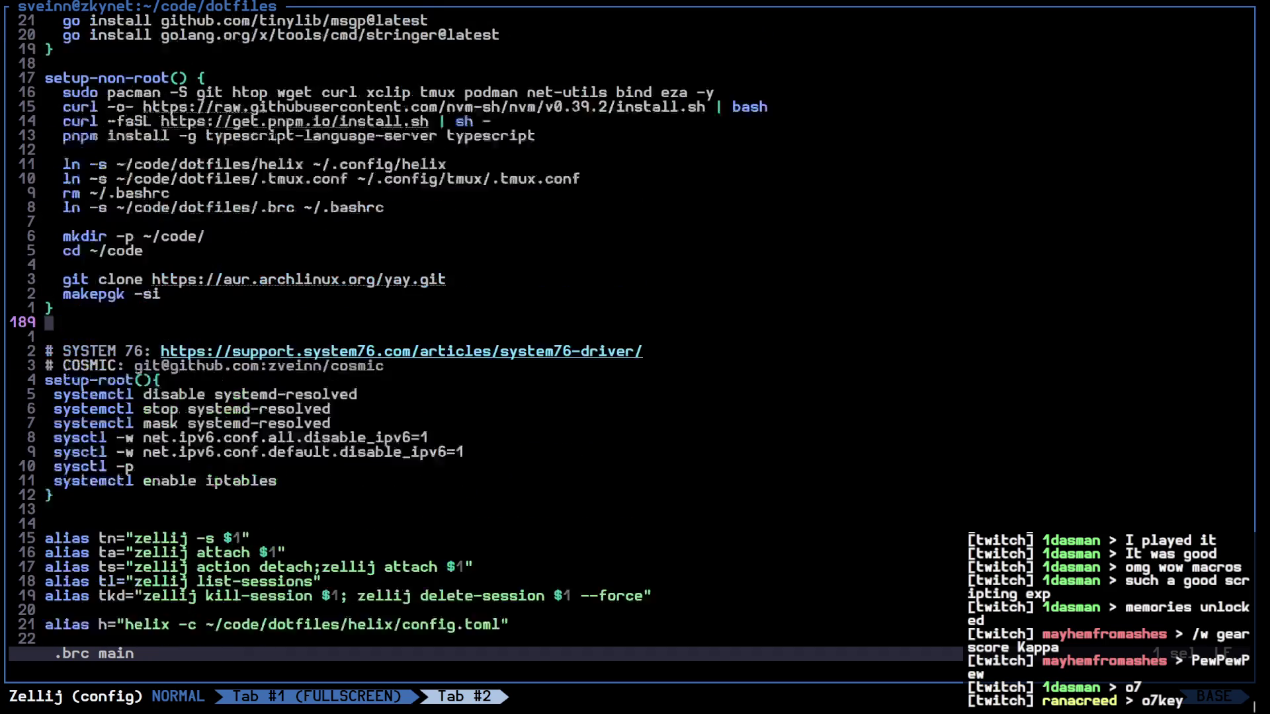
pyautogui.scroll(20, 384, 331)
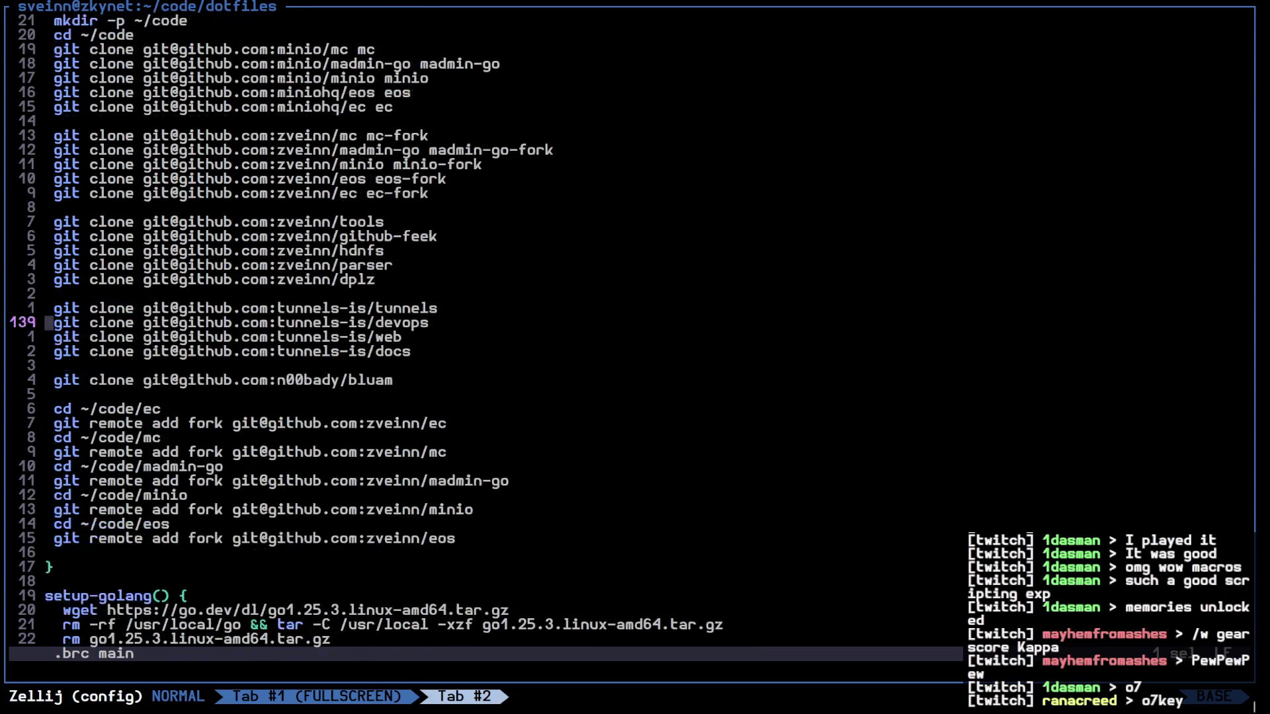
pyautogui.scroll(-6, 383, 331)
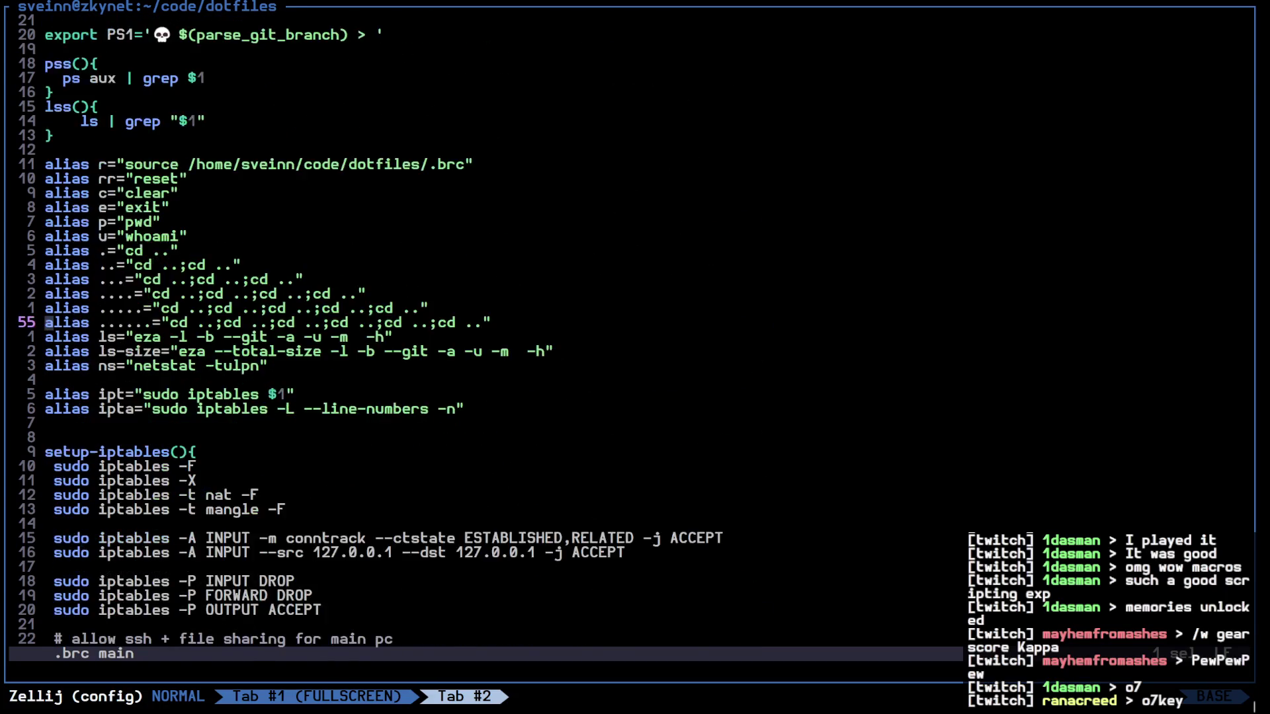
pyautogui.scroll(-9, 420, 445)
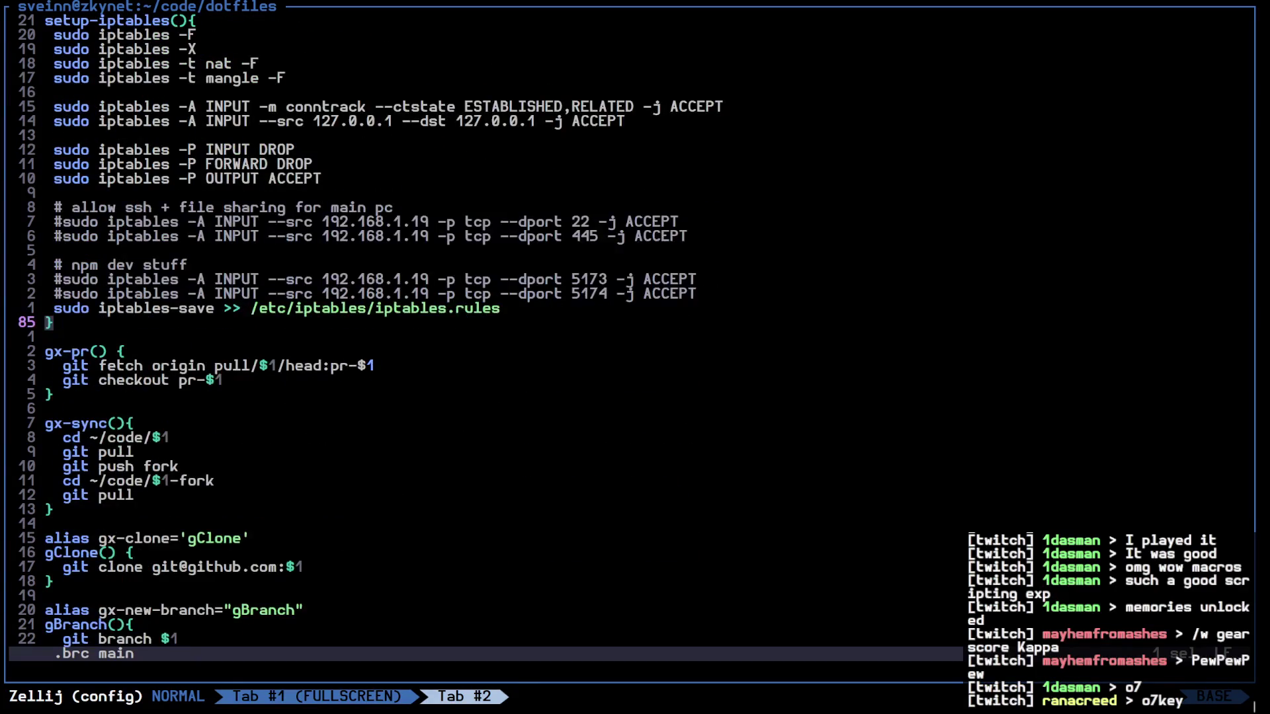
# On the remote machine, run pkill zellij, then start and exit a fresh Zellij session.
pyautogui.hotkey('ctrl', 'q')
pyautogui.write('pkill zellij')
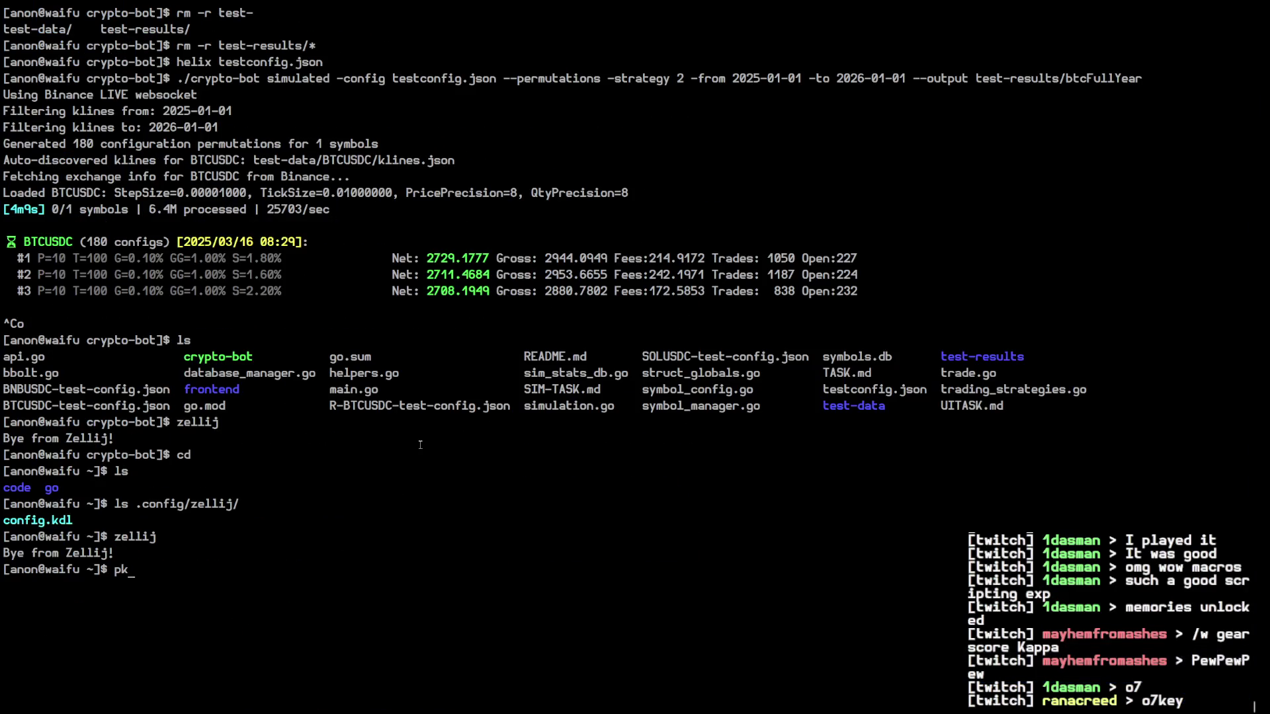
pyautogui.press('Return')
pyautogui.write('zellij')
pyautogui.press('Return')
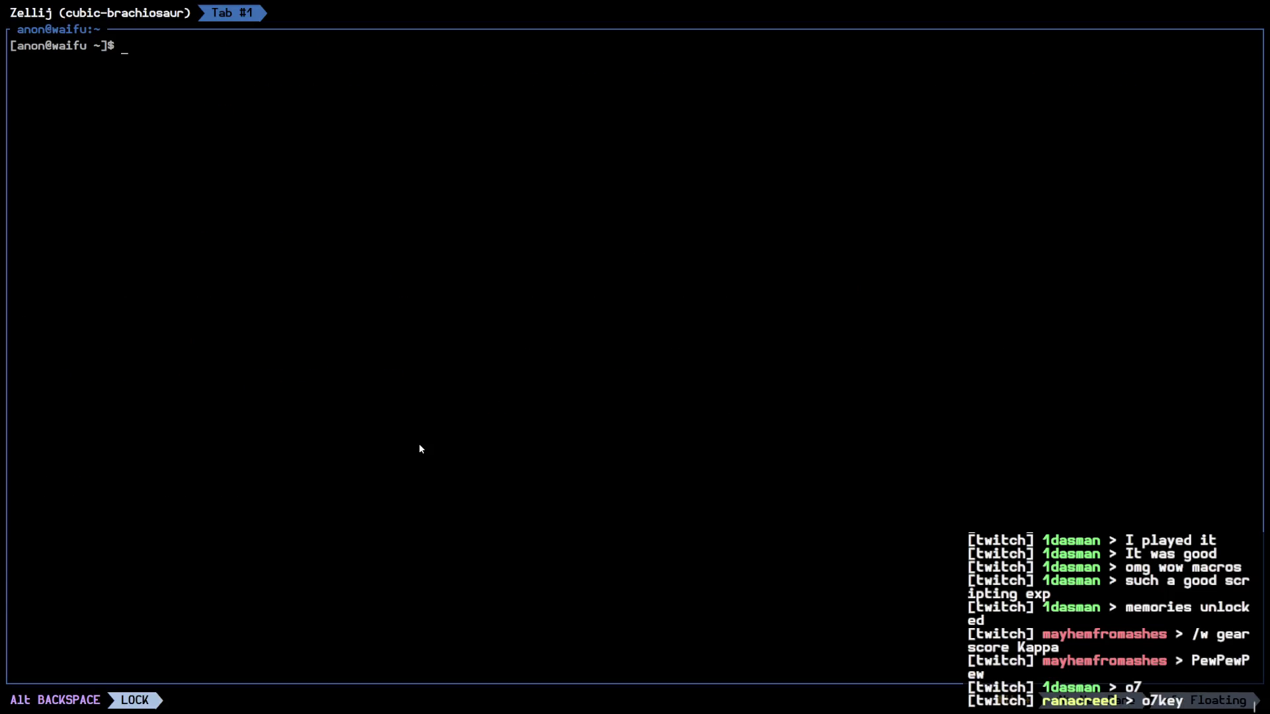
pyautogui.write('exit')
pyautogui.press('Return')
# Enter 'archlinux' in a new Chrome tab's address bar.
pyautogui.press('super+2')
pyautogui.press('super+3')
pyautogui.write('archlinux')
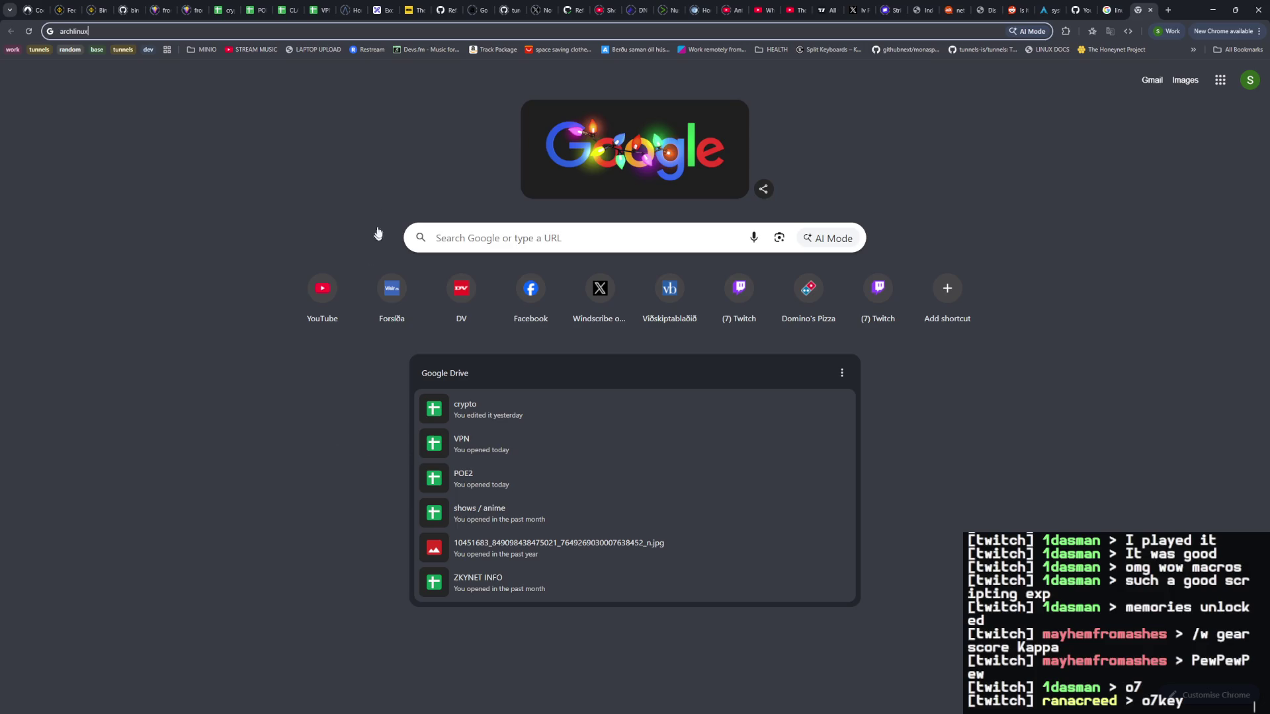
# Google 'arch zellij config location' in a new tab, read the overview, and return to the terminal.
pyautogui.hotkey('ctrl', 'o')
pyautogui.press('Escape')
pyautogui.click(1150, 10)
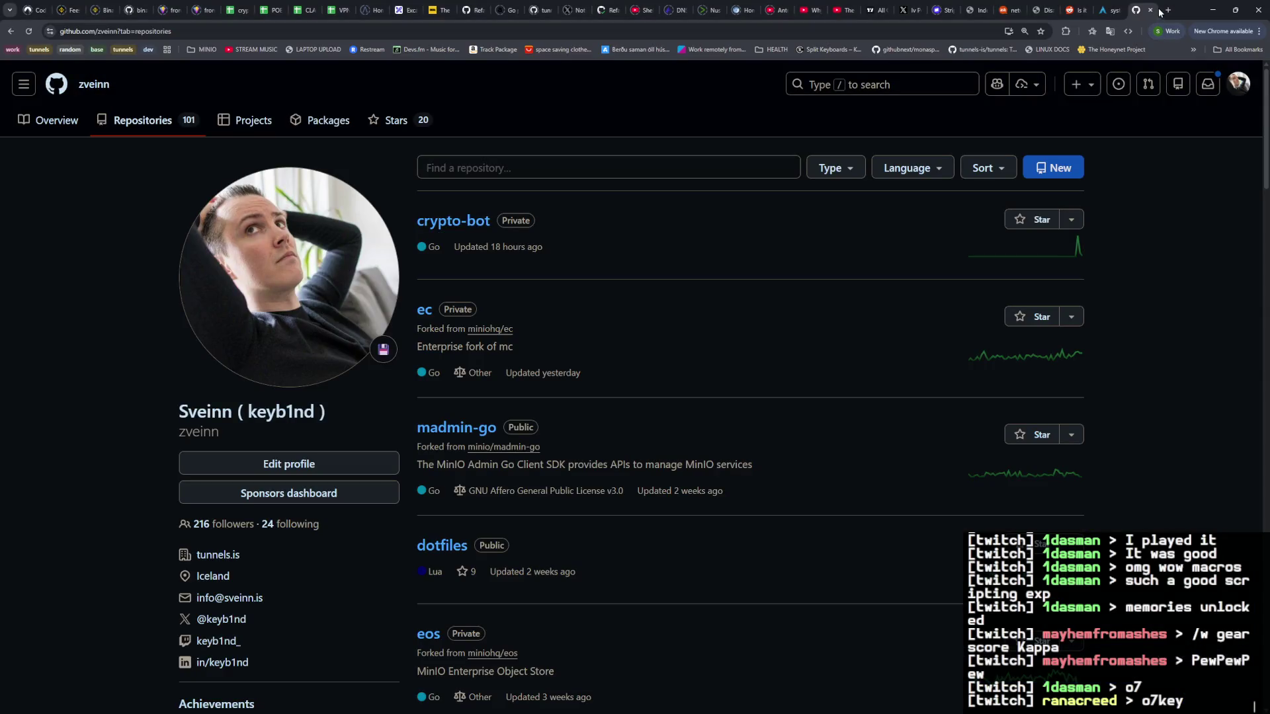
pyautogui.click(1166, 10)
pyautogui.write('ZELL')
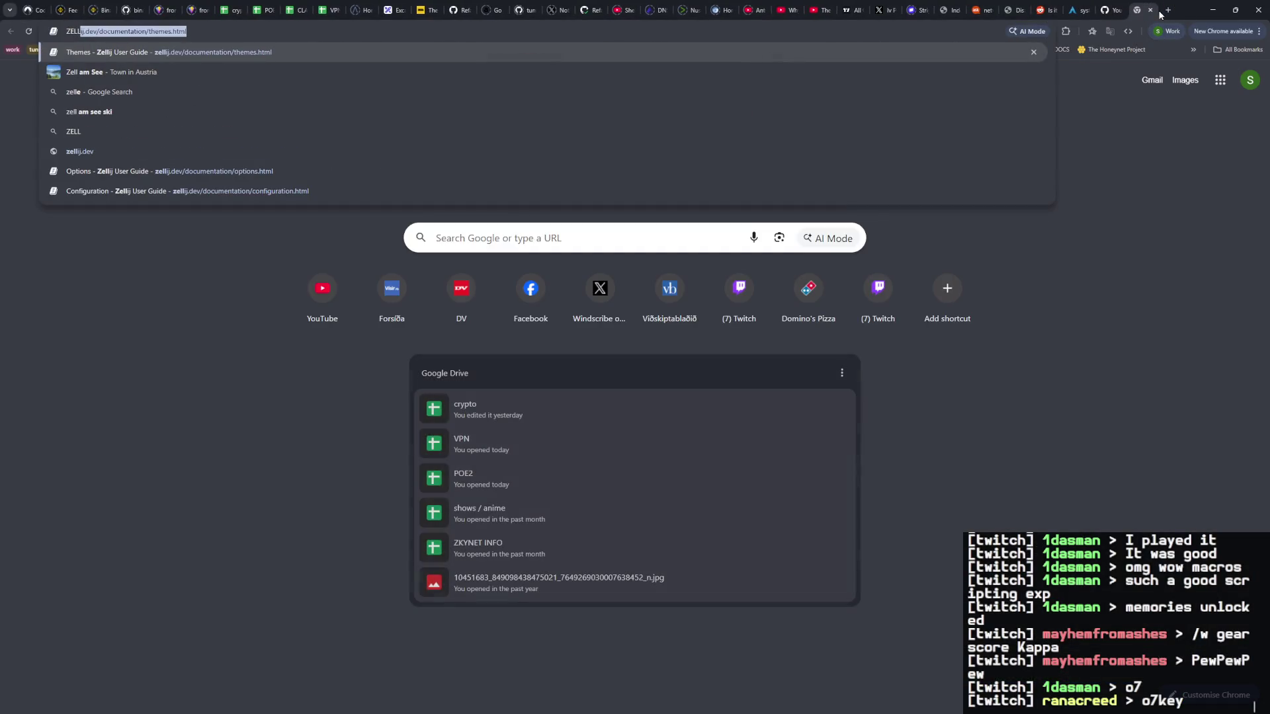
pyautogui.write('ar')
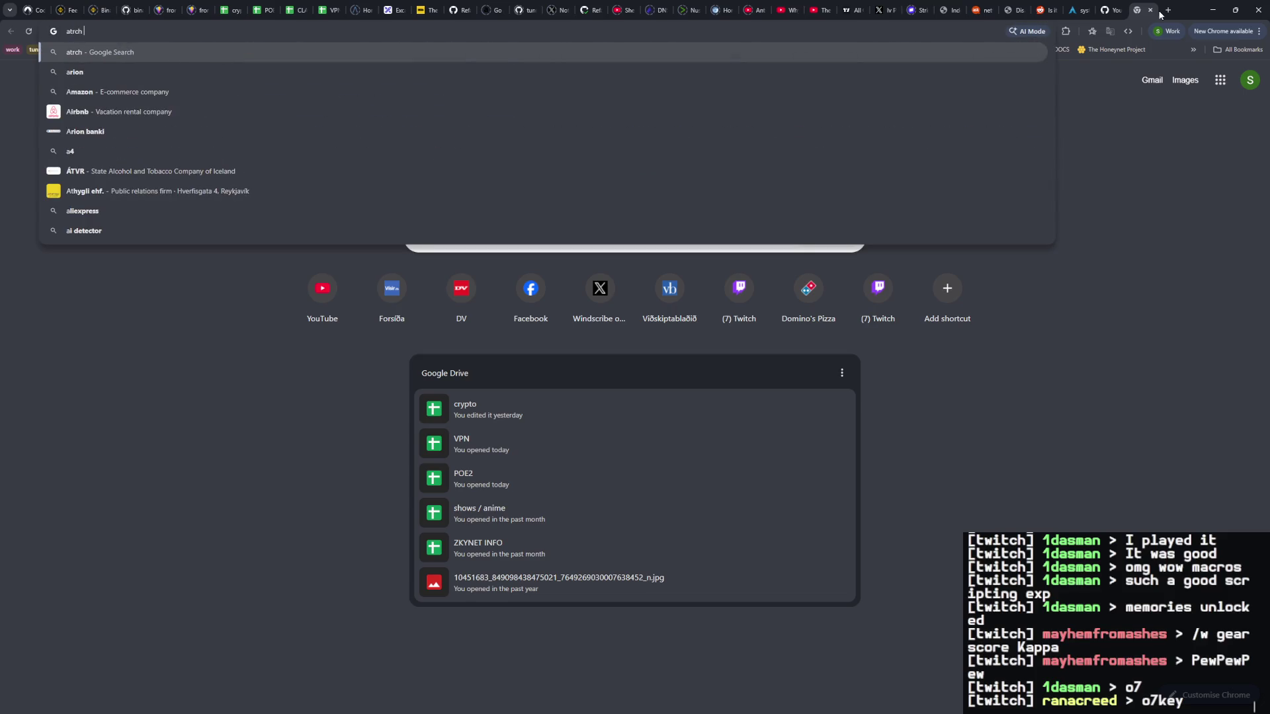
pyautogui.write('ch zellij config l')
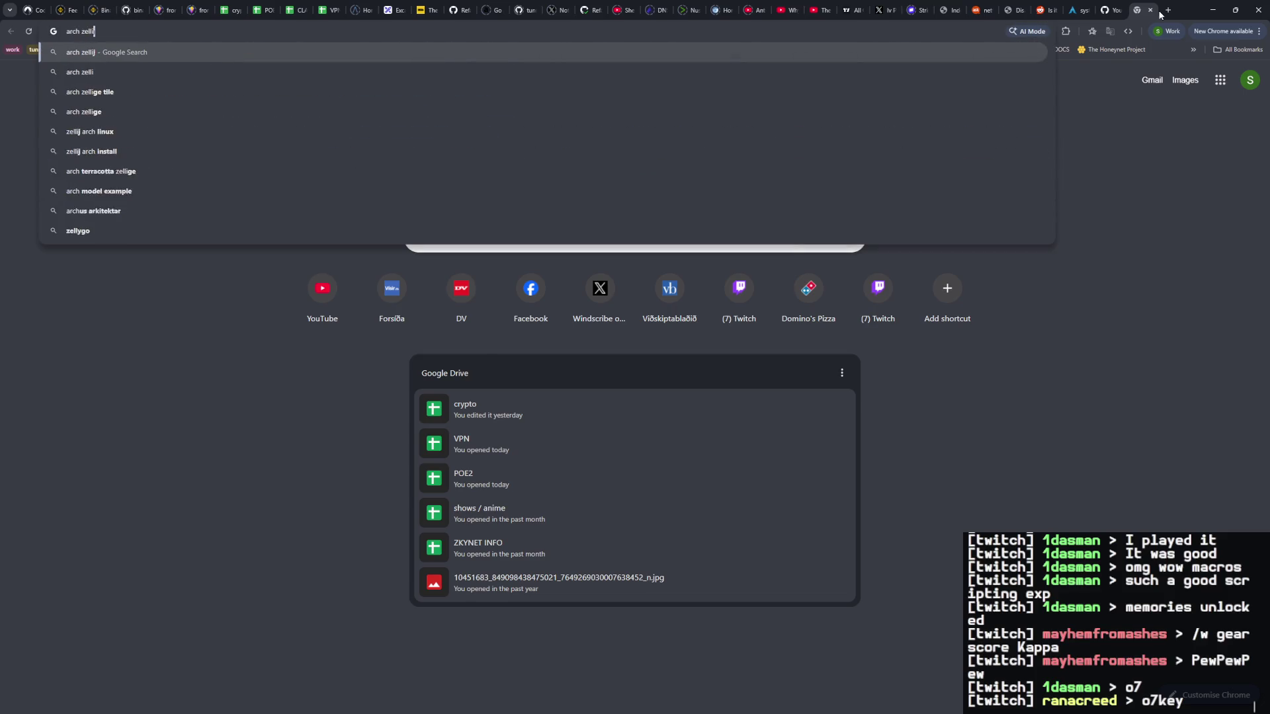
pyautogui.write('ocation')
pyautogui.press('Return')
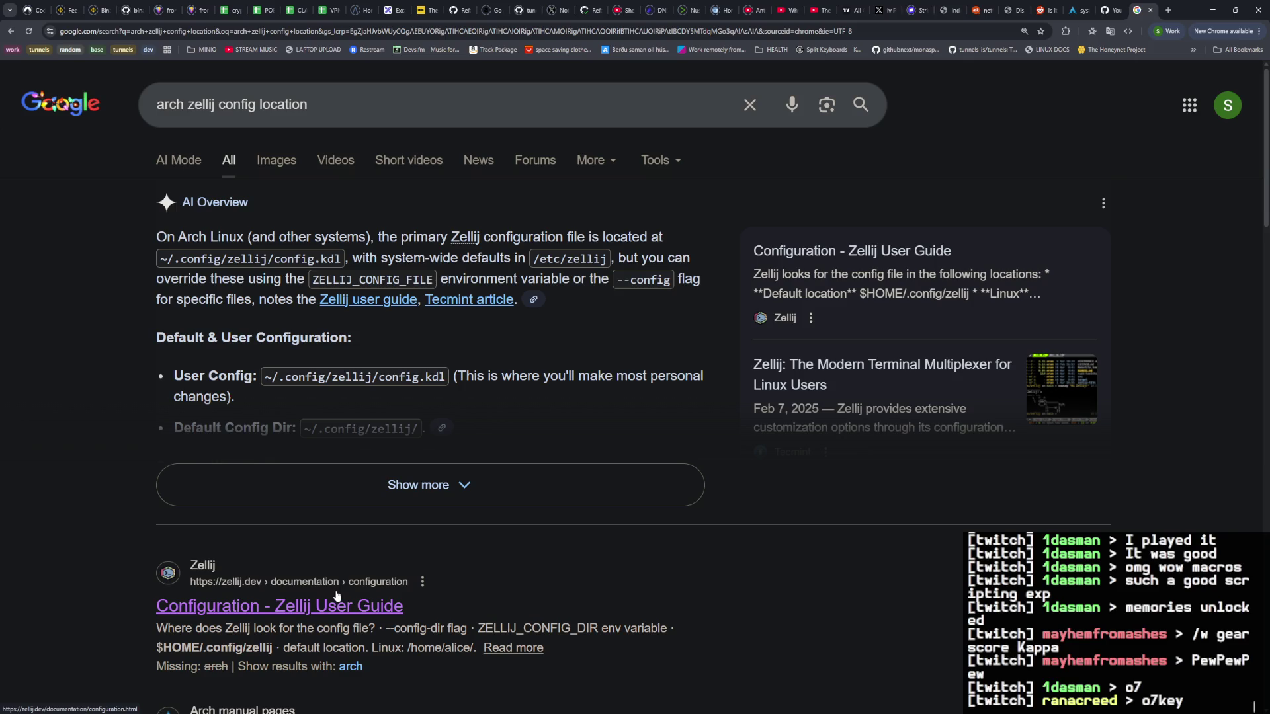
pyautogui.hotkey('alt', 'Tab')
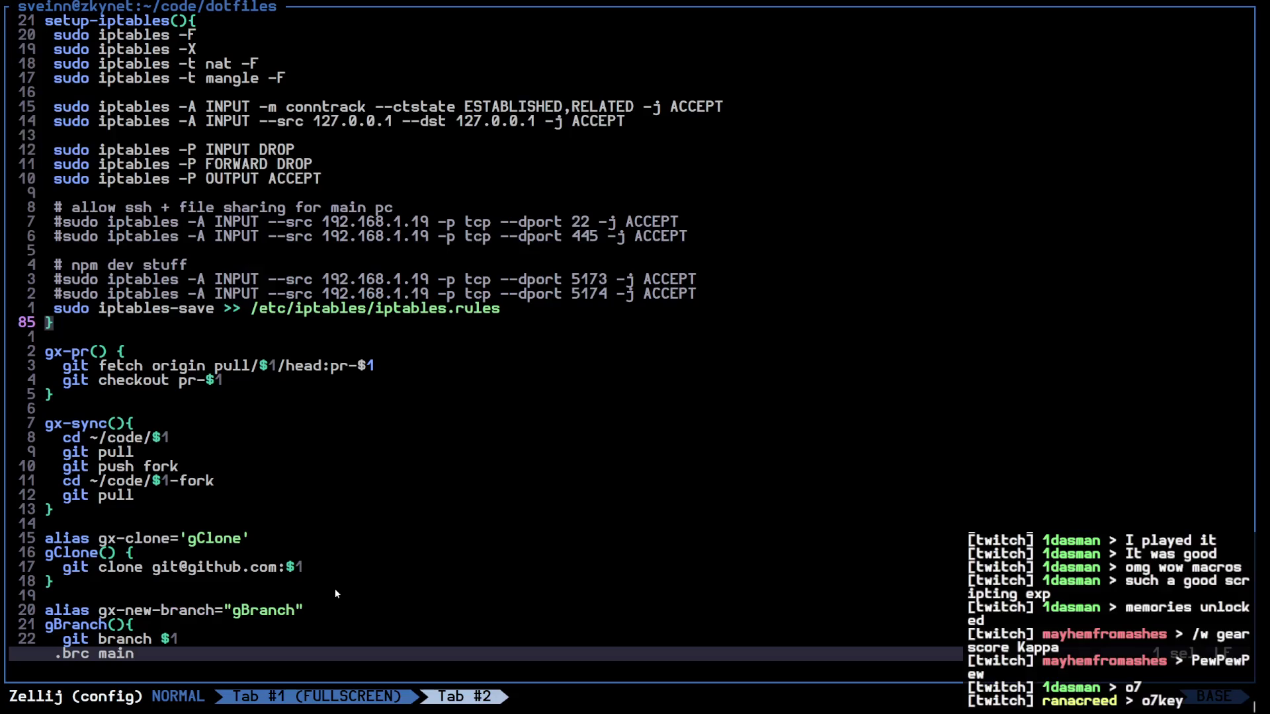
# In the remote shell, go to ~/.config/zellij and list its contents with ls -la.
pyautogui.hotkey('alt', 'Tab')
pyautogui.hotkey('alt', 'Tab')
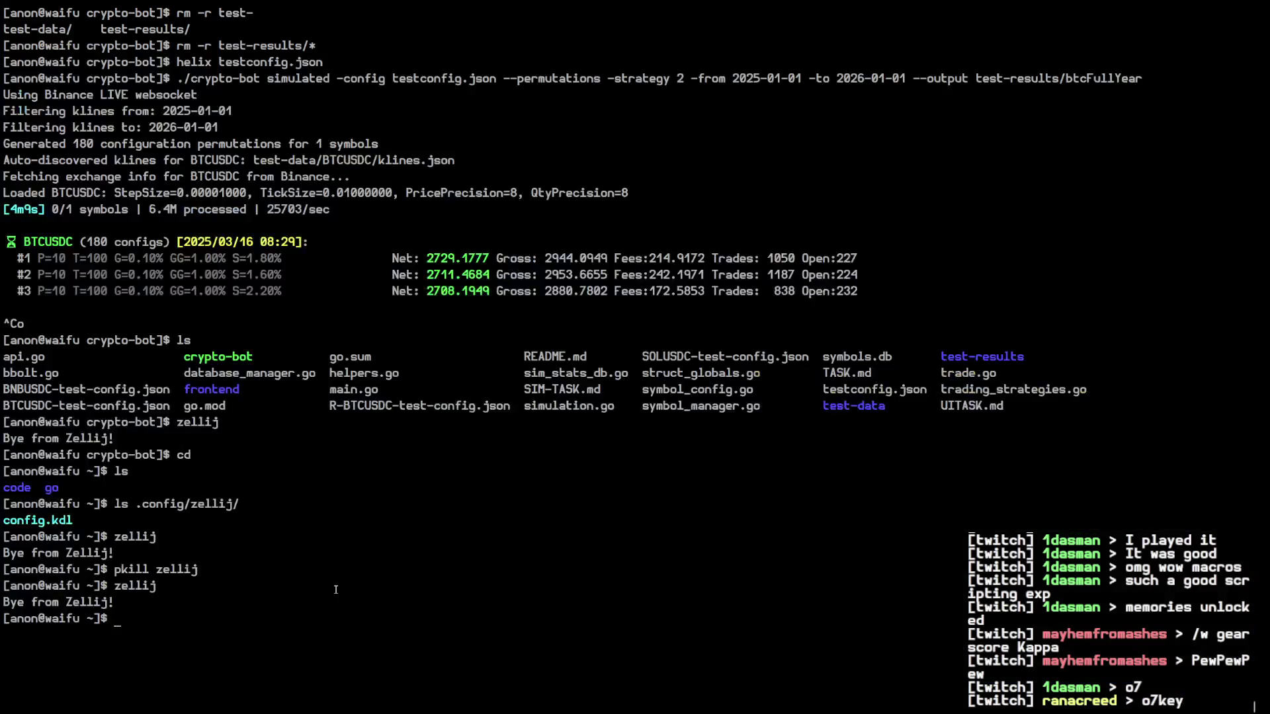
pyautogui.hotkey('alt', 'Tab')
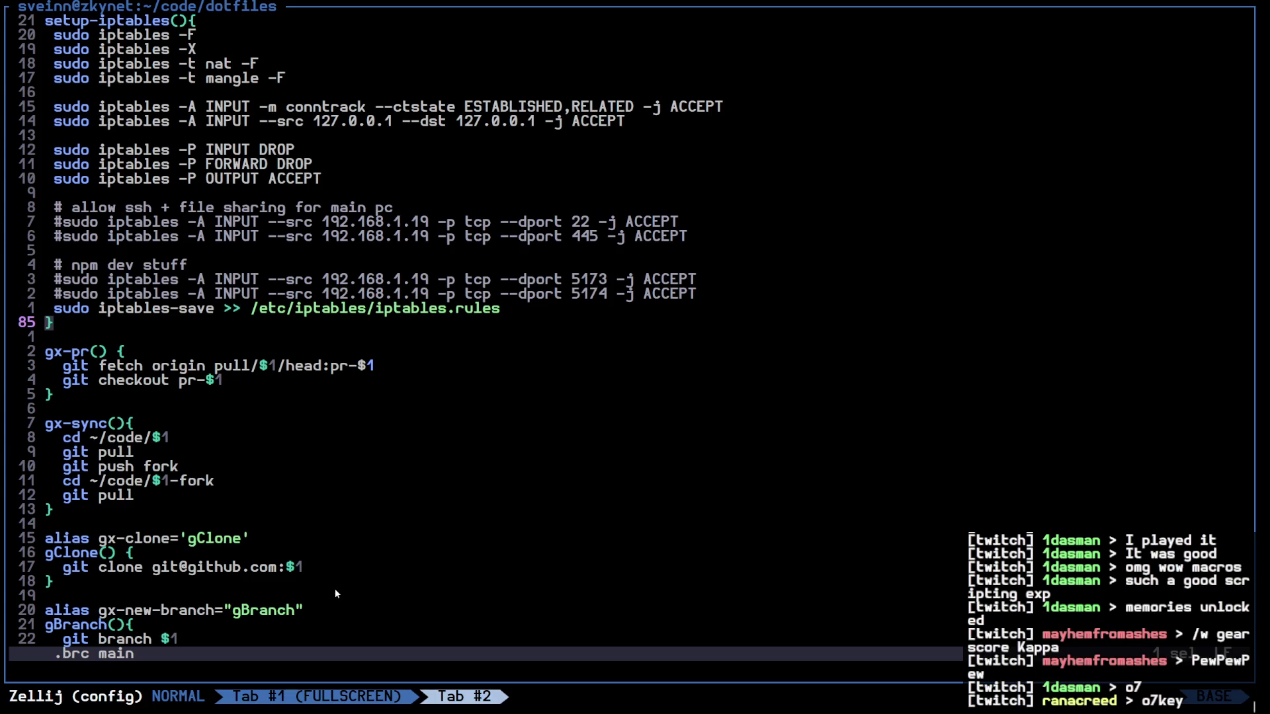
pyautogui.hotkey('alt', 'Tab')
pyautogui.write('cd .config/')
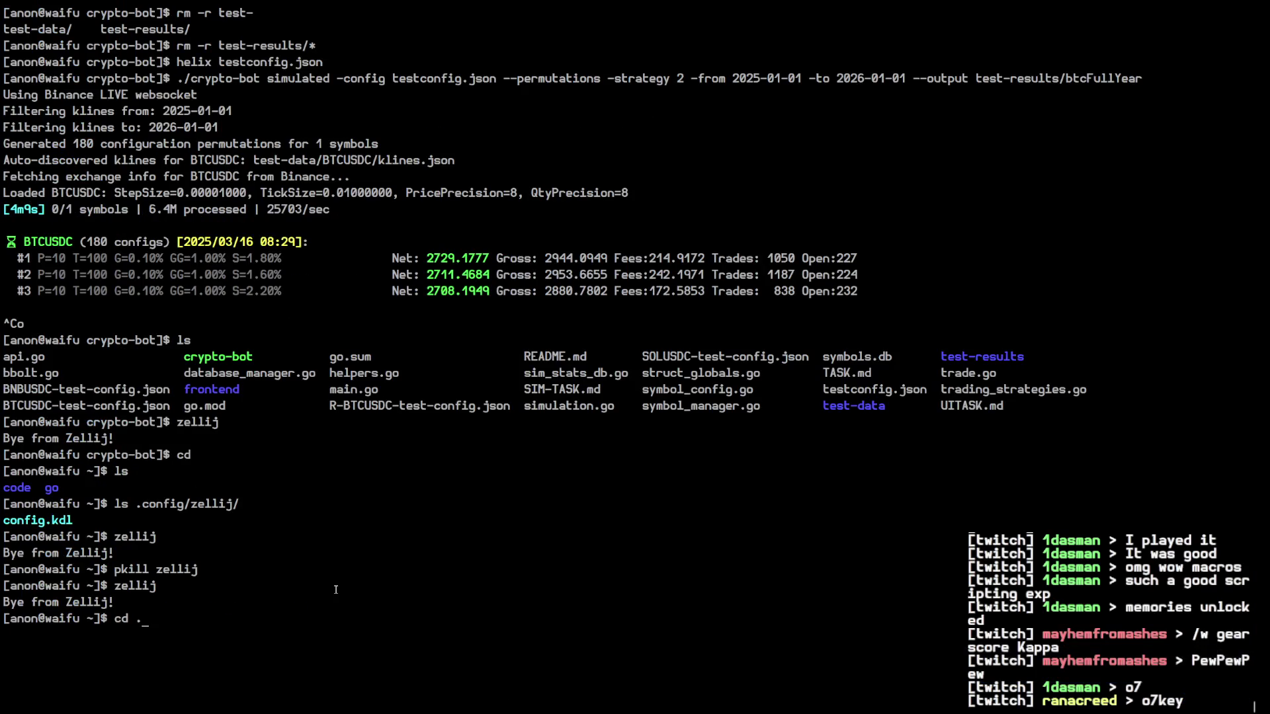
pyautogui.press('Return')
pyautogui.write('cd zellij/')
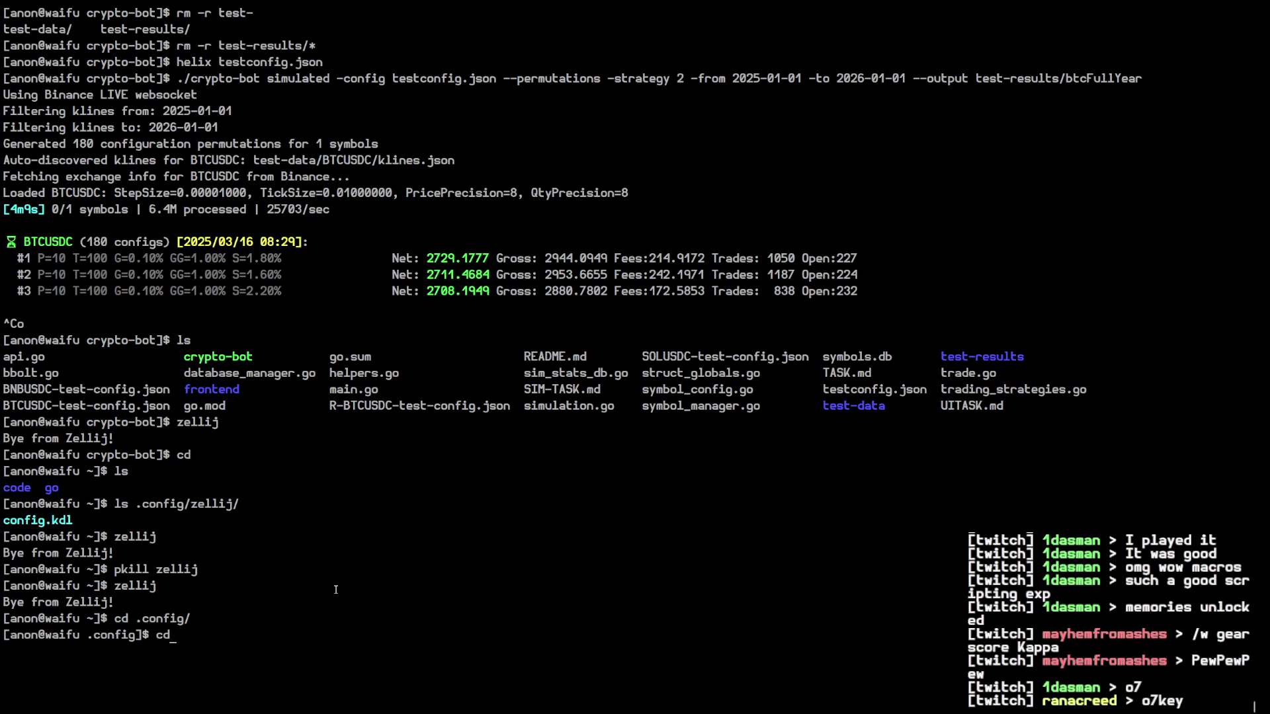
pyautogui.press('Return')
pyautogui.write('ls -la')
pyautogui.press('Return')
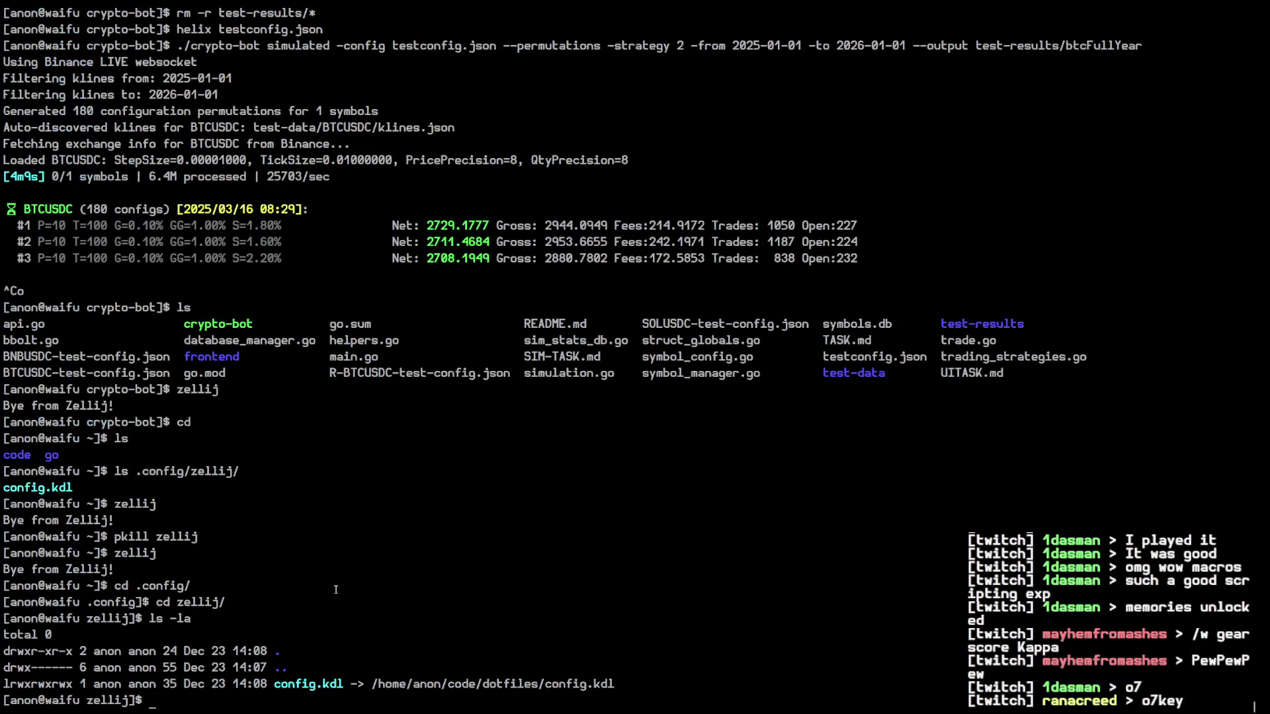
# Delete the config.kdl symlink with rm and head back toward the home directory.
pyautogui.write('rm config.kdl')
pyautogui.press('Return')
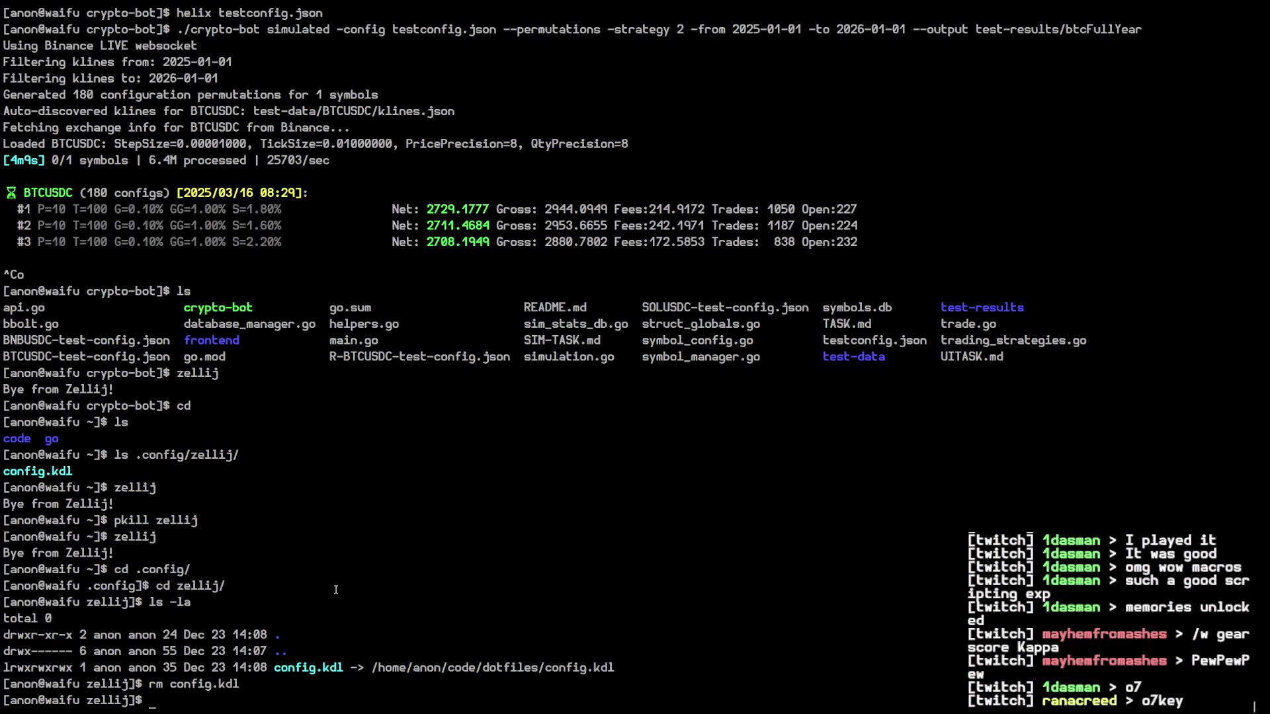
pyautogui.write('d')
pyautogui.press('Return')
# In code/dotfiles/, try pacman -S lazygit, correcting the misspelled 'lazygiot' package name.
pyautogui.write('cd code/dotfiles/')
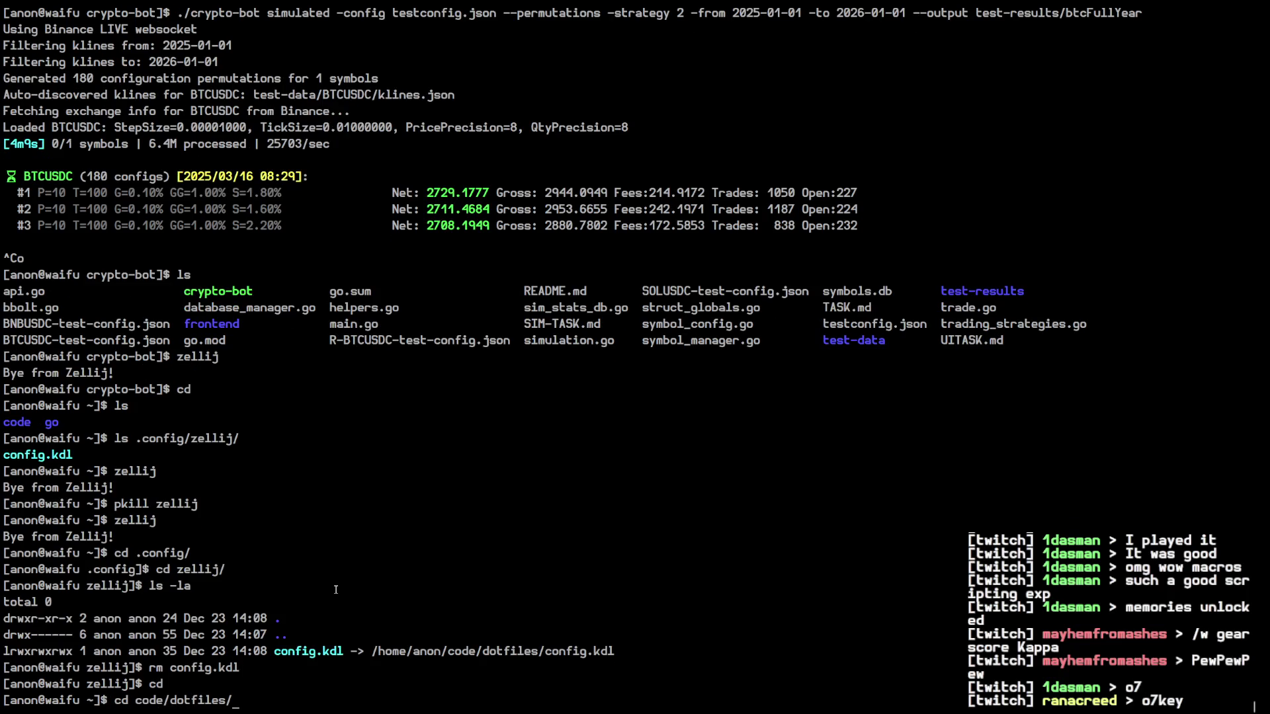
pyautogui.press('Return')
pyautogui.write('git')
pyautogui.press('BackSpace')
pyautogui.press('BackSpace')
pyautogui.write('pacman -S lazyg')
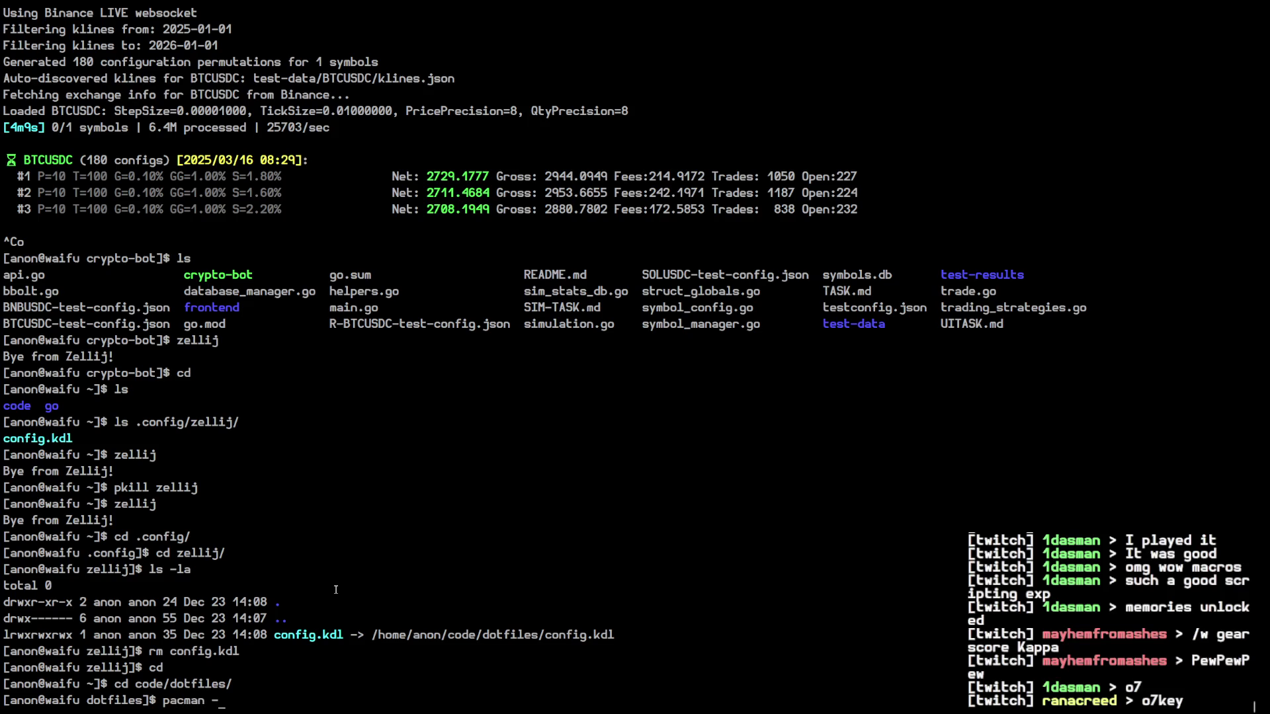
pyautogui.write('iot')
pyautogui.press('Return')
pyautogui.press('Up')
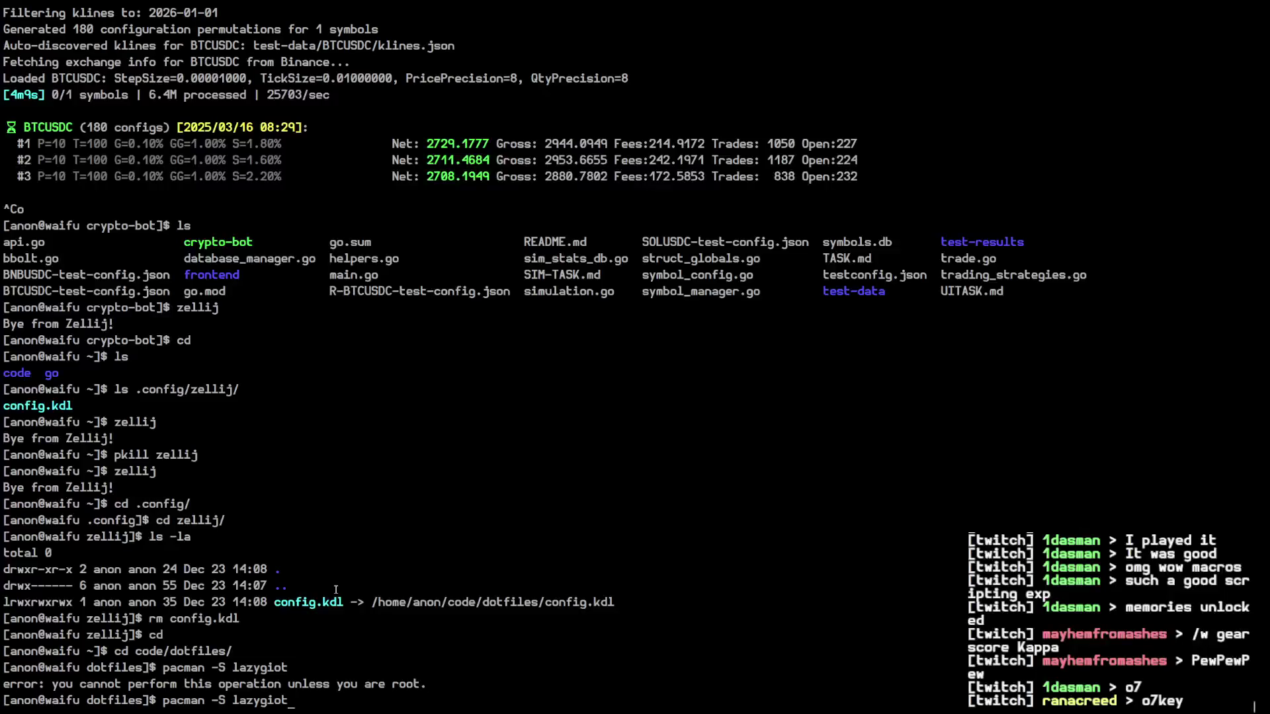
pyautogui.press('Left')
pyautogui.press('BackSpace')
pyautogui.press('Return')
# Rerun the lazygit install with sudo, submit the password, and confirm with y.
pyautogui.press('Up')
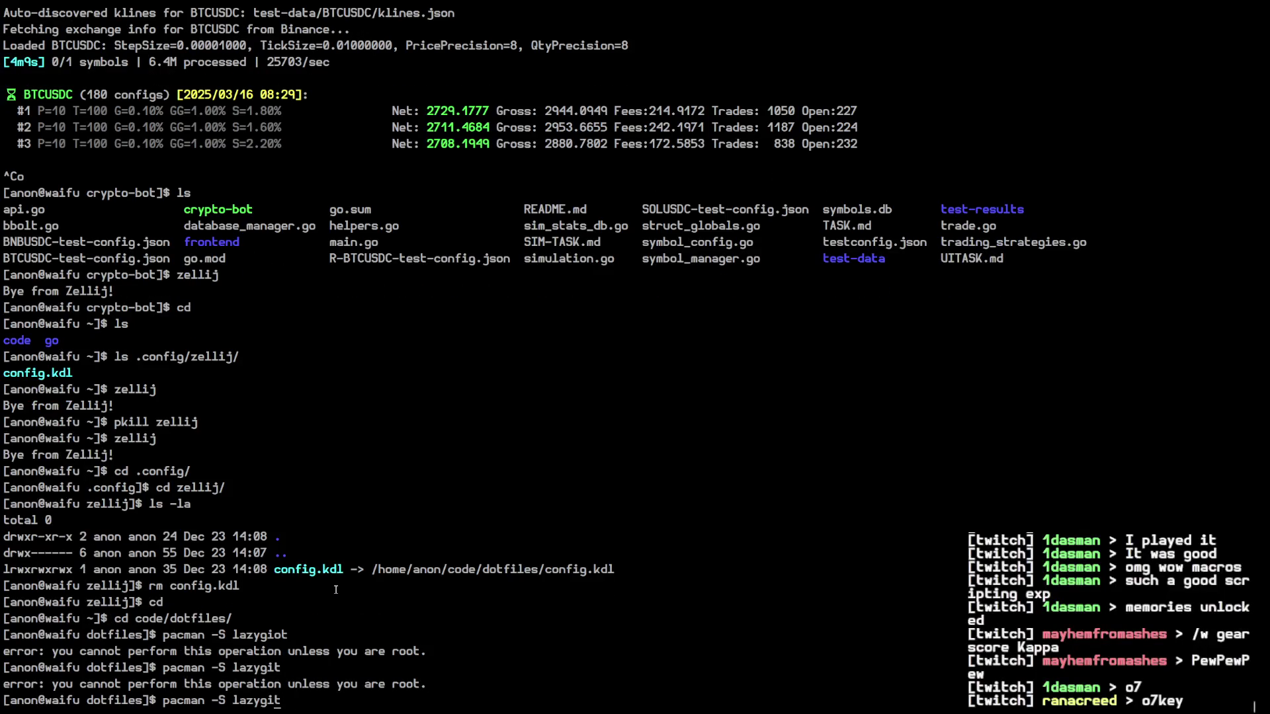
pyautogui.hotkey('ctrl', 'a')
pyautogui.write('sudo')
pyautogui.press('Return')
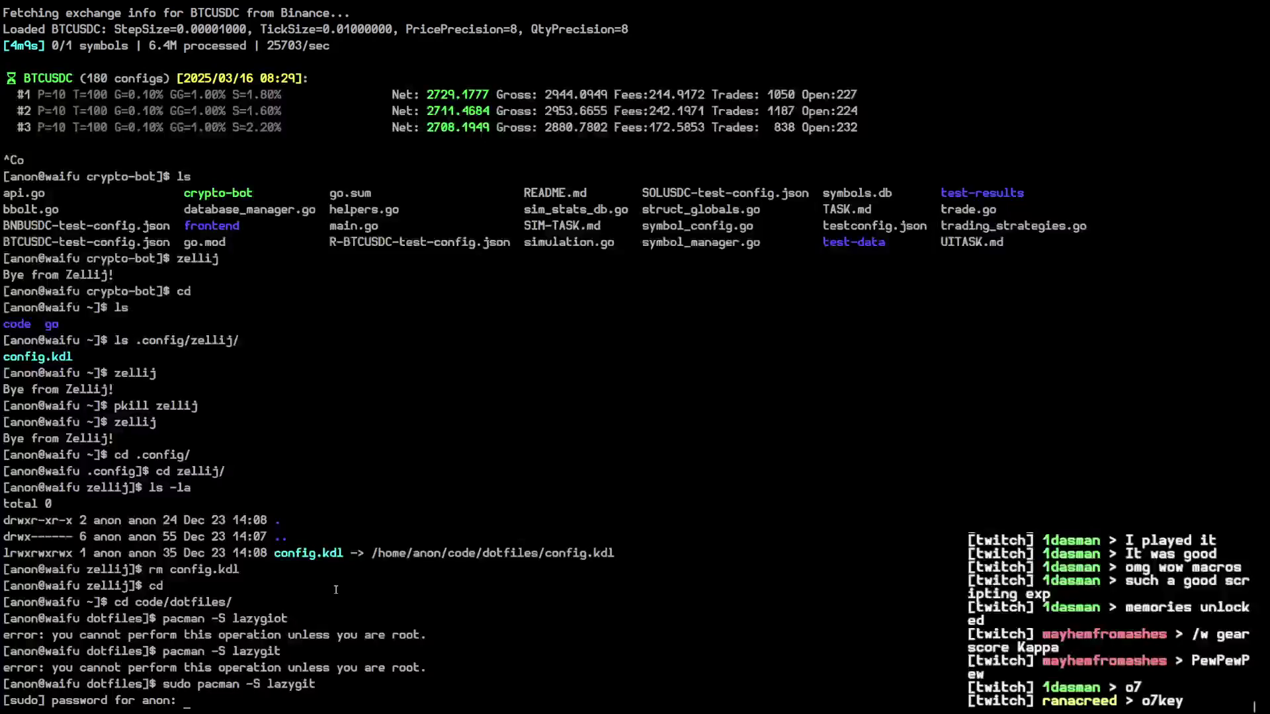
pyautogui.press('Return')
pyautogui.write('y')
pyautogui.press('Return')
# Launch lazygit in the dotfiles repo, view main's commit log, then quit.
pyautogui.write('l')
pyautogui.press('Return')
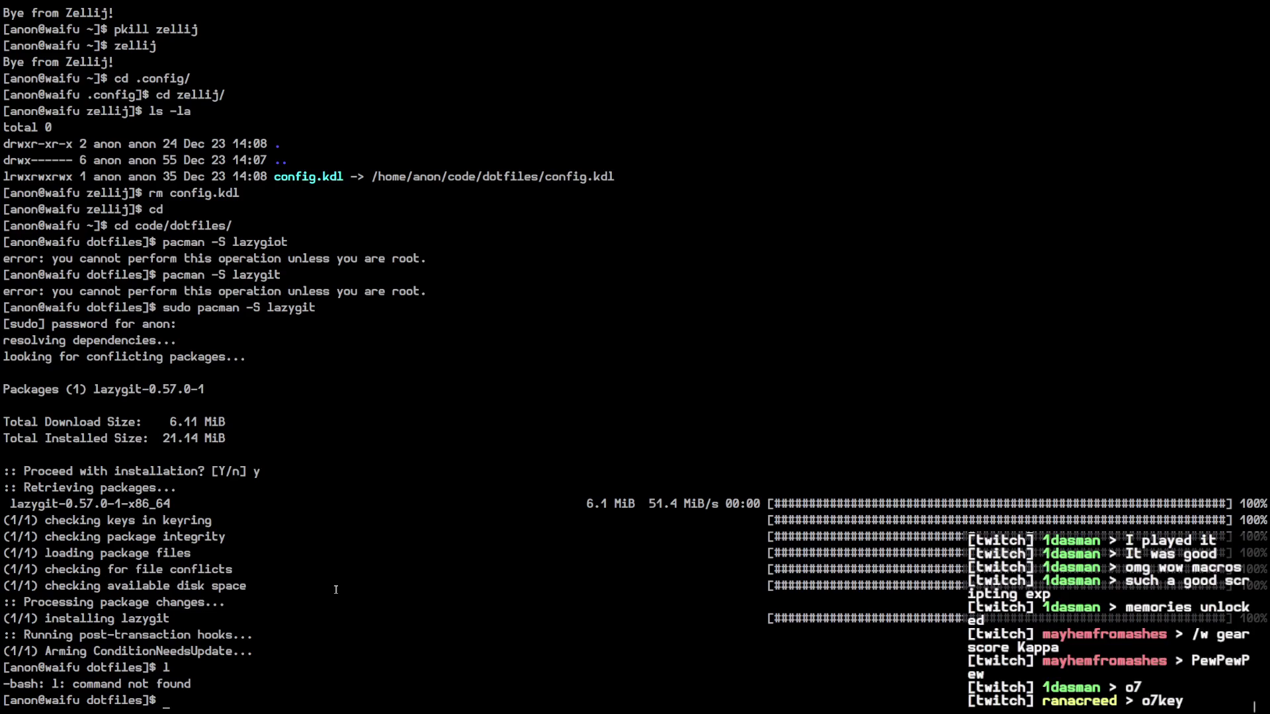
pyautogui.write('lazygit')
pyautogui.press('Return')
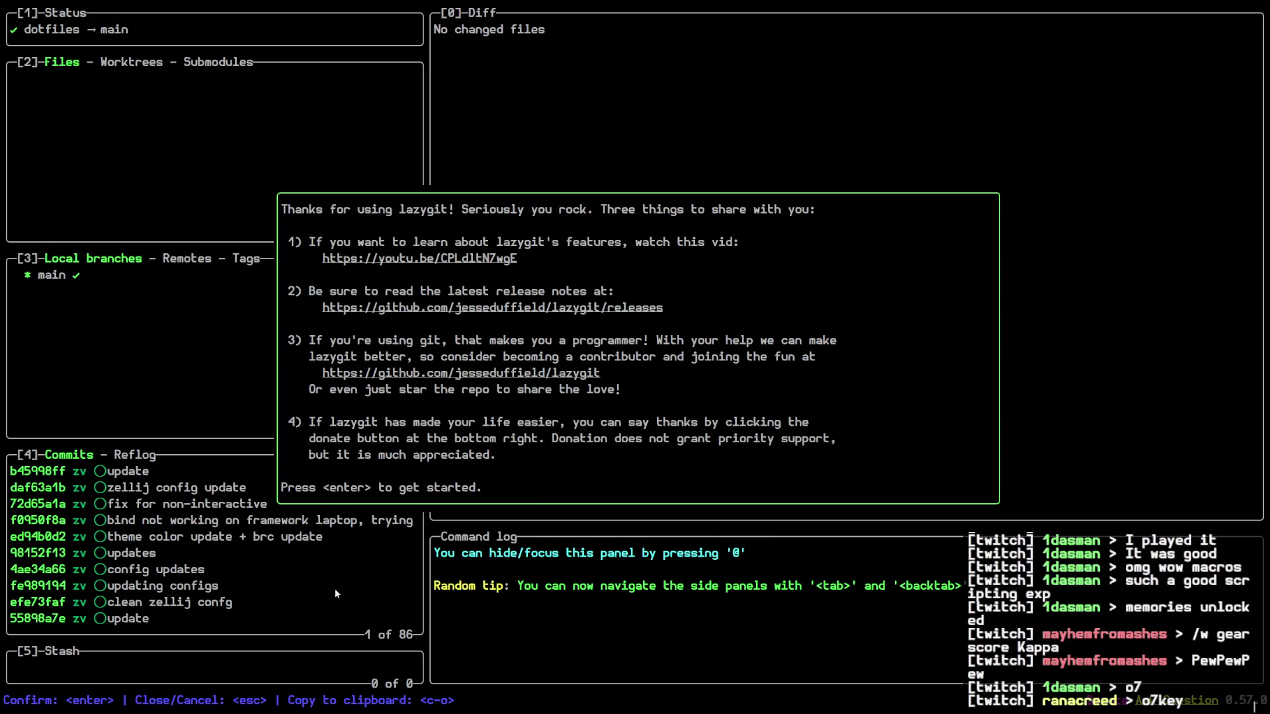
pyautogui.press('Return')
pyautogui.press('Tab')
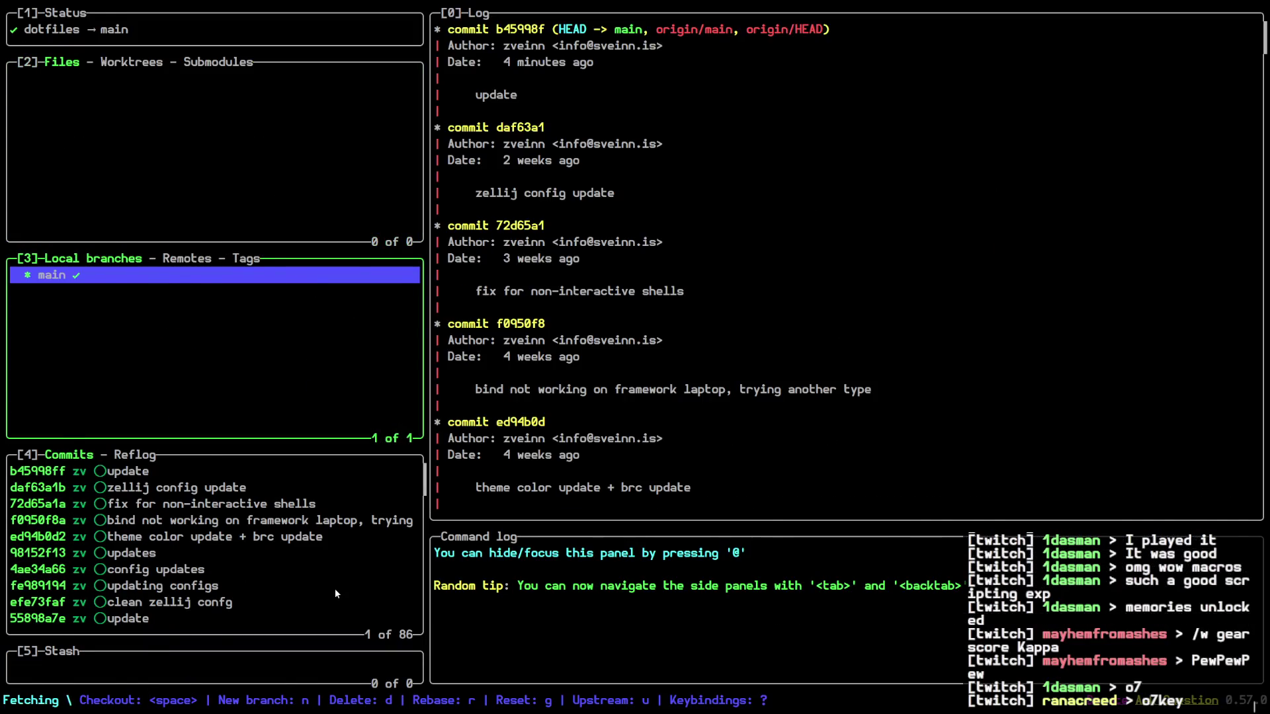
pyautogui.press('q')
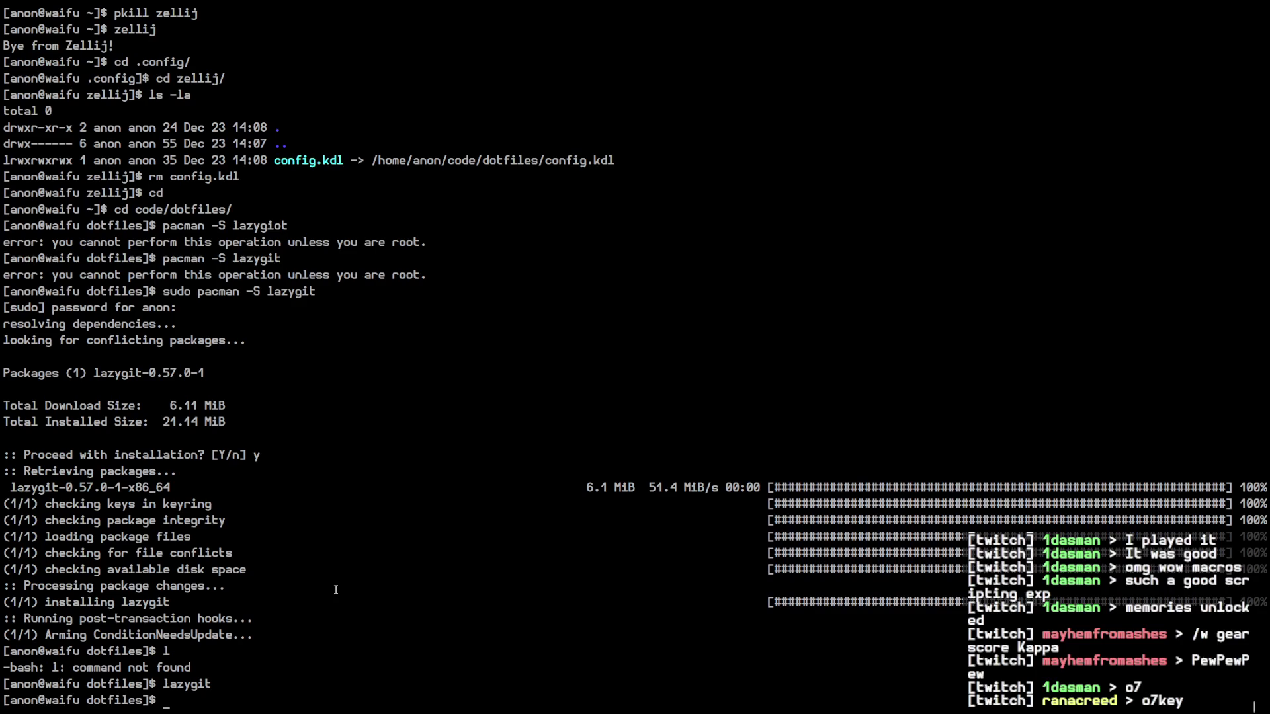
# On the remote machine, list ~/.config/zellij/ to confirm the folder is now empty.
pyautogui.write('cd')
pyautogui.press('Return')
pyautogui.write('cd .config/zellij/')
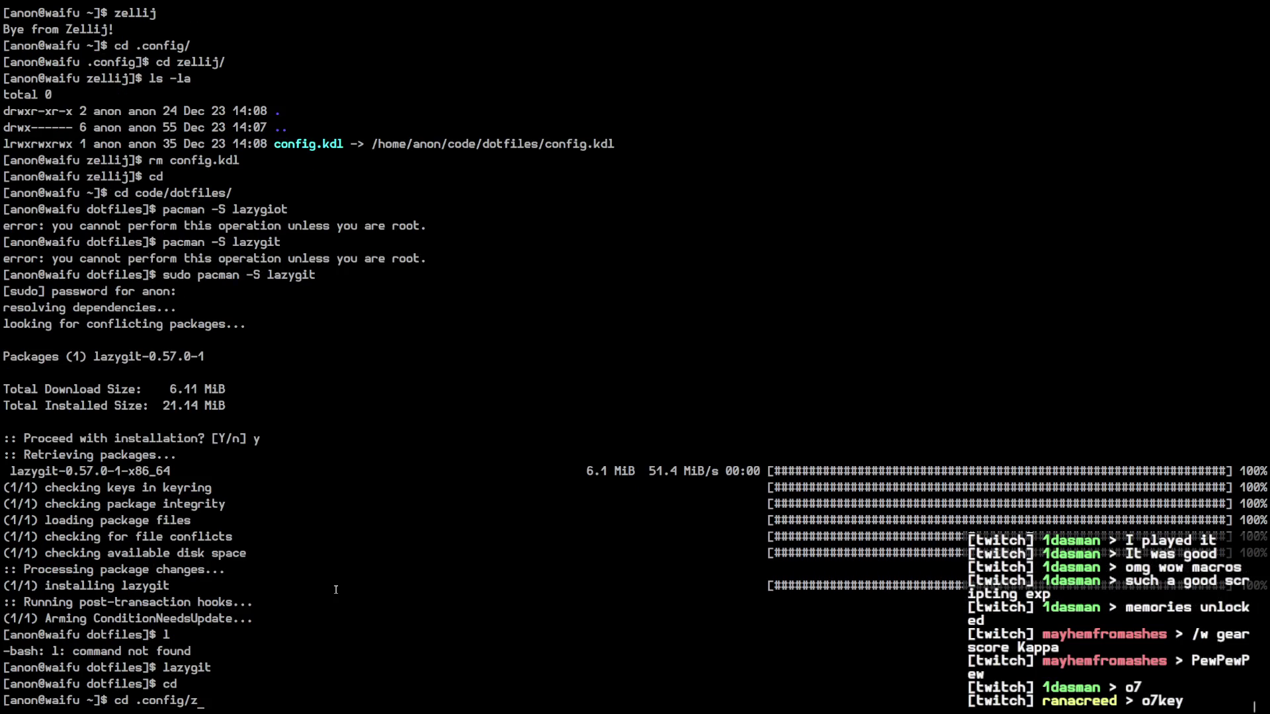
pyautogui.press('Return')
pyautogui.hotkey('ctrl', 'r')
pyautogui.write('l')
pyautogui.hotkey('ctrl', 'r')
pyautogui.hotkey('ctrl', 'r')
pyautogui.hotkey('ctrl', 'r')
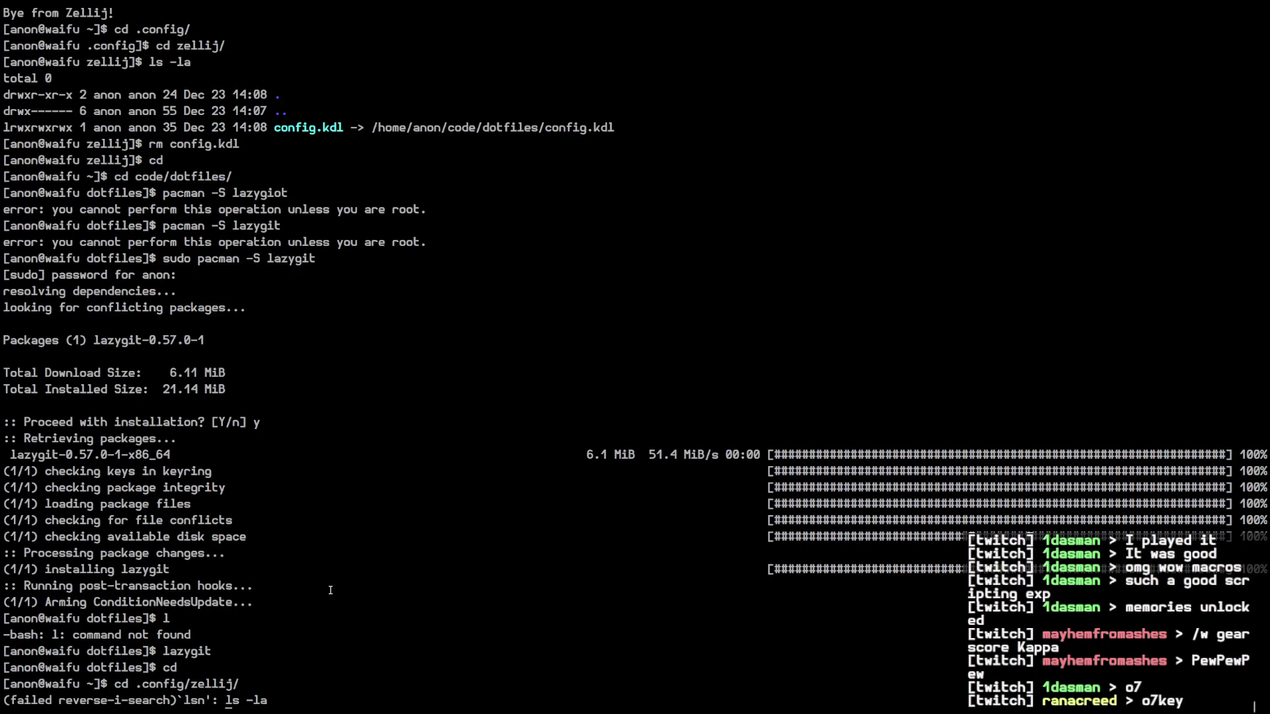
pyautogui.hotkey('ctrl', 'c')
pyautogui.hotkey('ctrl', 'r')
pyautogui.write('ln')
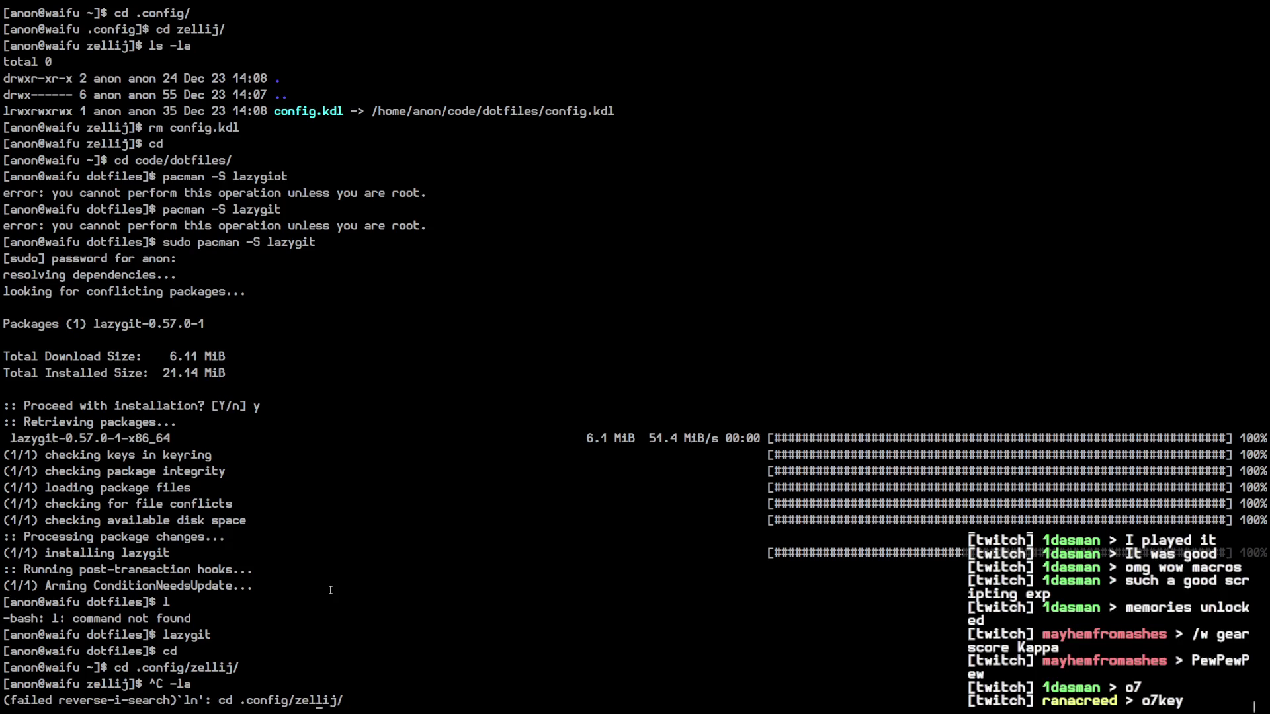
pyautogui.hotkey('ctrl', 'c')
pyautogui.write('ls')
pyautogui.press('Return')
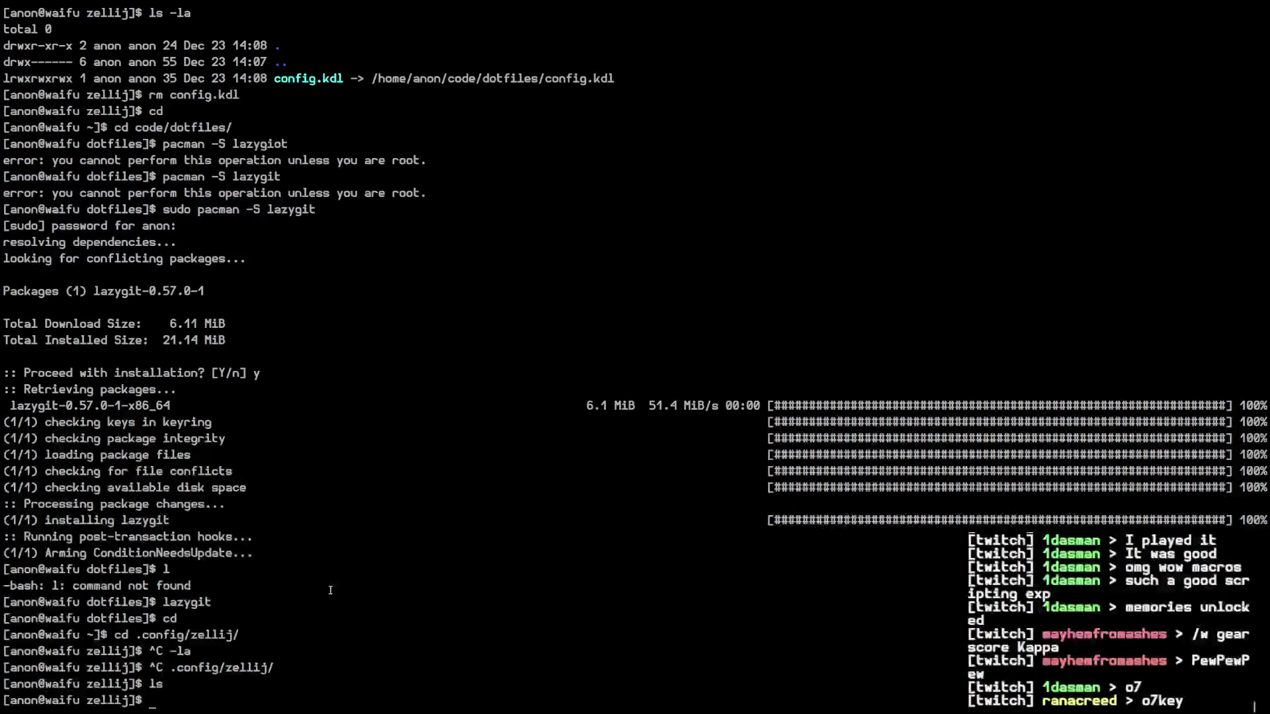
# Switch to the local Zellij session, restore the lower shell pane, and refocus the editor.
pyautogui.write('-s')
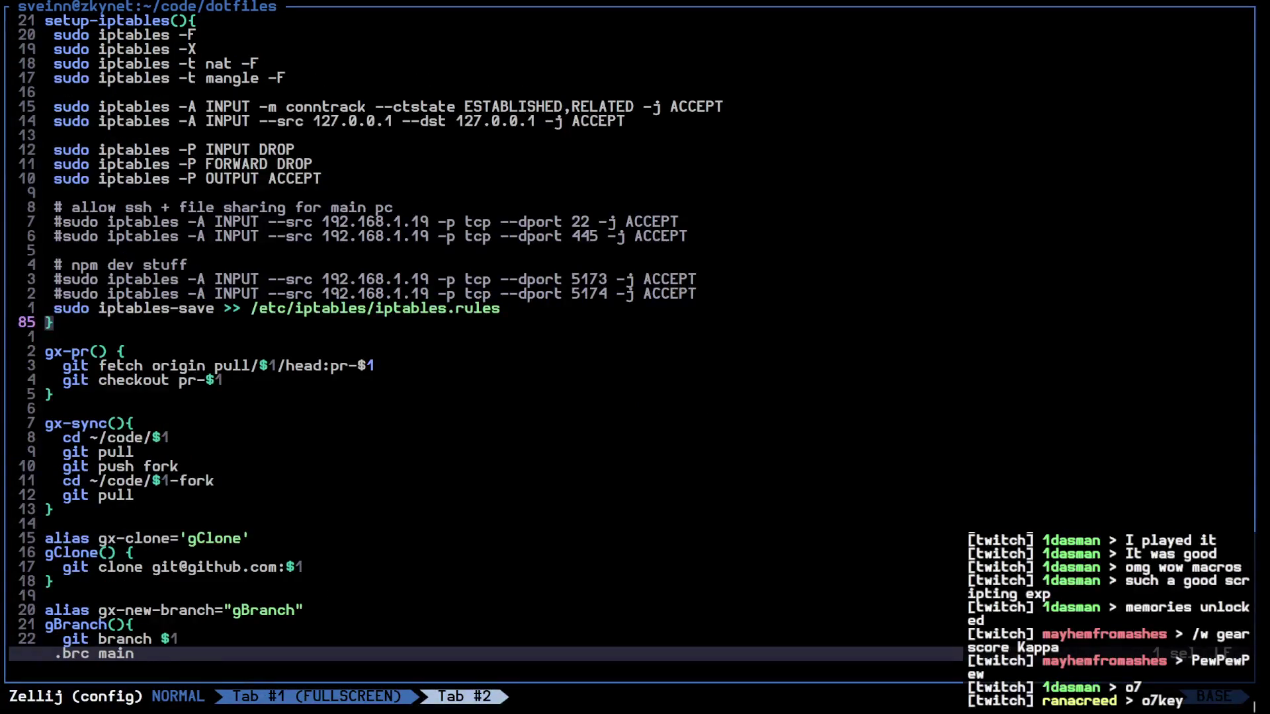
pyautogui.press('j')
pyautogui.press('j')
pyautogui.press('j')
pyautogui.hotkey('alt', 'j')
pyautogui.hotkey('alt', 'k')
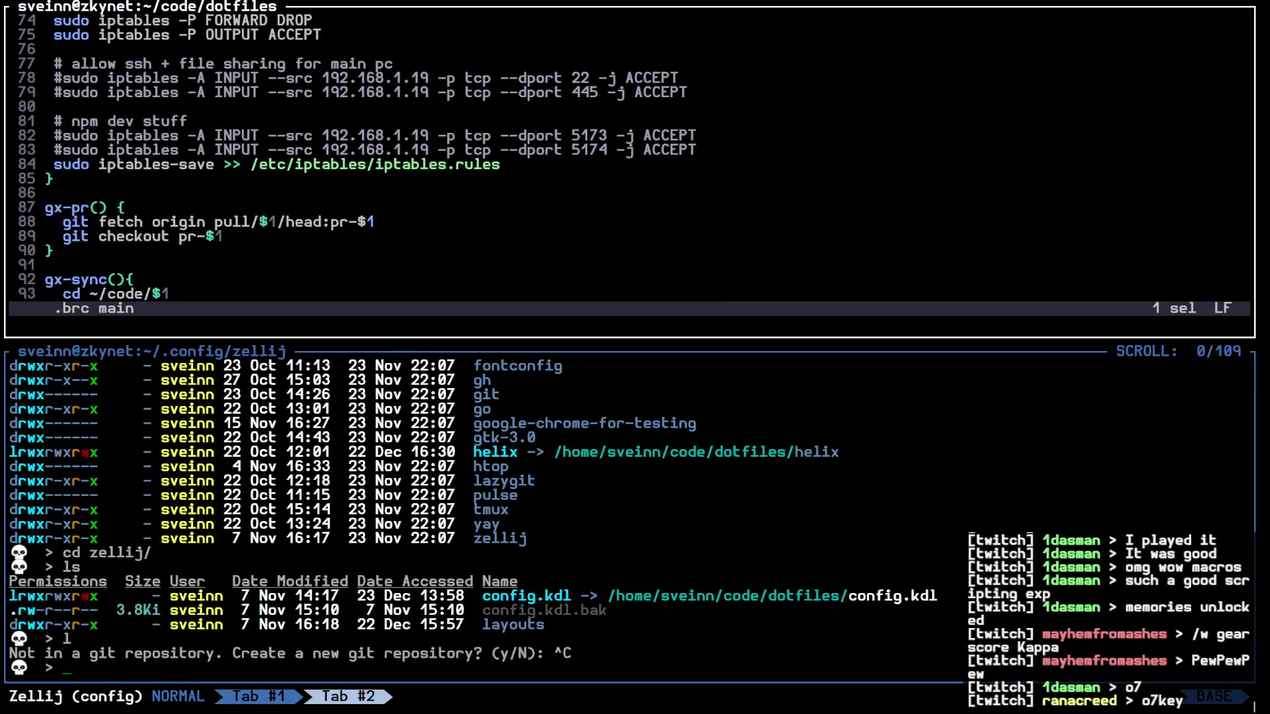
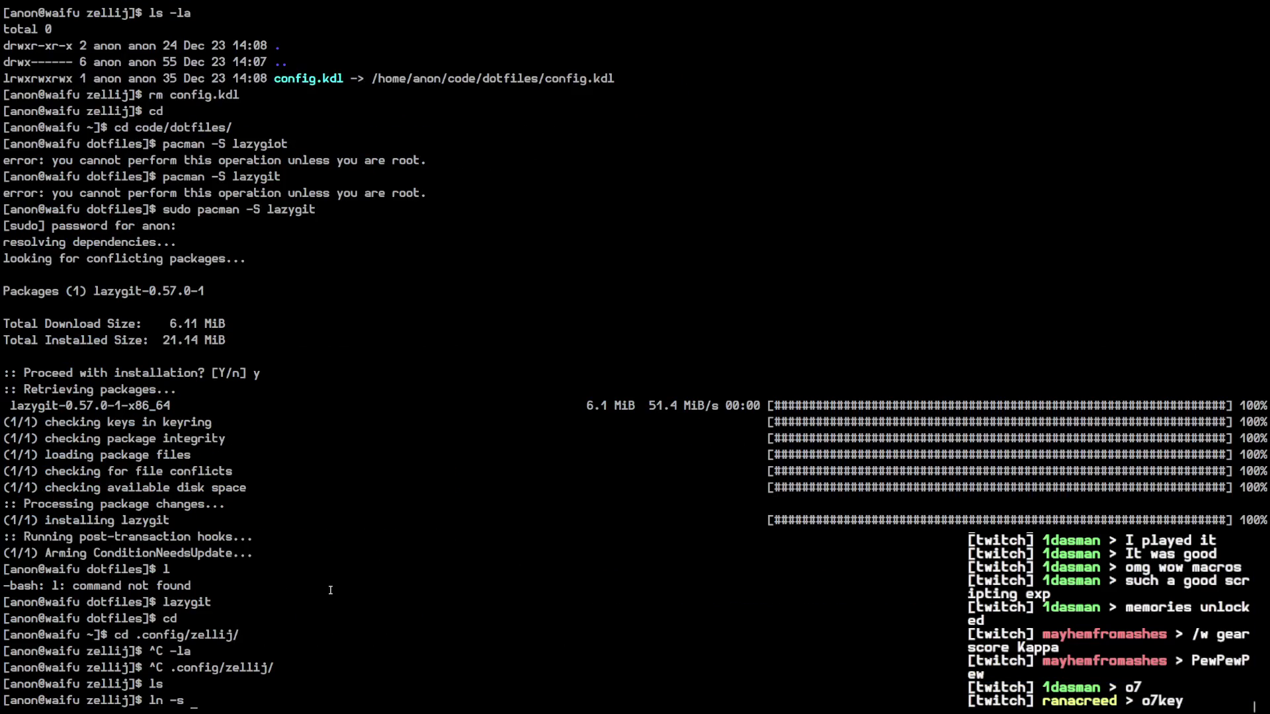
# Symlink /home/anon/code/dotfiles/config.kdl as config.kdl in the Zellij config folder.
pyautogui.write('/home/anon/')
pyautogui.write('code/dotfiles/c')
pyautogui.press('Tab')
pyautogui.write('config.kdl')
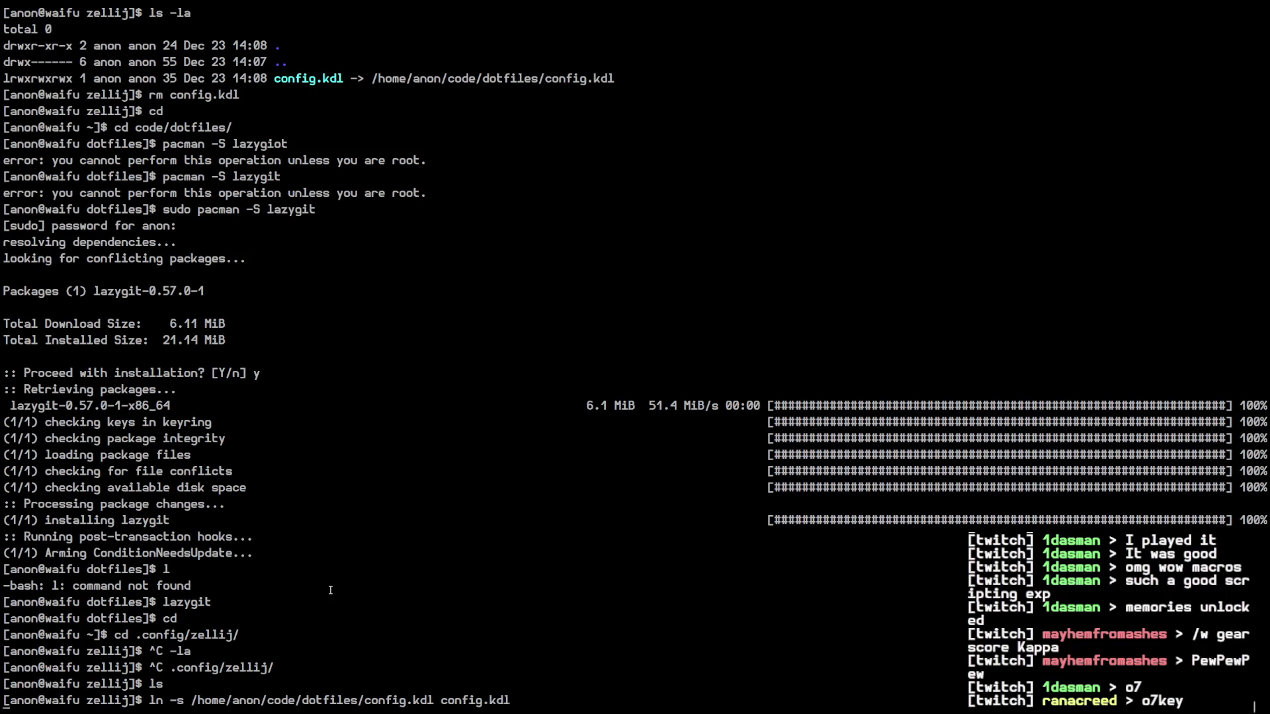
pyautogui.press('Return')
# Confirm the config.kdl link with ls and ls -la, then launch zellij.
pyautogui.write('ls')
pyautogui.press('Return')
pyautogui.write('ls -la')
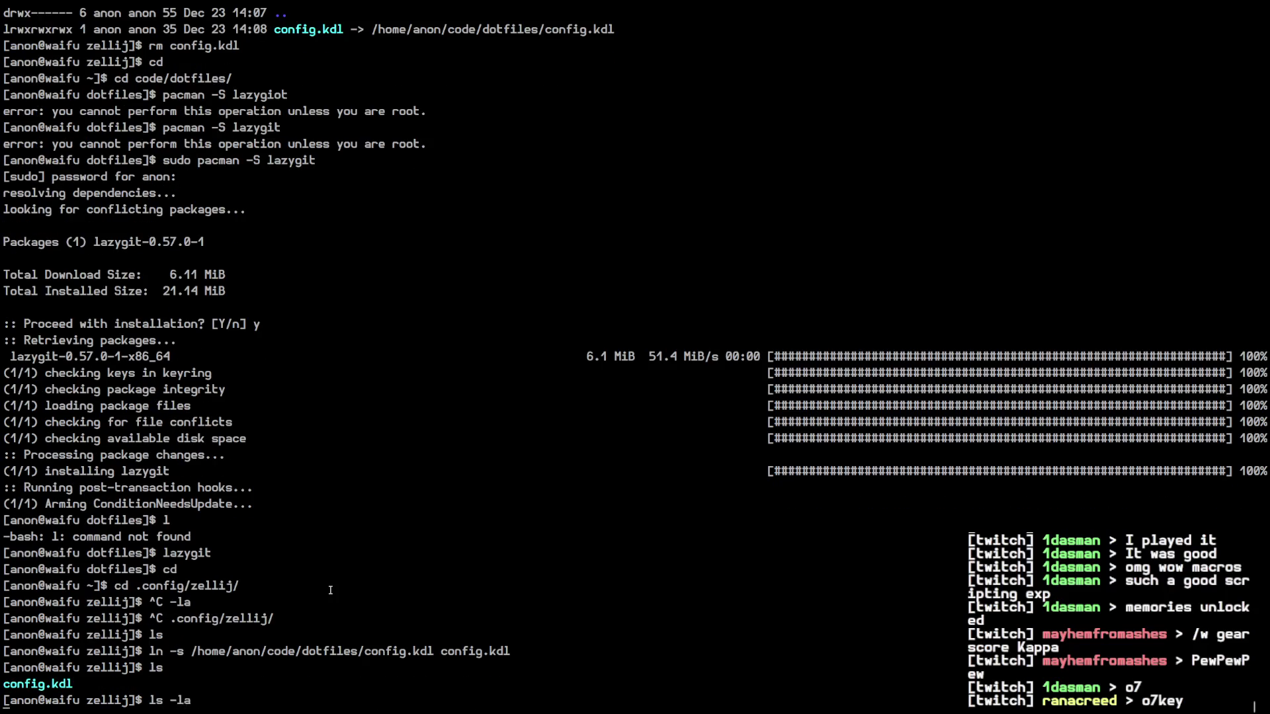
pyautogui.press('Return')
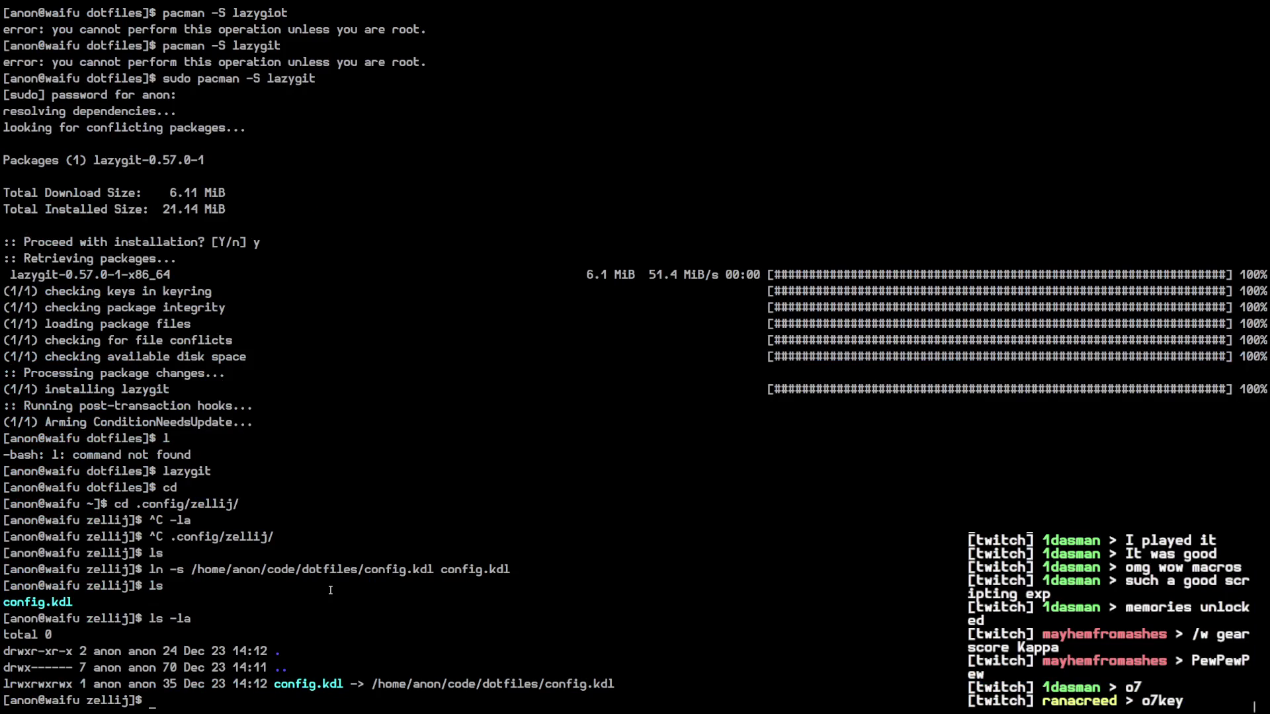
pyautogui.write('ellij')
pyautogui.press('Return')
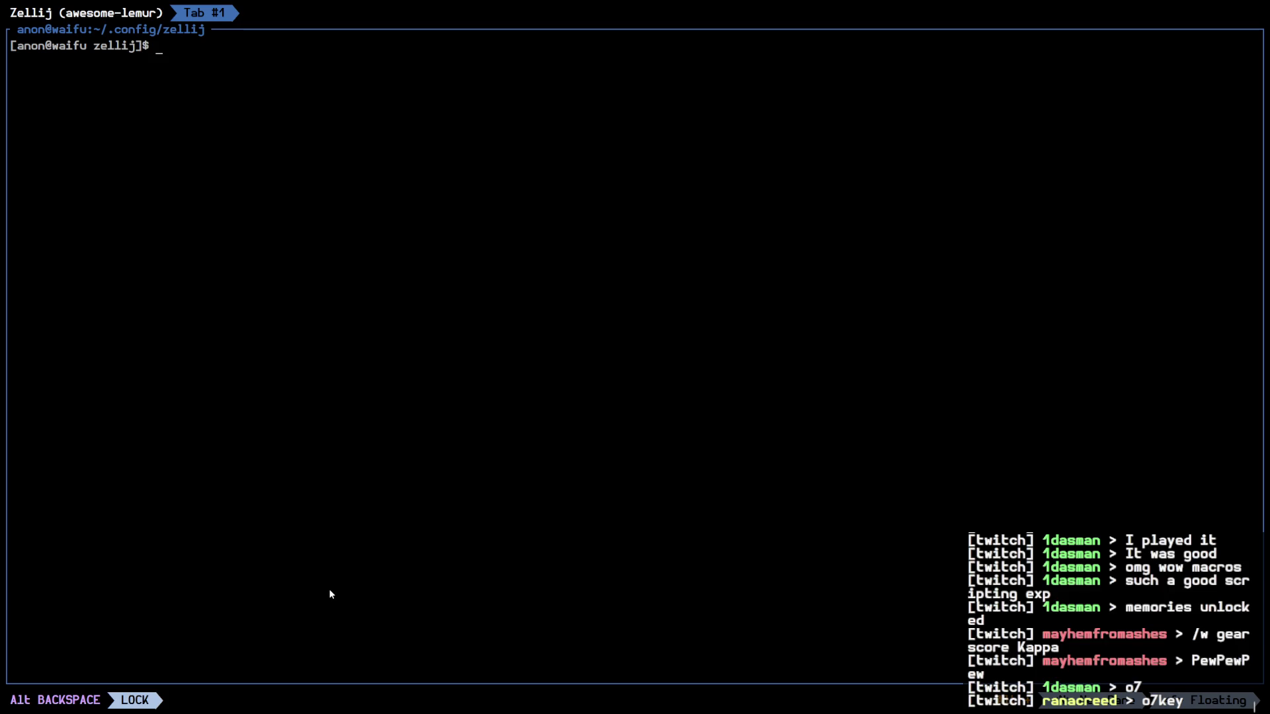
# Exit the session, start a test session with zellij --config config.kdl, then exit it.
pyautogui.write('exit')
pyautogui.press('Return')
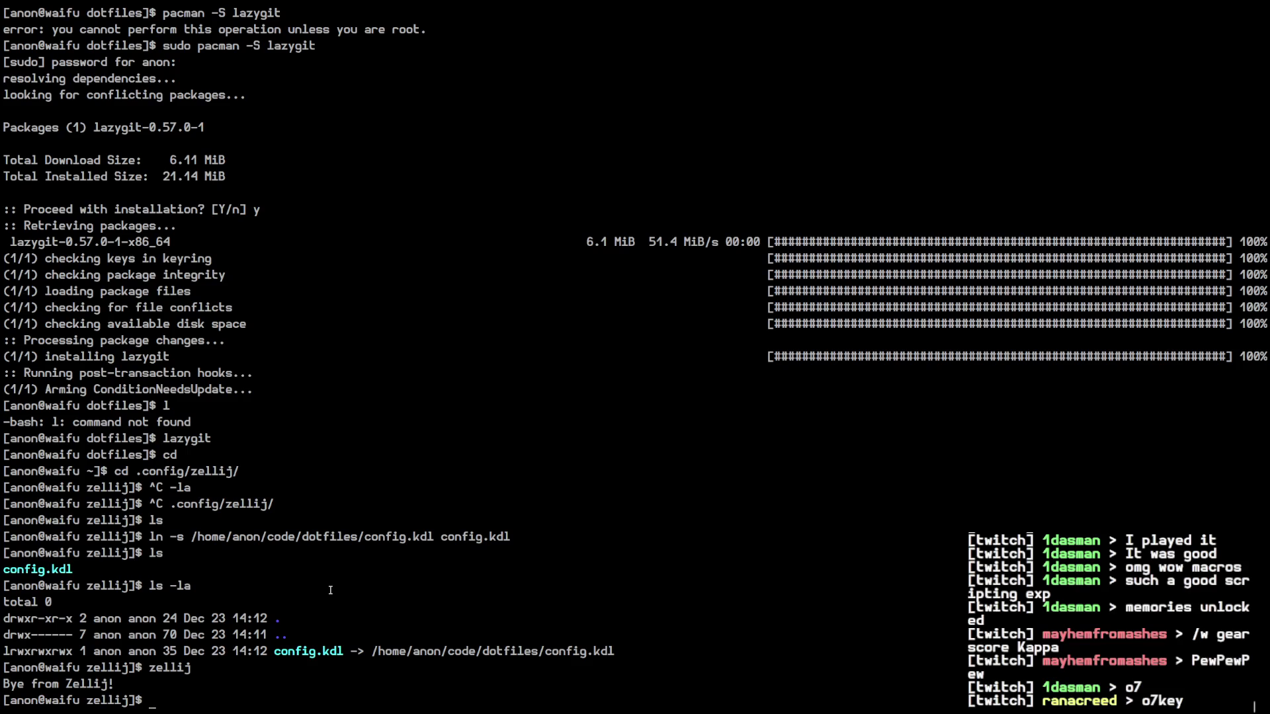
pyautogui.write('zellij --co')
pyautogui.write('nfig vo')
pyautogui.press('BackSpace')
pyautogui.press('BackSpace')
pyautogui.write('config.kdl')
pyautogui.press('Return')
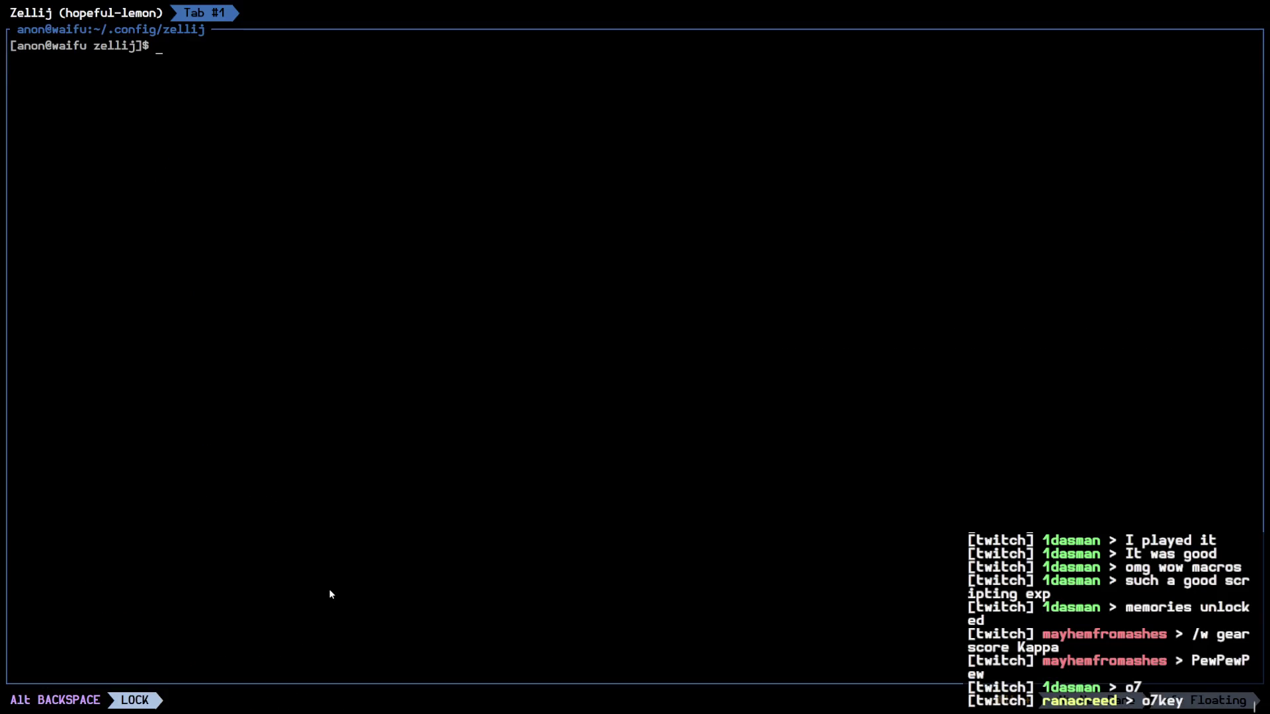
pyautogui.write('exit')
pyautogui.press('Return')
# Dismiss the session manager and open config.kdl in Helix by filtering for 'fcon'.
pyautogui.hotkey('ctrl', 'o')
pyautogui.press('w')
pyautogui.press('Escape')
pyautogui.press('j')
pyautogui.press('j')
pyautogui.press('space')
pyautogui.write('fcon')
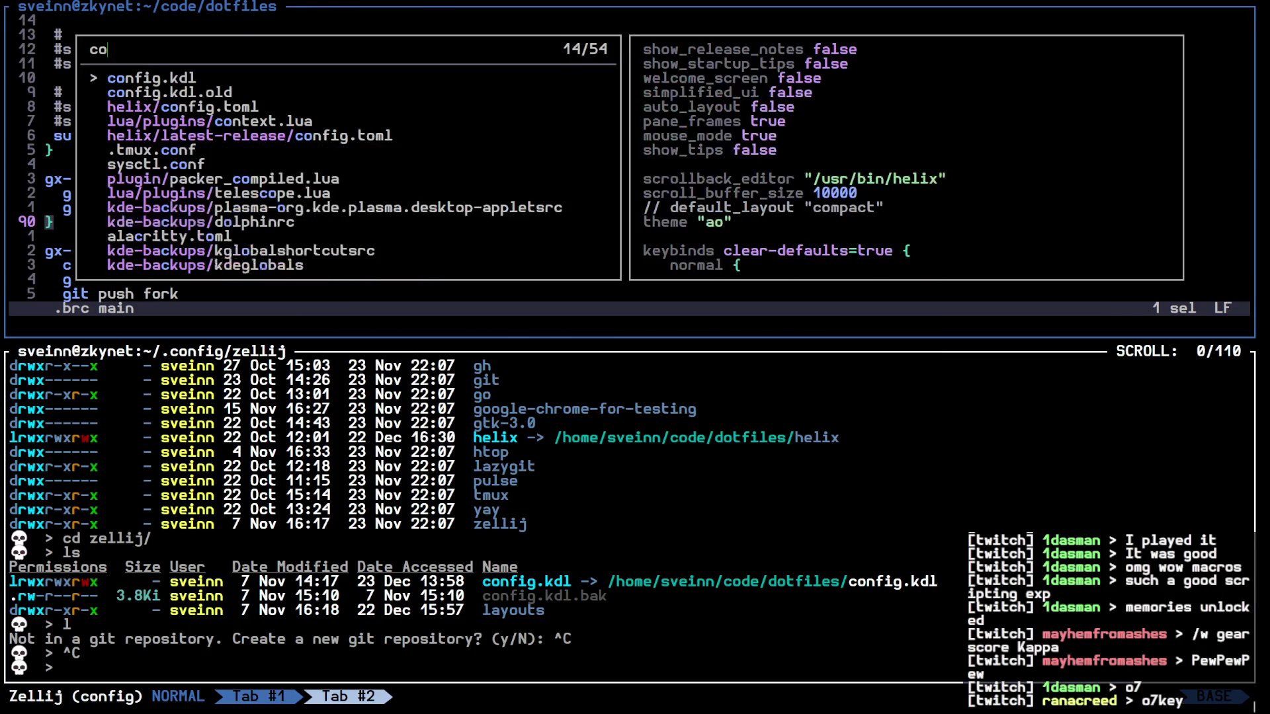
pyautogui.press('Return')
# Review the default_layout, ui and plugins sections of config.kdl, checking the shell pane briefly.
pyautogui.press('j')
pyautogui.press('j')
pyautogui.press('j')
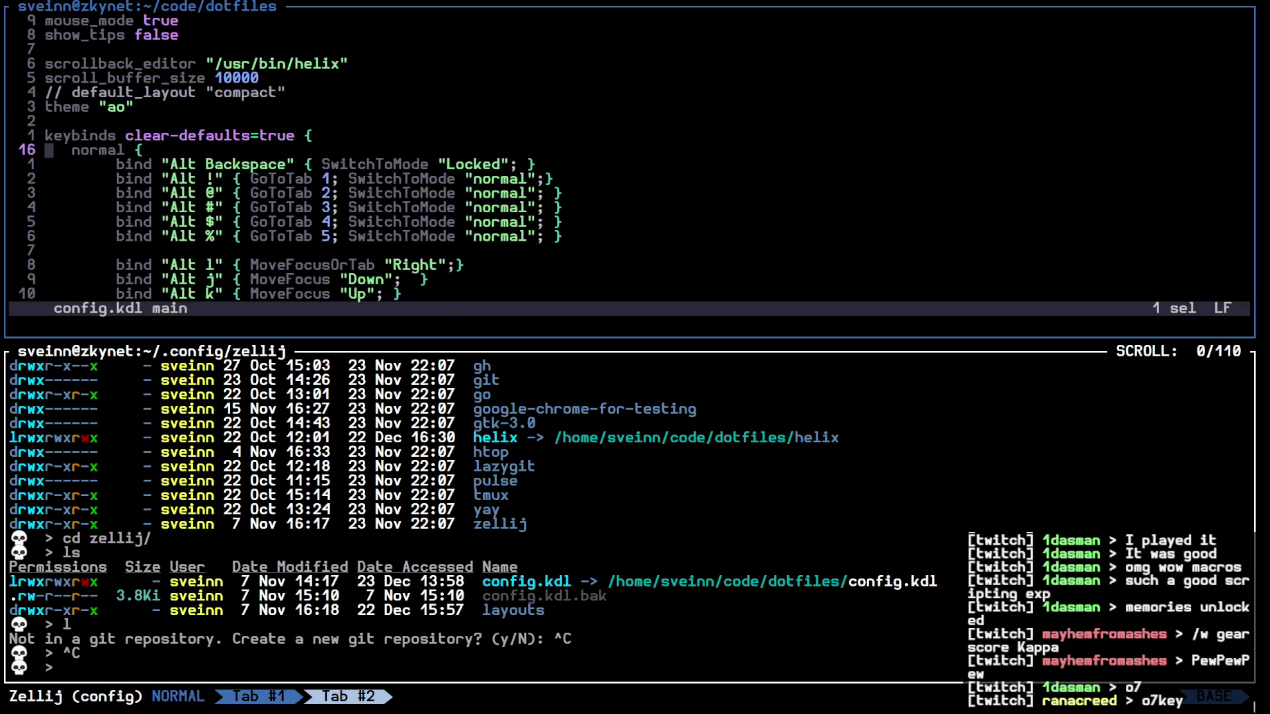
pyautogui.press('k')
pyautogui.press('k')
pyautogui.press('k')
pyautogui.press('j')
pyautogui.press('j')
pyautogui.press('j')
pyautogui.press('j')
pyautogui.press('j')
pyautogui.press('j')
pyautogui.press('j')
pyautogui.press('j')
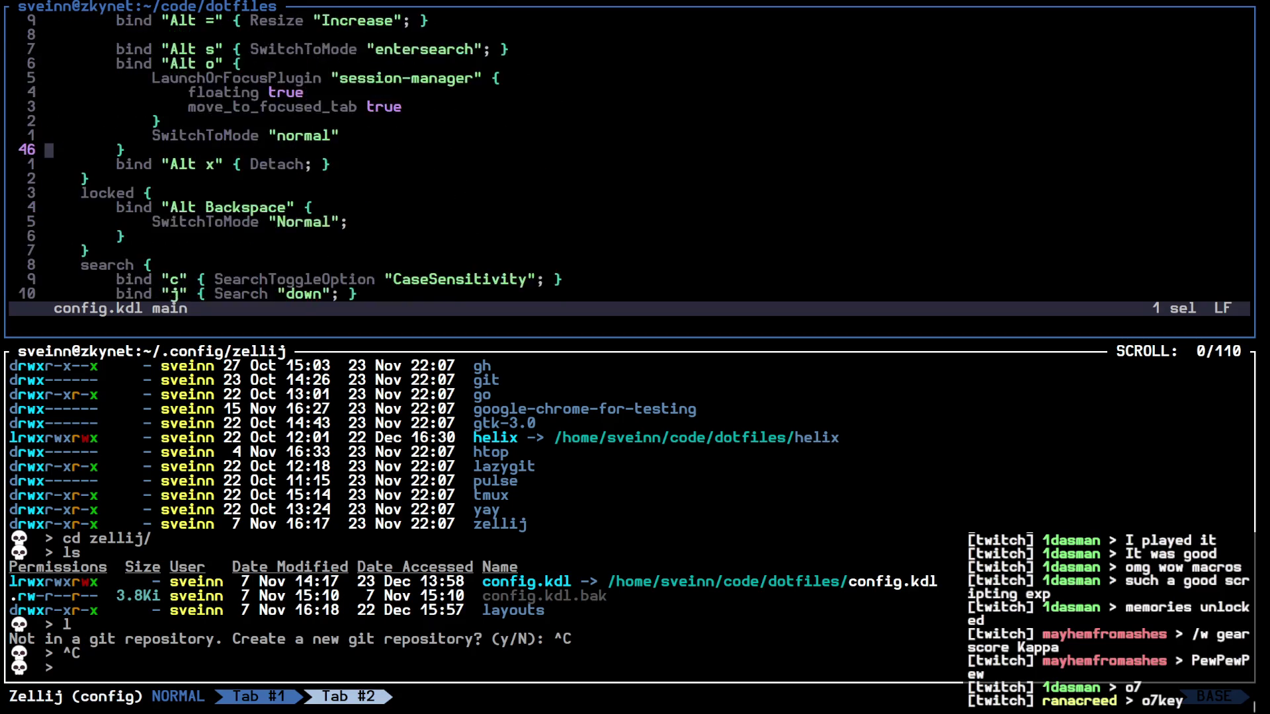
pyautogui.press('j')
pyautogui.press('j')
pyautogui.press('j')
pyautogui.press('k')
pyautogui.press('k')
pyautogui.press('k')
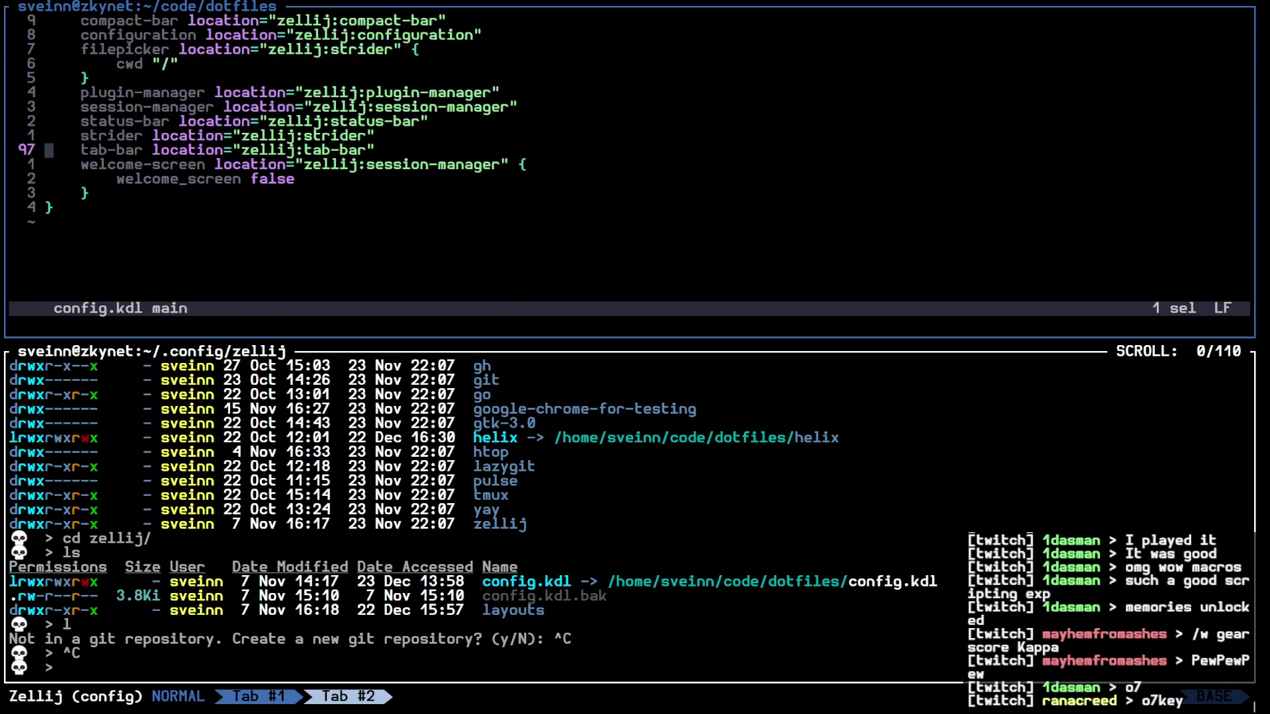
pyautogui.hotkey('alt', 'j')
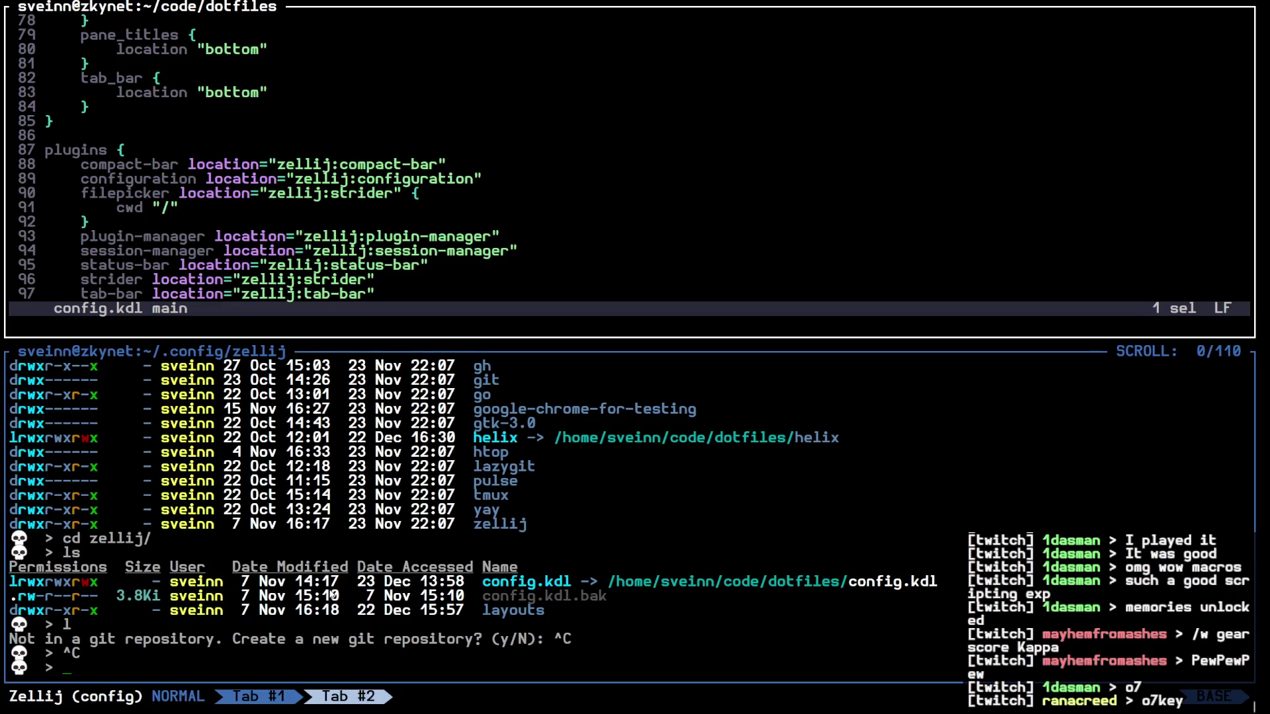
pyautogui.hotkey('alt', 'k')
# Look over the plugin-manager line, keybinds and session sections of config.kdl.
pyautogui.press('j')
pyautogui.press('j')
pyautogui.press('j')
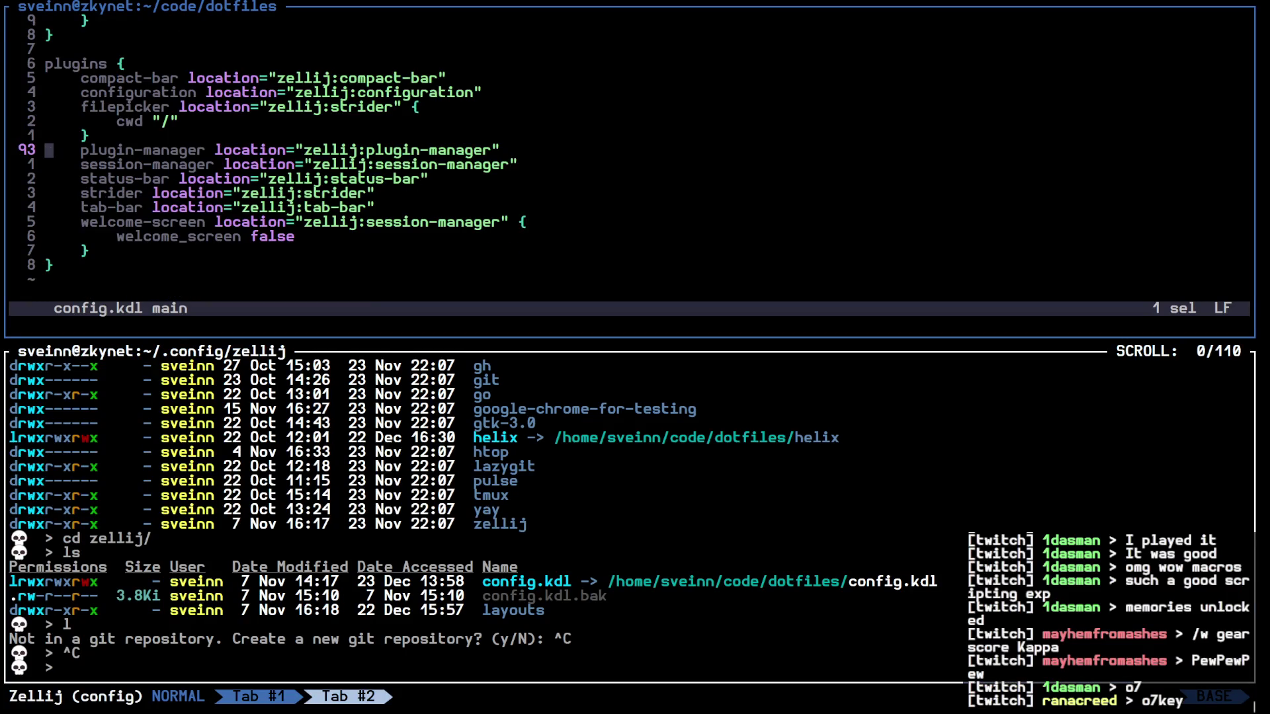
pyautogui.press('k')
pyautogui.press('k')
pyautogui.press('k')
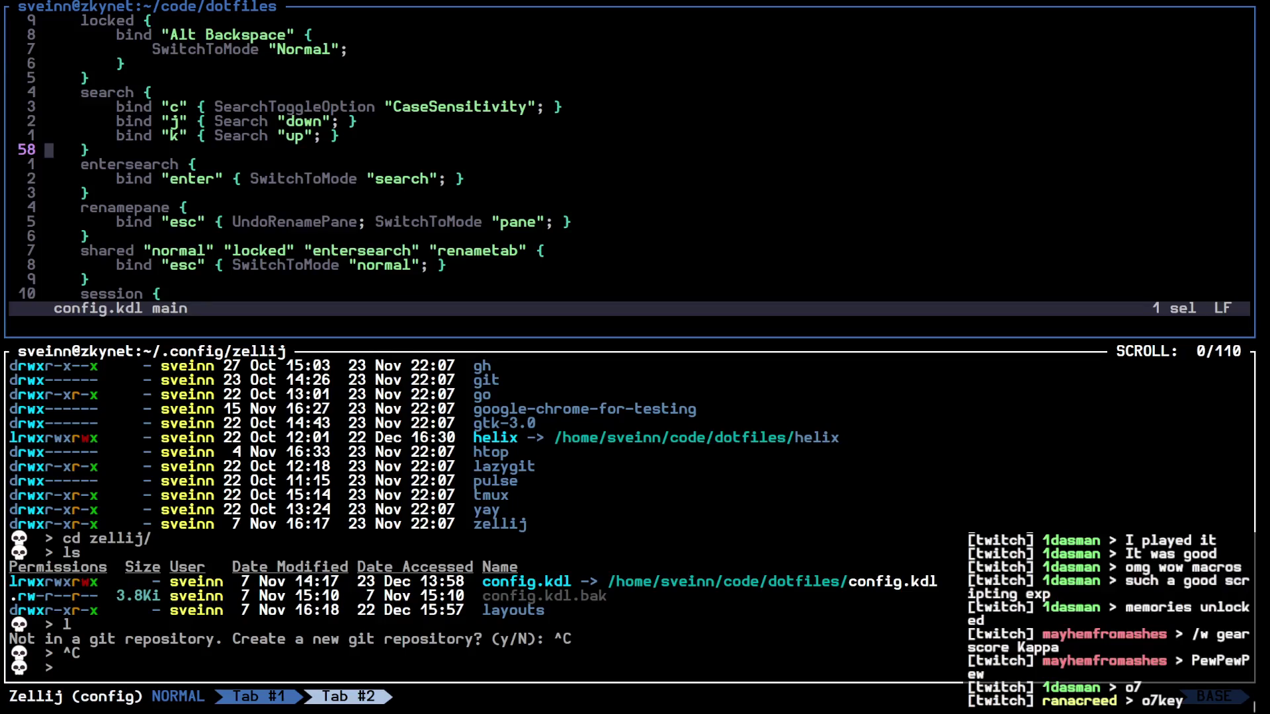
pyautogui.press('k')
pyautogui.press('k')
pyautogui.press('k')
pyautogui.press('j')
pyautogui.press('j')
pyautogui.press('j')
pyautogui.press('j')
pyautogui.press('j')
pyautogui.press('j')
pyautogui.press('k')
pyautogui.press('k')
pyautogui.press('k')
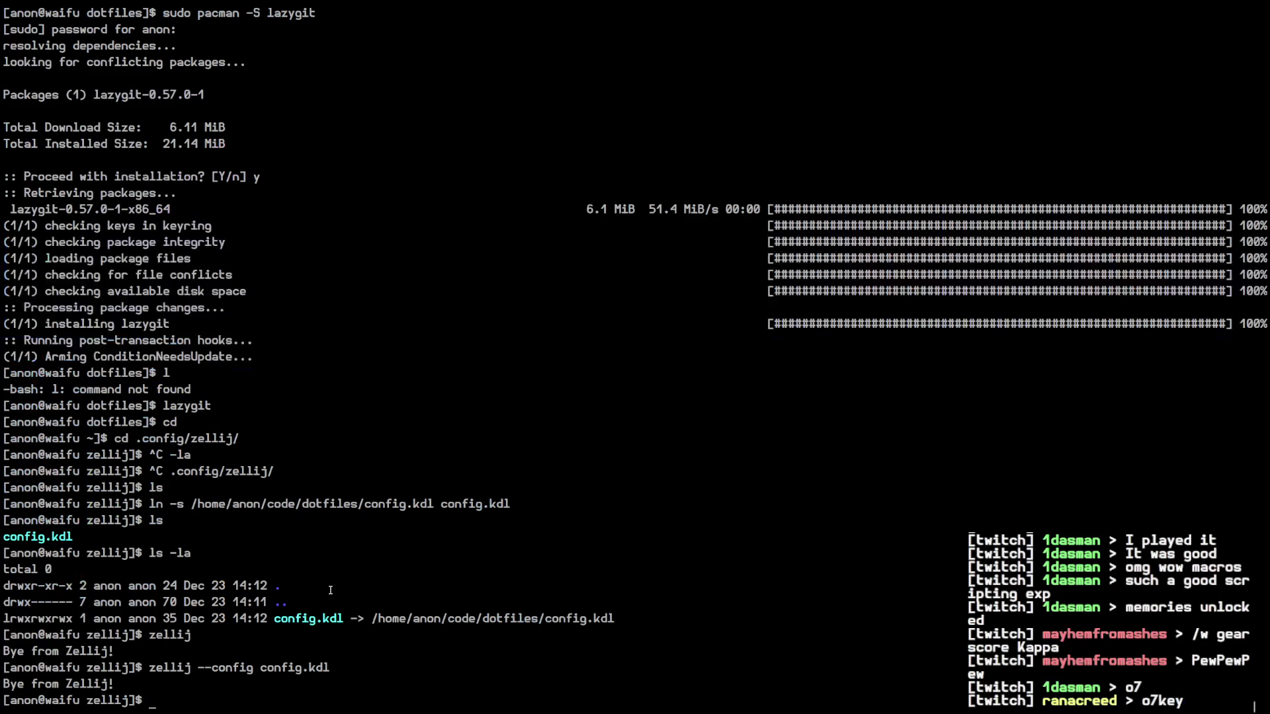
pyautogui.hotkey('alt', 'Tab')
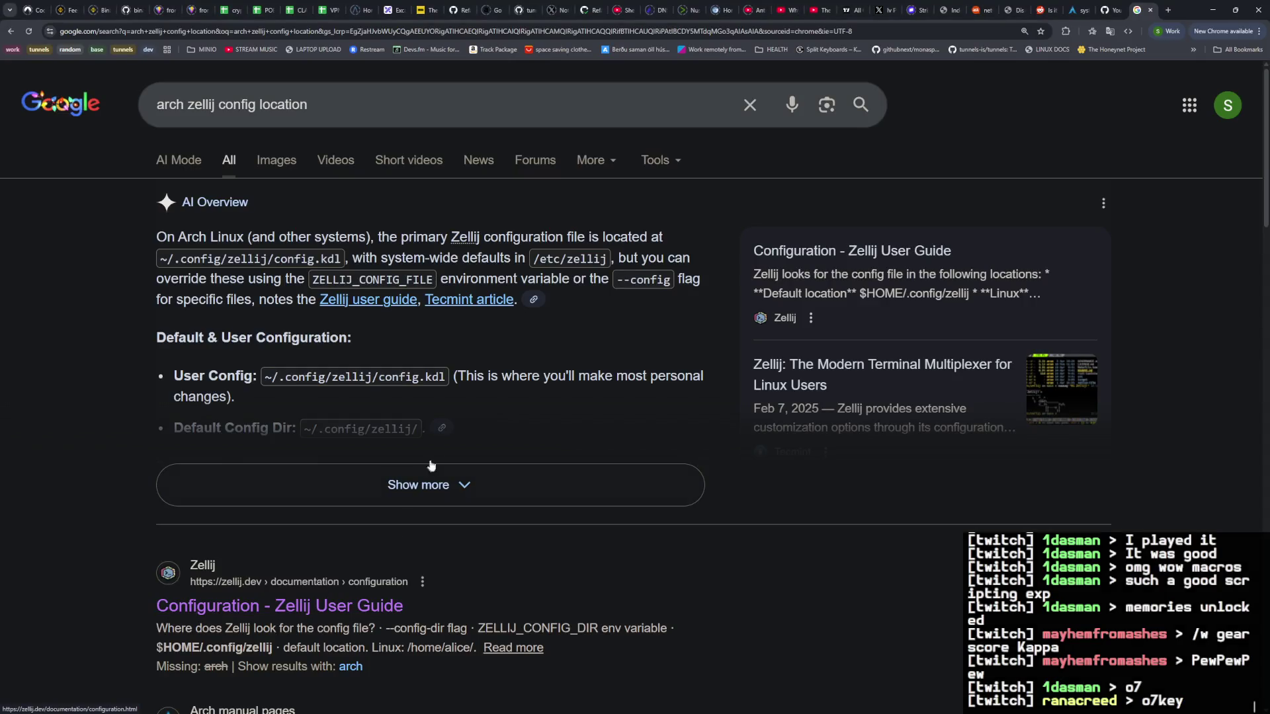
# Search Google for 'install zellij arch'.
pyautogui.moveTo(308, 106); pyautogui.dragTo(218, 106)
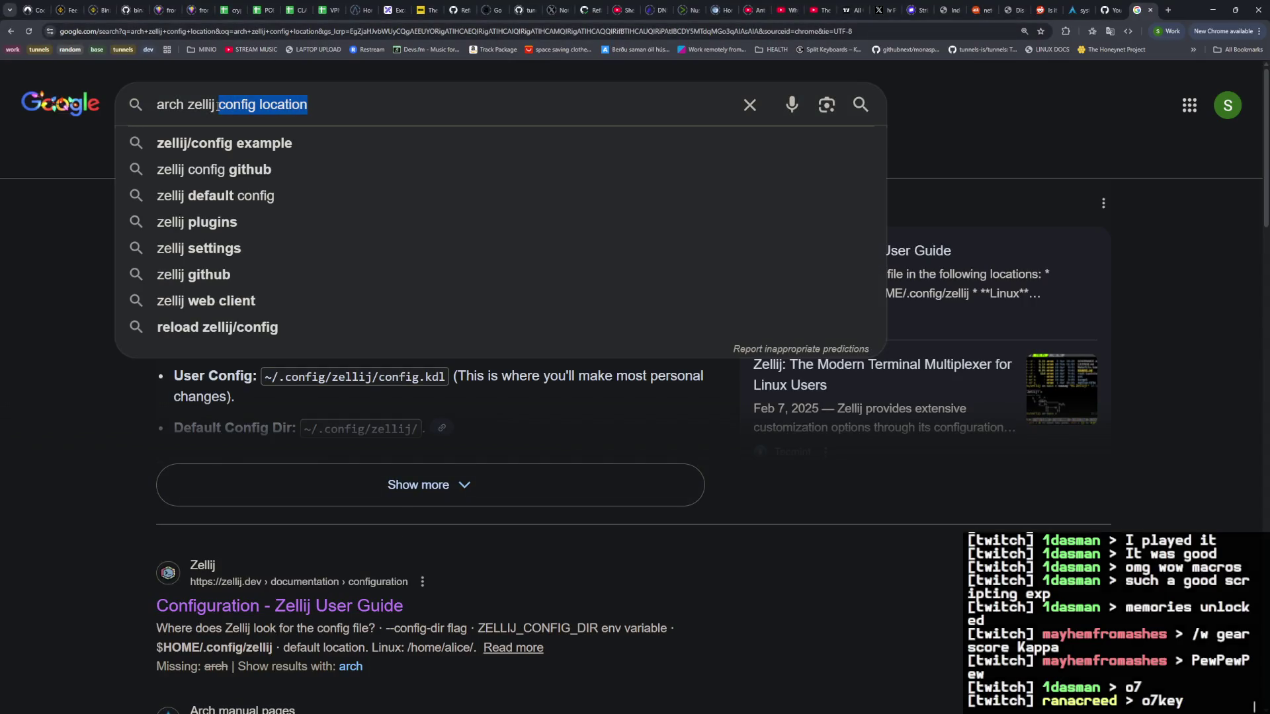
pyautogui.hotkey('ctrl', 'a')
pyautogui.press('BackSpace')
pyautogui.write('set')
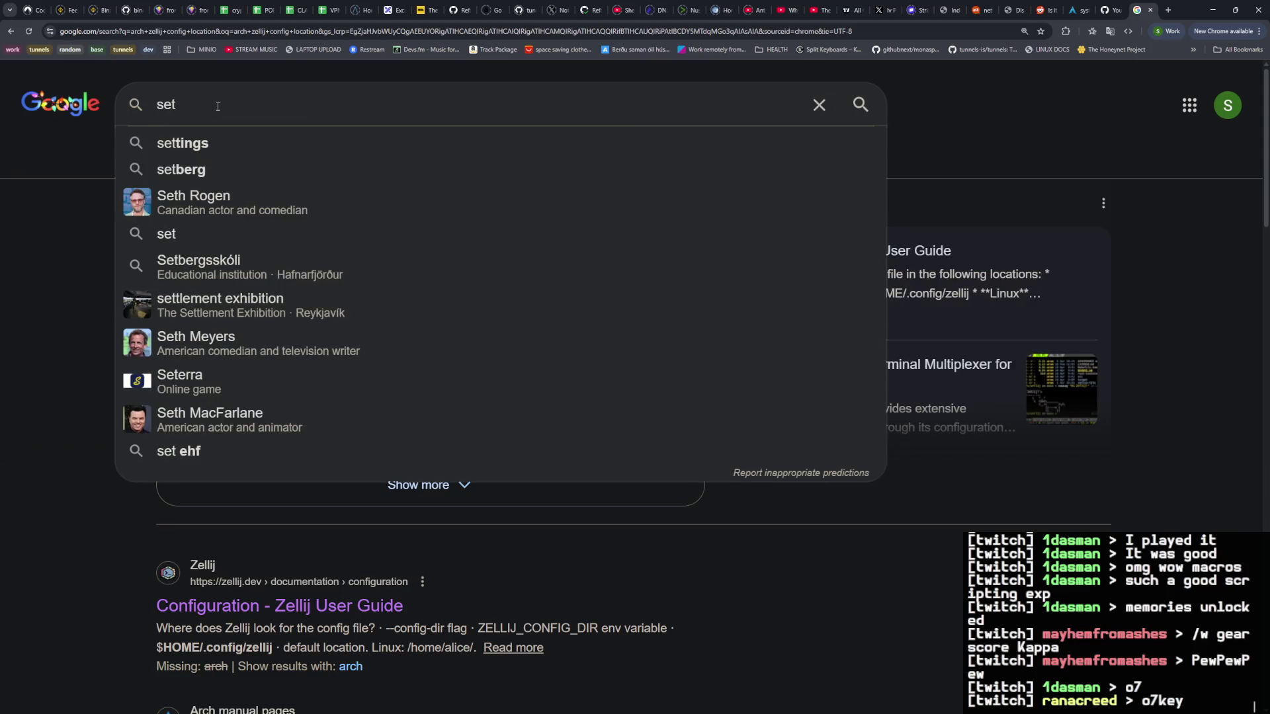
pyautogui.press('BackSpace')
pyautogui.press('BackSpace')
pyautogui.press('BackSpace')
pyautogui.write('install zellij arch')
pyautogui.press('Return')
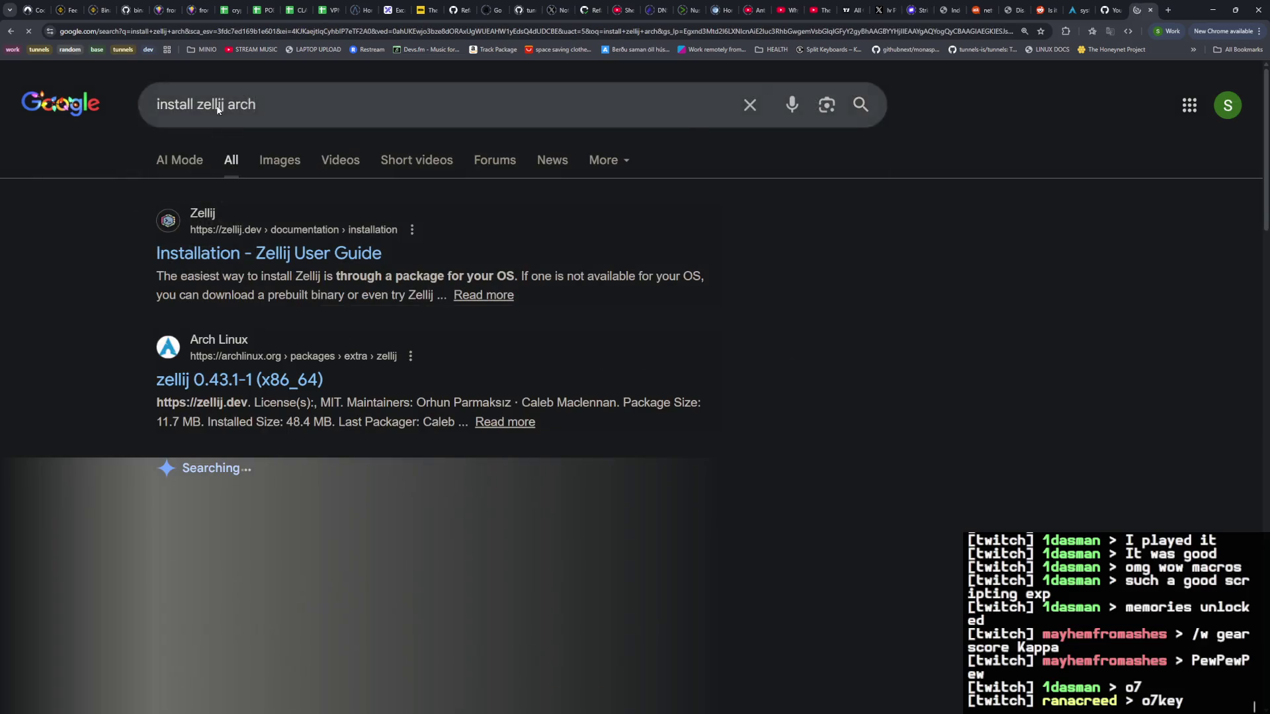
# Read the Installation - Zellij User Guide page, then go back to the results.
pyautogui.click(298, 254)
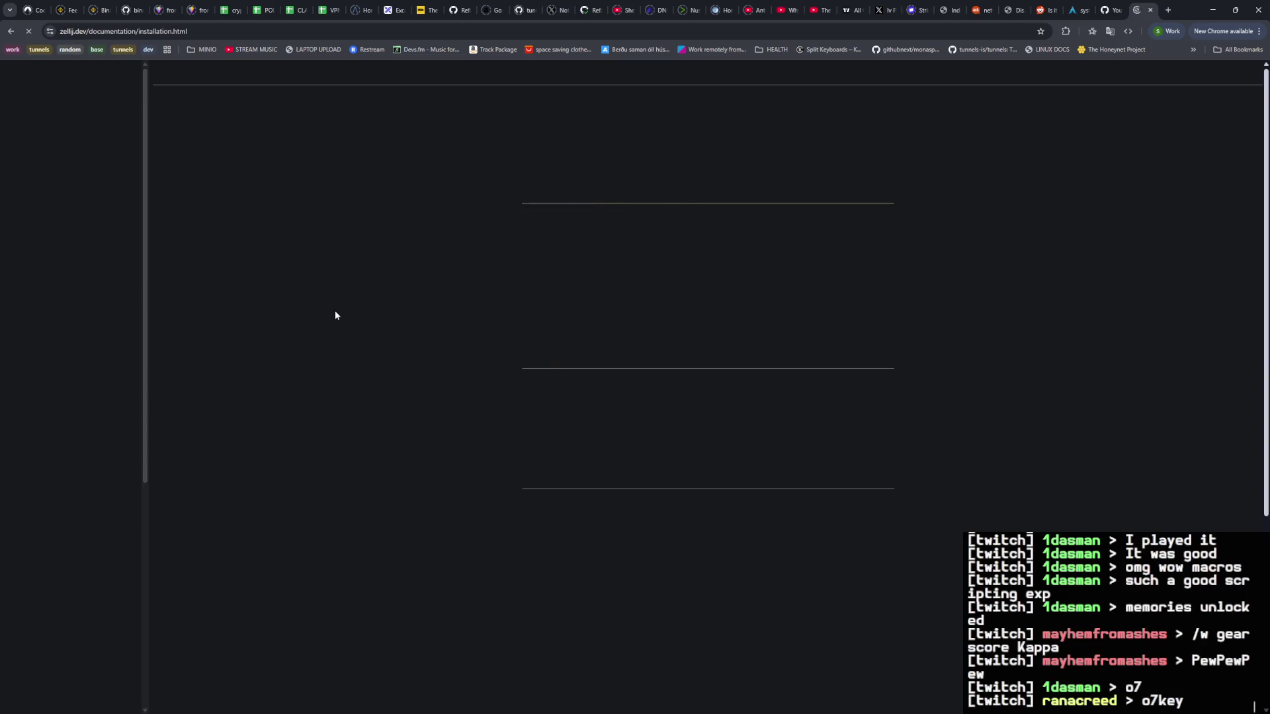
pyautogui.scroll(-7, 430, 324)
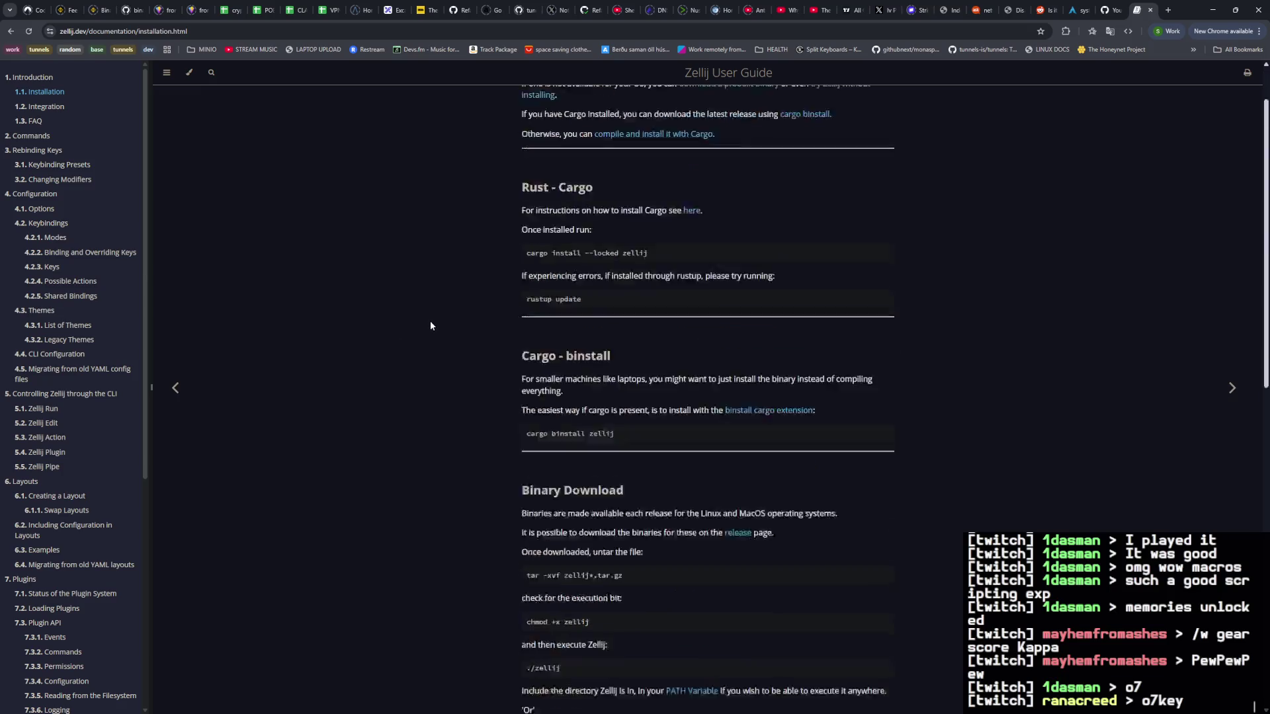
pyautogui.scroll(-6, 434, 328)
pyautogui.scroll(-1, 434, 328)
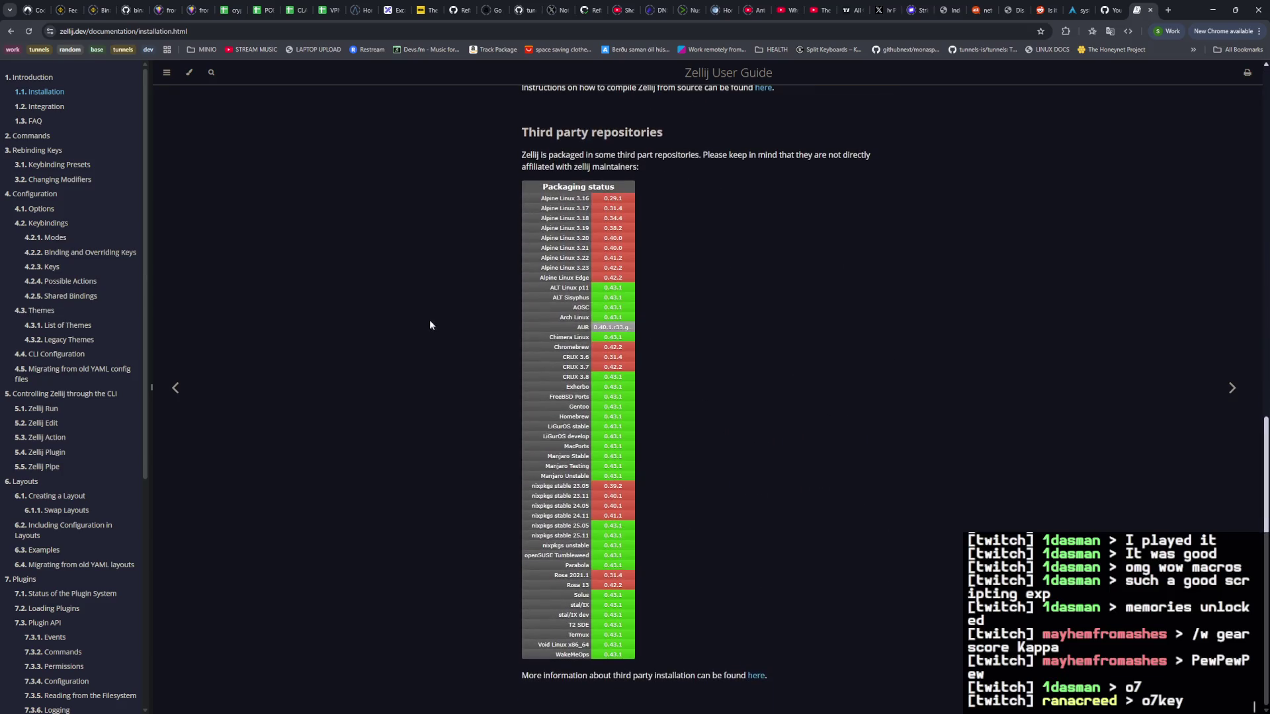
pyautogui.click(11, 33)
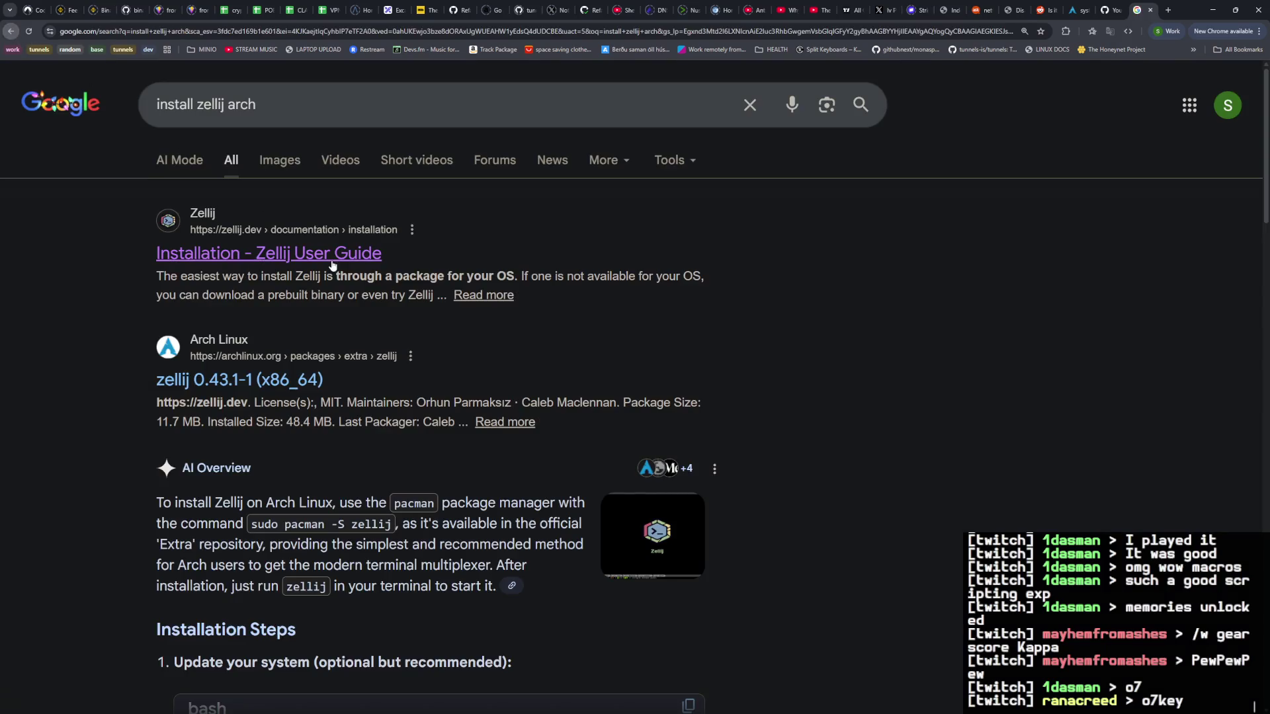
# Expand the AI Overview installation steps showing sudo pacman -S zellij.
pyautogui.scroll(-3, 265, 380)
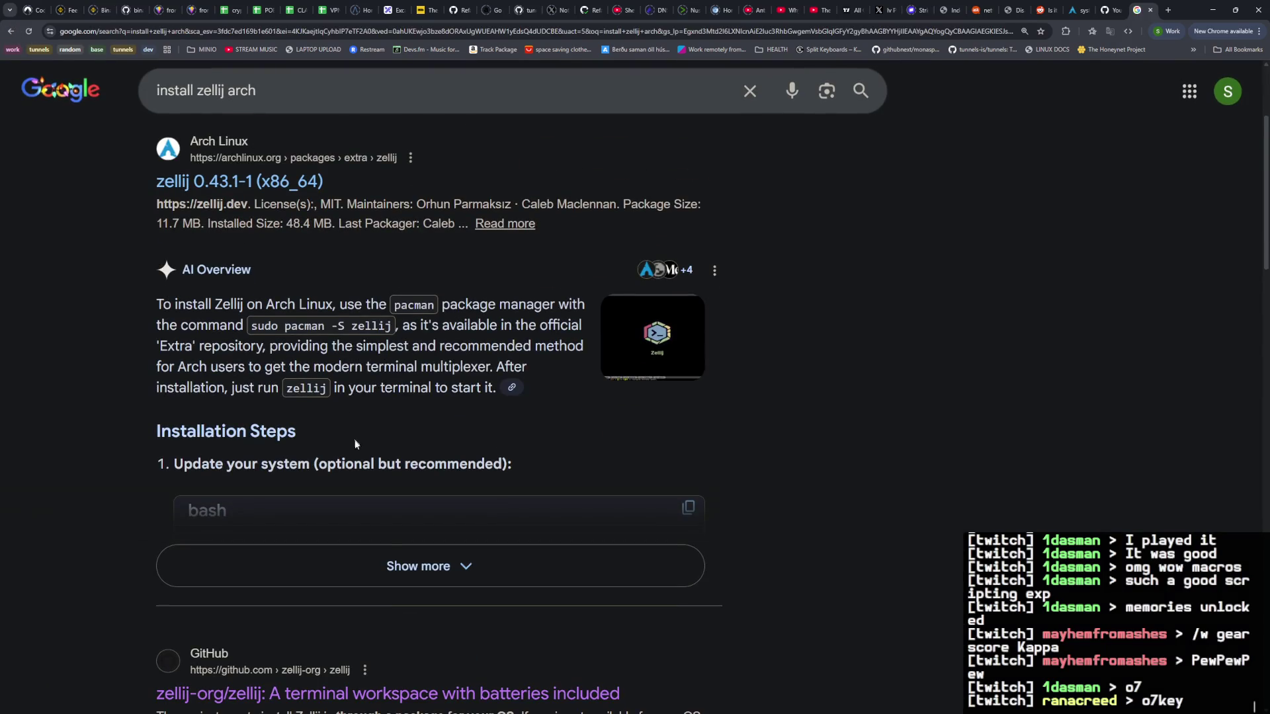
pyautogui.click(404, 563)
pyautogui.scroll(-6, 386, 502)
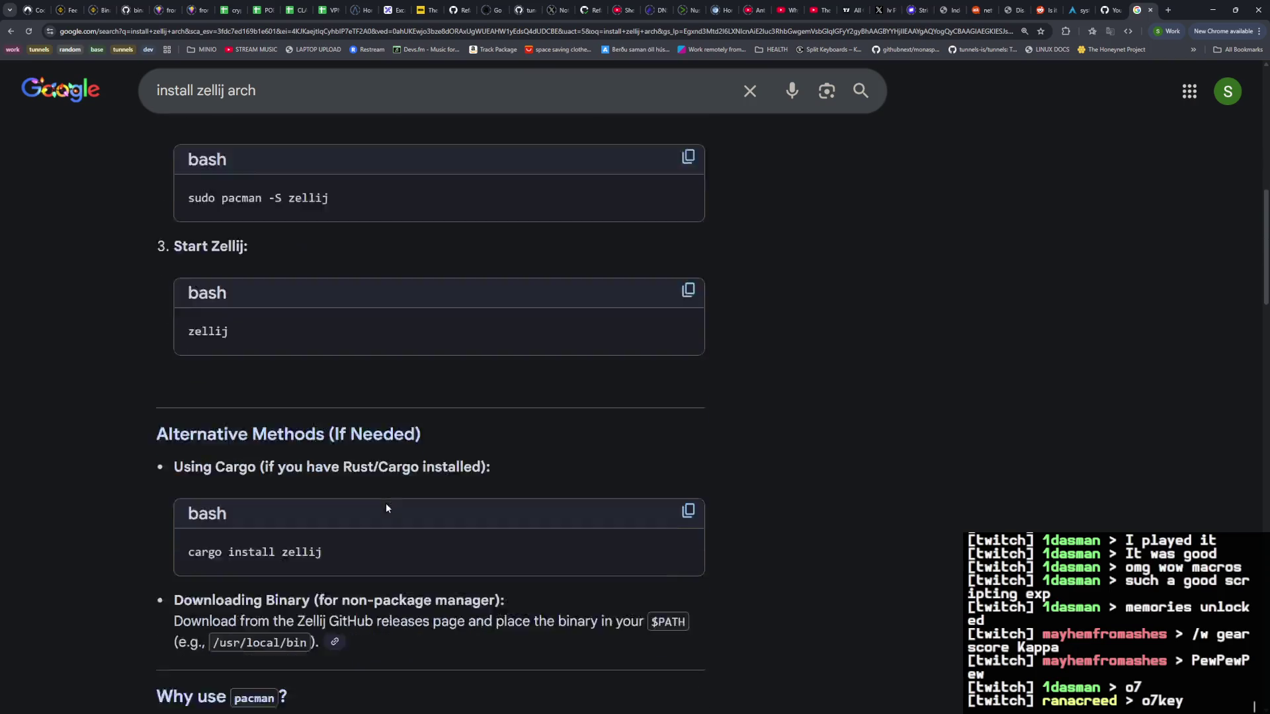
pyautogui.scroll(-10, 387, 505)
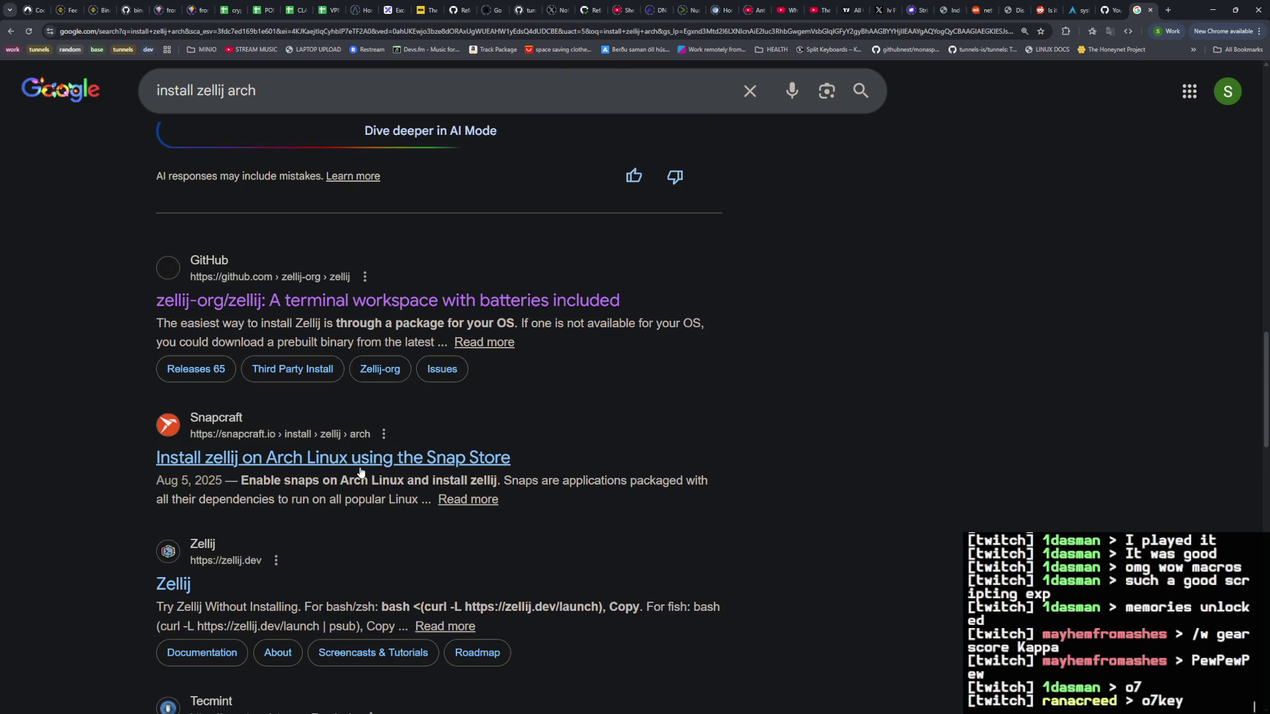
pyautogui.scroll(-6, 359, 472)
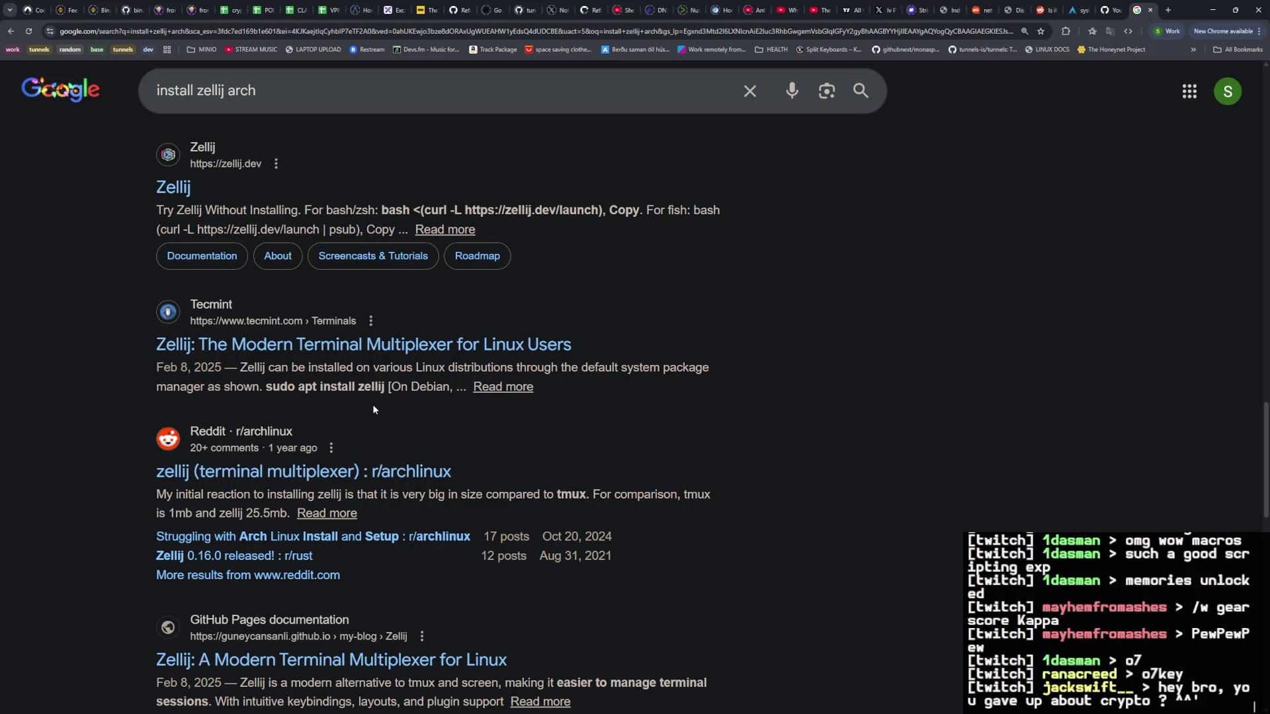
pyautogui.hotkey('alt', 'Tab')
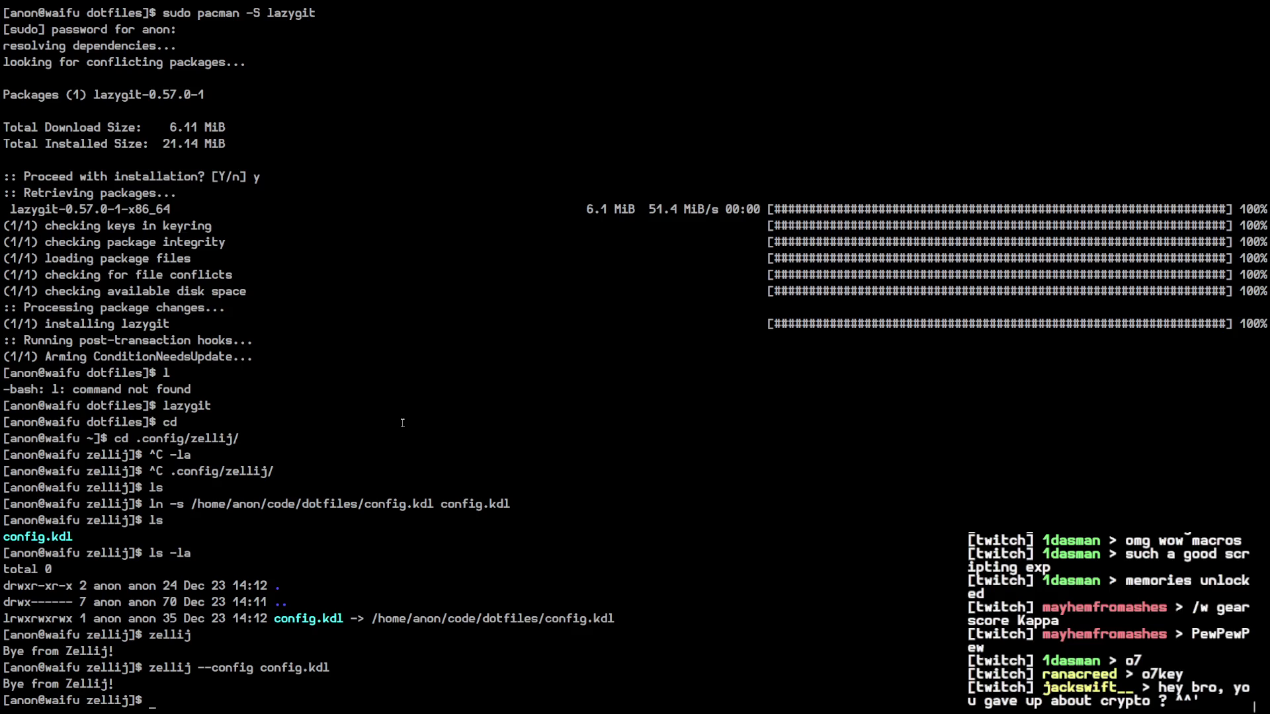
# Show the zellij --help output and scroll through the options.
pyautogui.press('Up')
pyautogui.press('BackSpace')
pyautogui.press('BackSpace')
pyautogui.press('BackSpace')
pyautogui.write('lp')
pyautogui.press('Return')
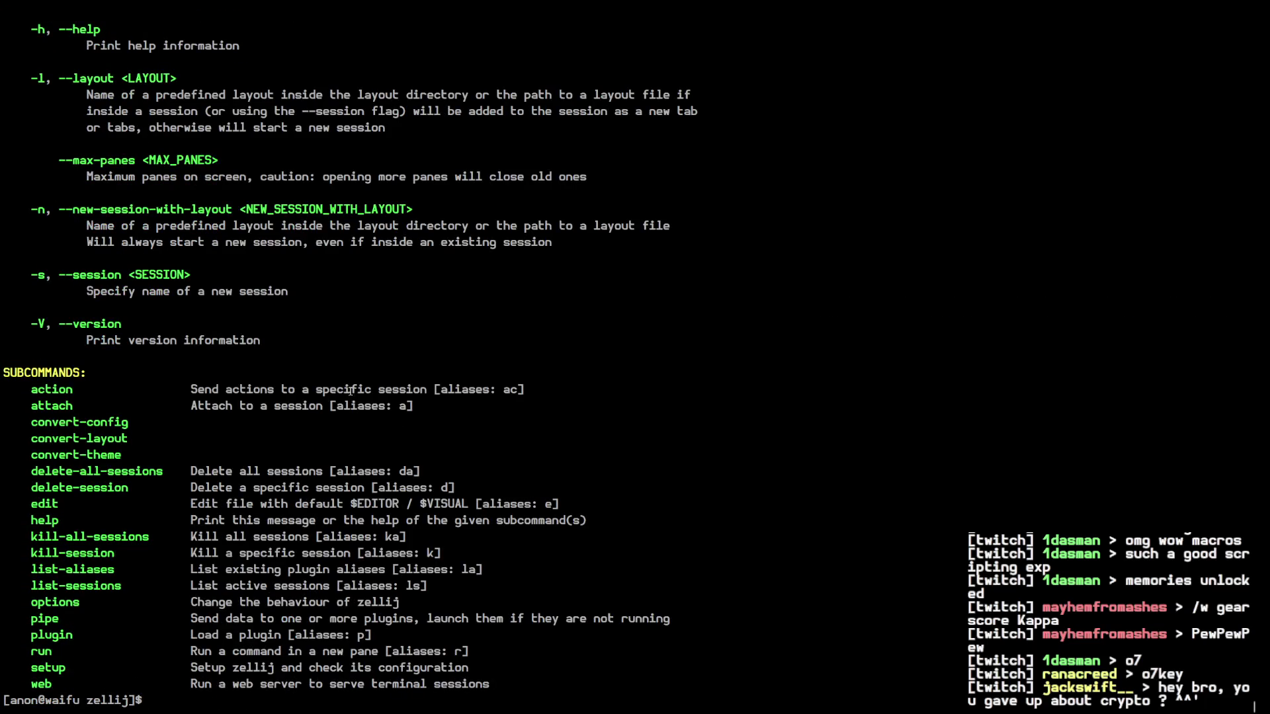
pyautogui.scroll(7, 350, 390)
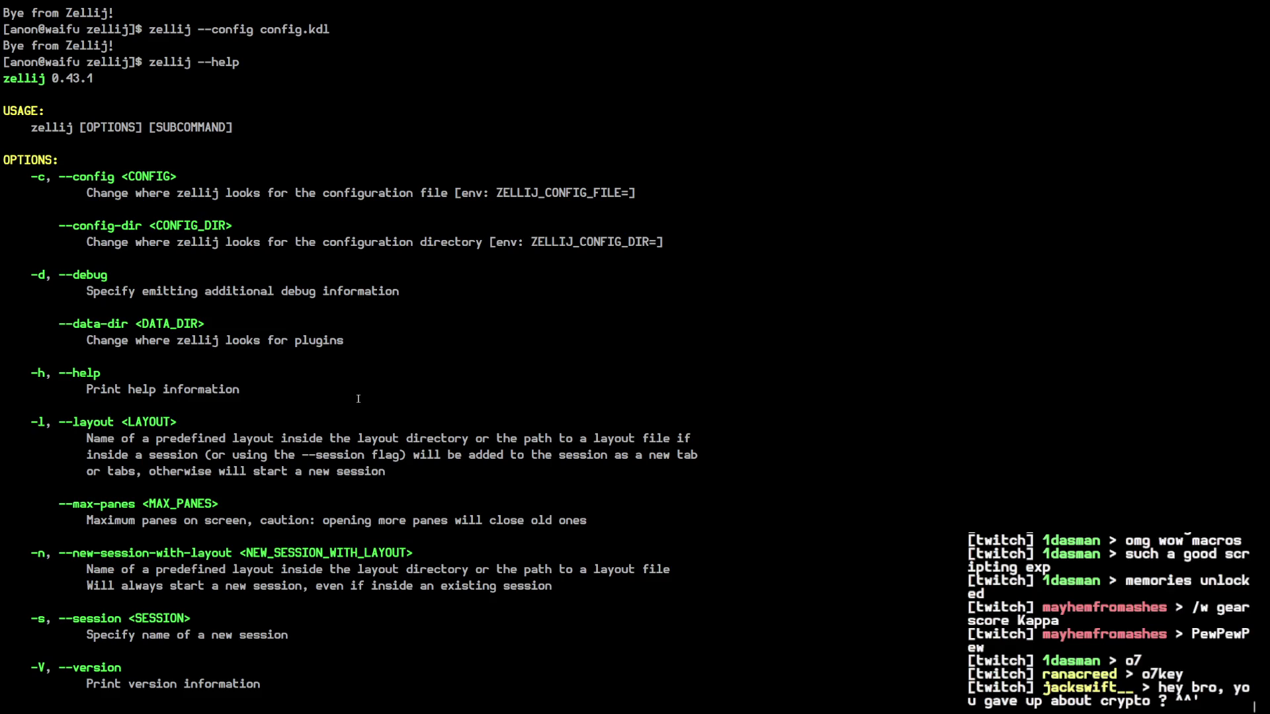
pyautogui.scroll(-7, 357, 399)
# Launch Zellij with --config /home/anon/code/dotfiles/config.kdl after re-listing the folder.
pyautogui.write('zellij --config config.kdl')
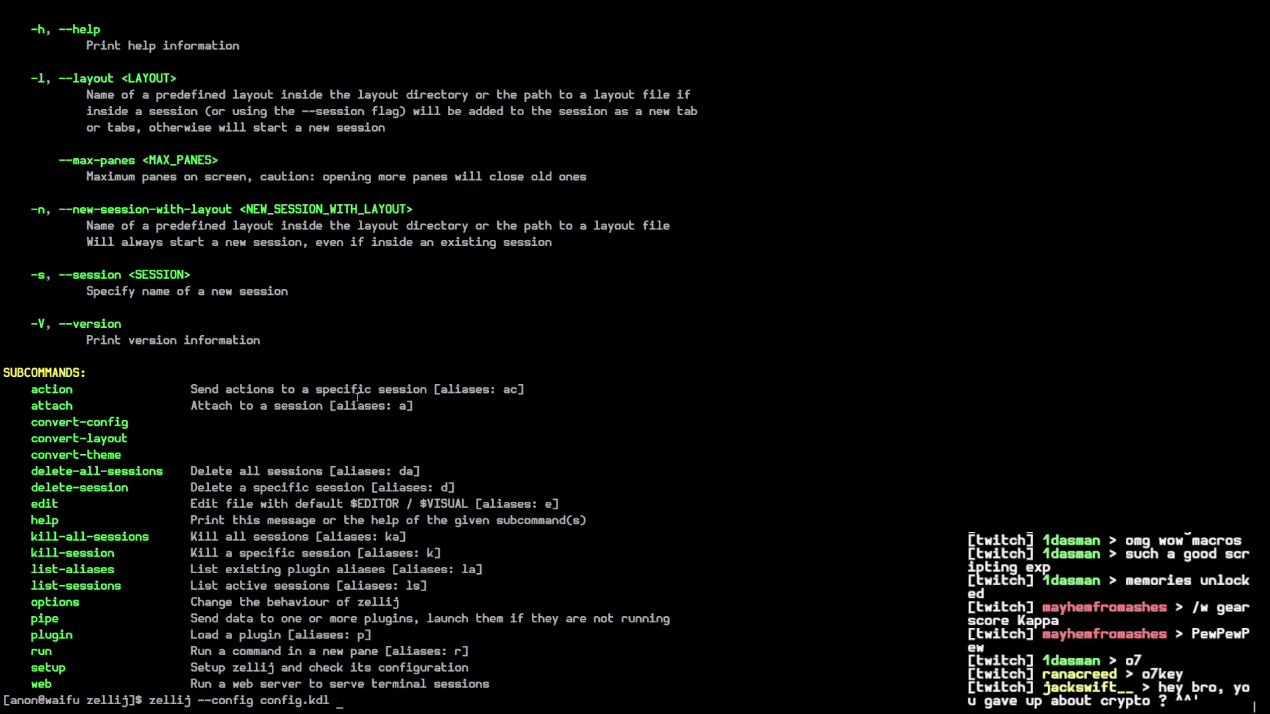
pyautogui.hotkey('ctrl', 'c')
pyautogui.write('ls')
pyautogui.press('Return')
pyautogui.write('zellij --config config.kdl')
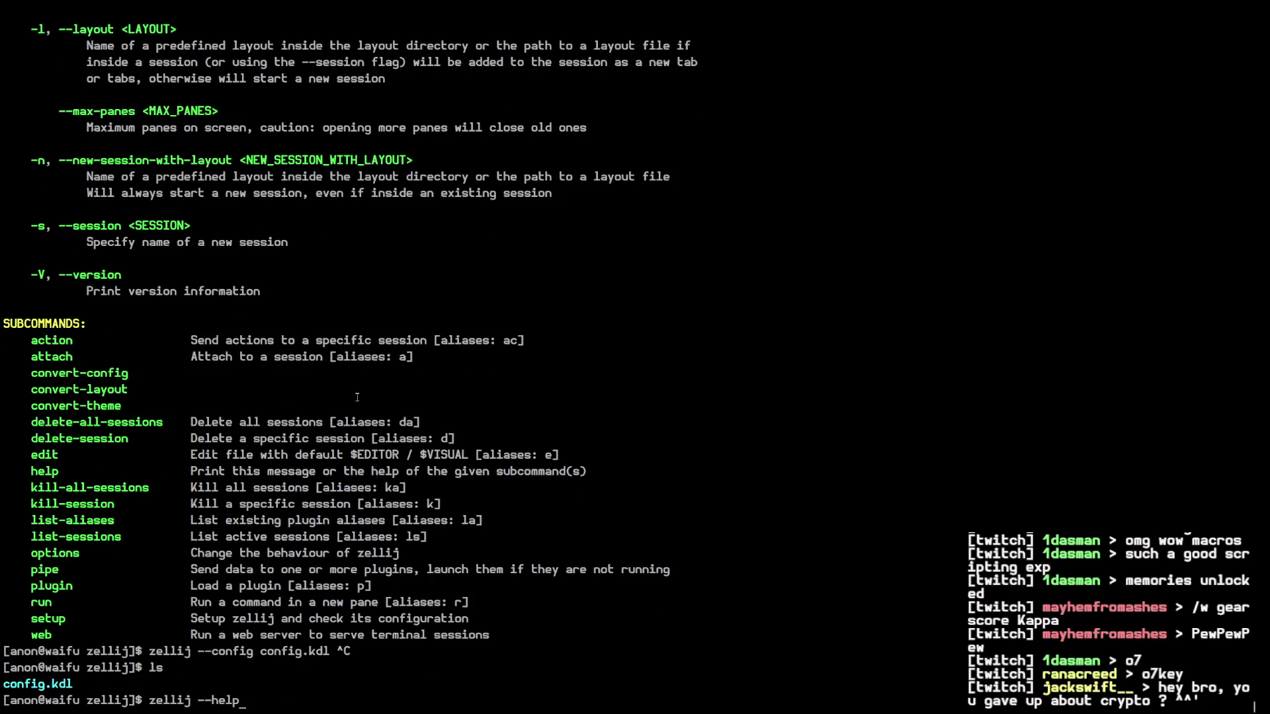
pyautogui.press('BackSpace')
pyautogui.press('BackSpace')
pyautogui.press('BackSpace')
pyautogui.write('/home/')
pyautogui.write('anon/code/d')
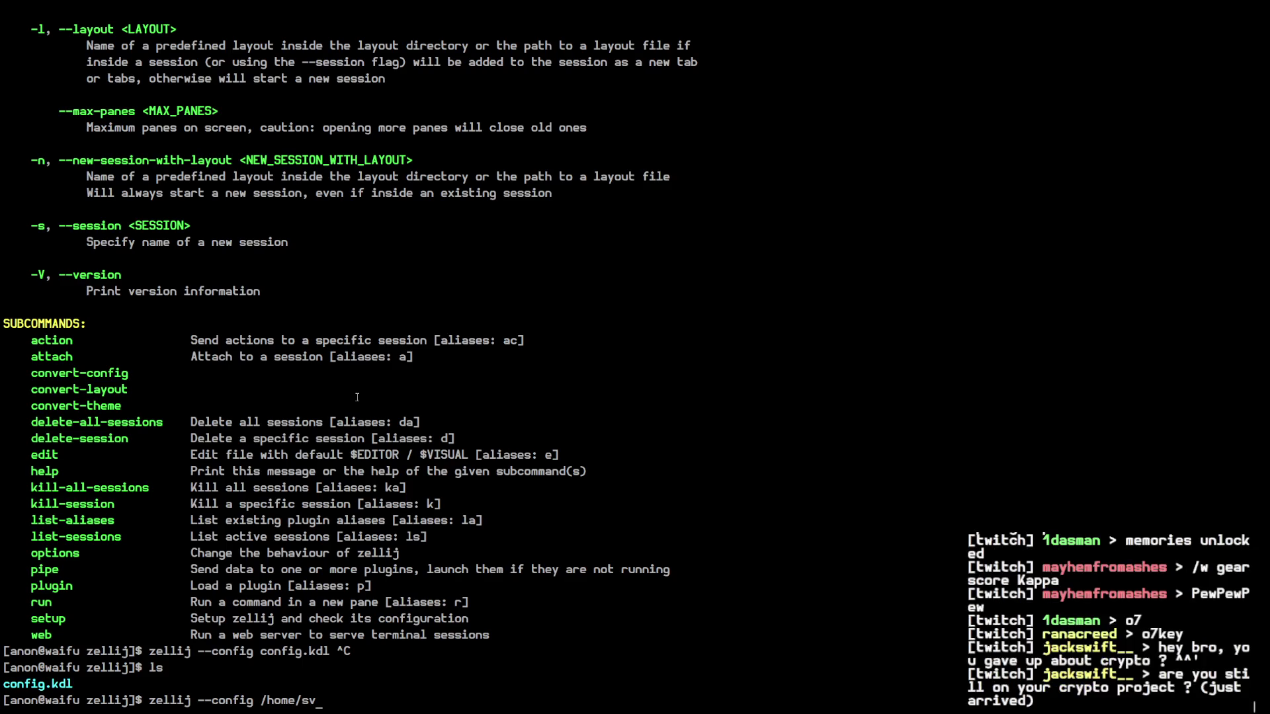
pyautogui.write('otfiles/config.kdl')
pyautogui.press('Return')
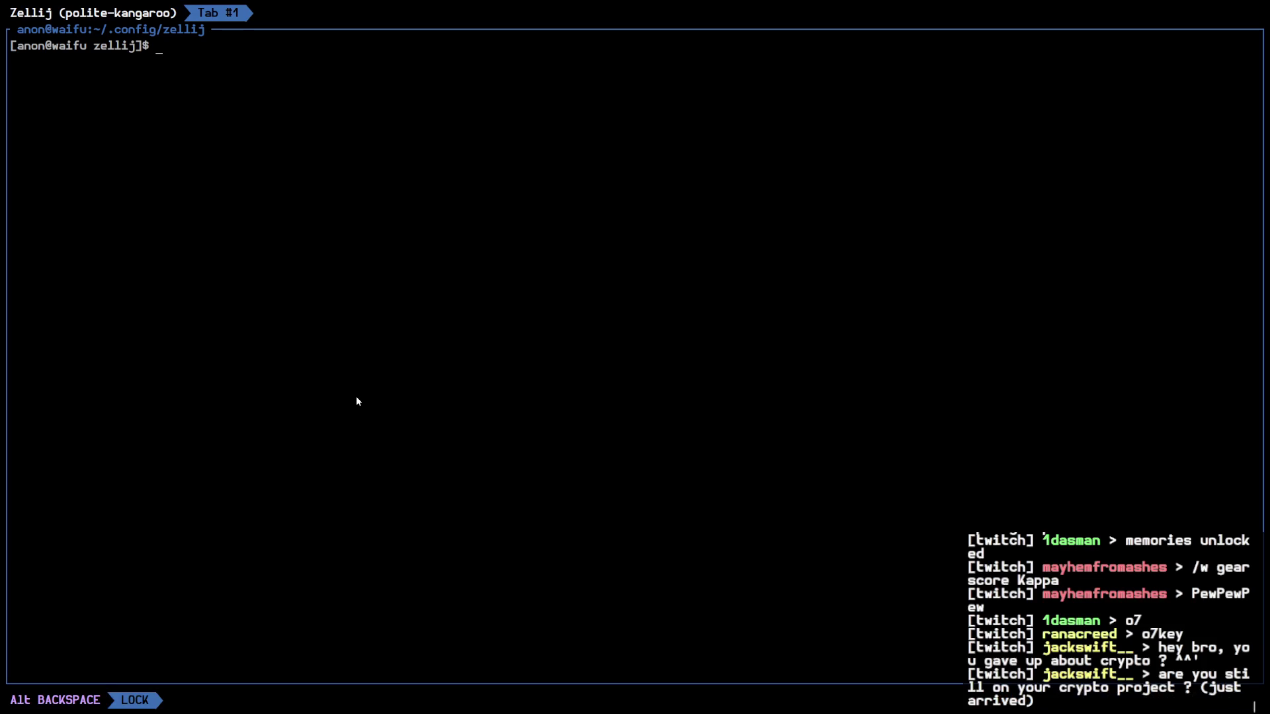
# Exit the Zellij session and return to the search results.
pyautogui.write('exit')
pyautogui.press('Return')
pyautogui.hotkey('alt', 'Tab')
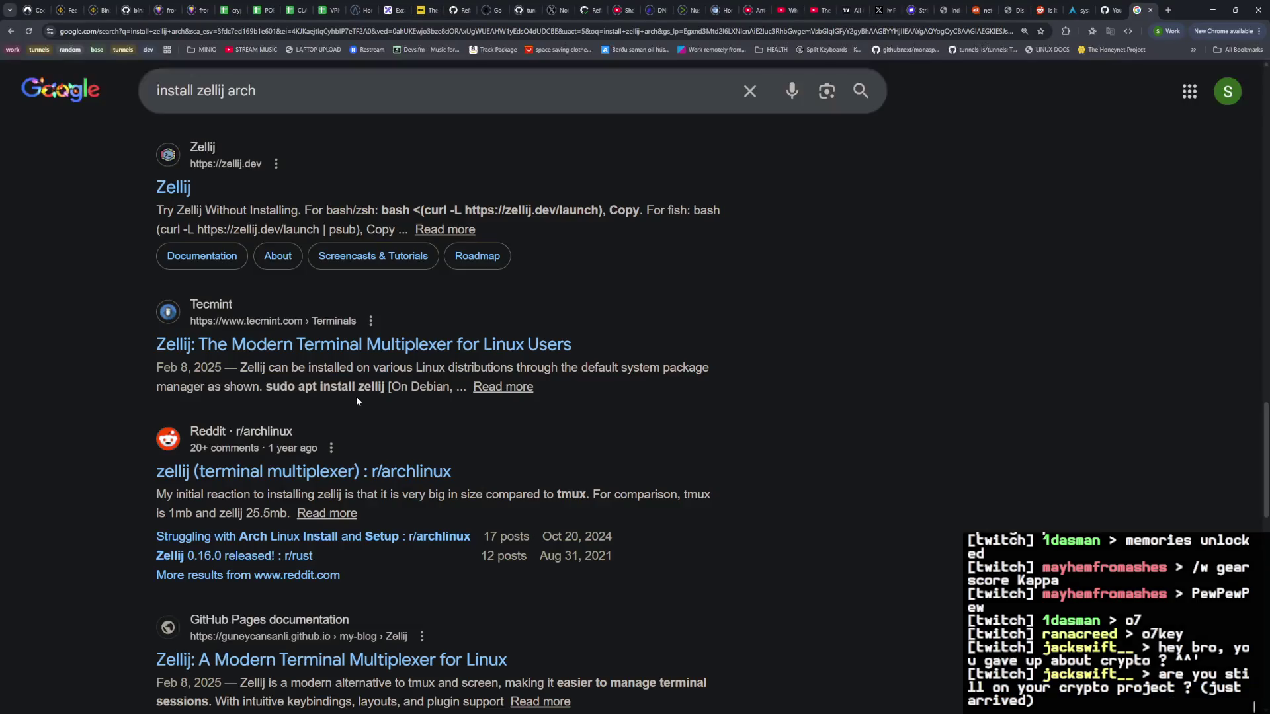
# Search 'zellij not loading config properly on artch' and expand the AI overview troubleshooting steps.
pyautogui.moveTo(286, 97); pyautogui.dragTo(124, 89)
pyautogui.write('zelli')
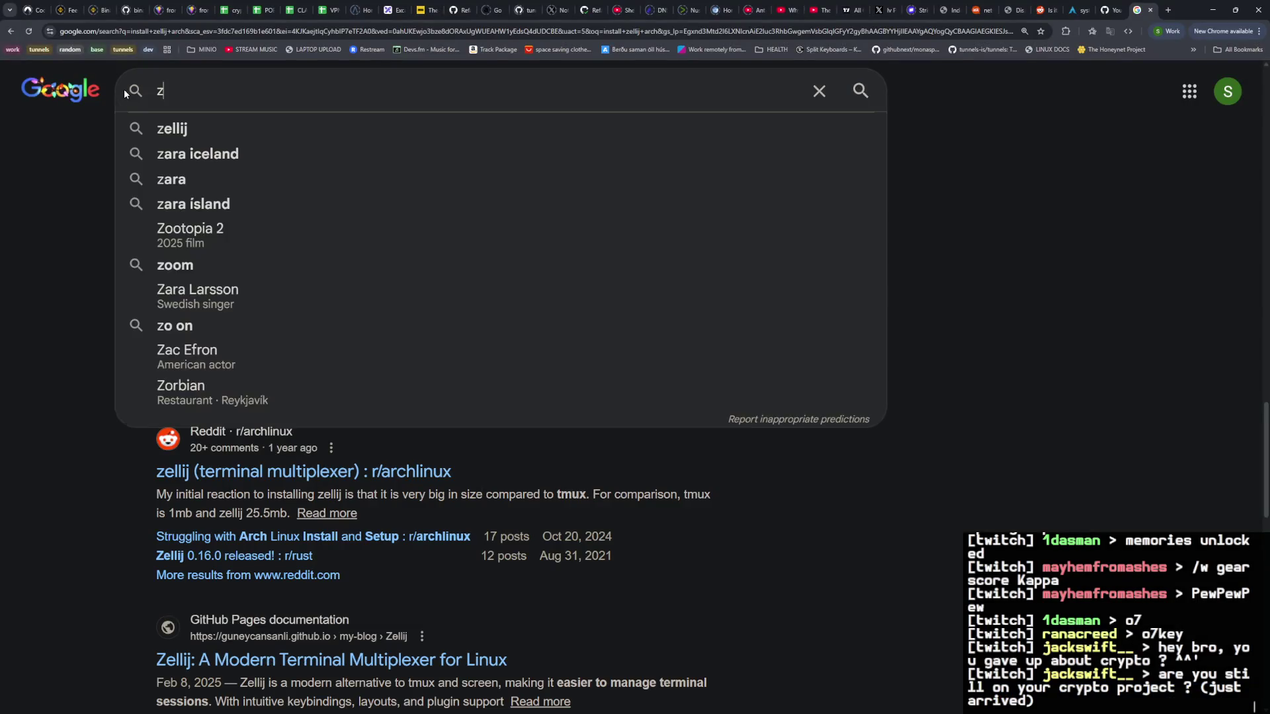
pyautogui.write('j not loading config ')
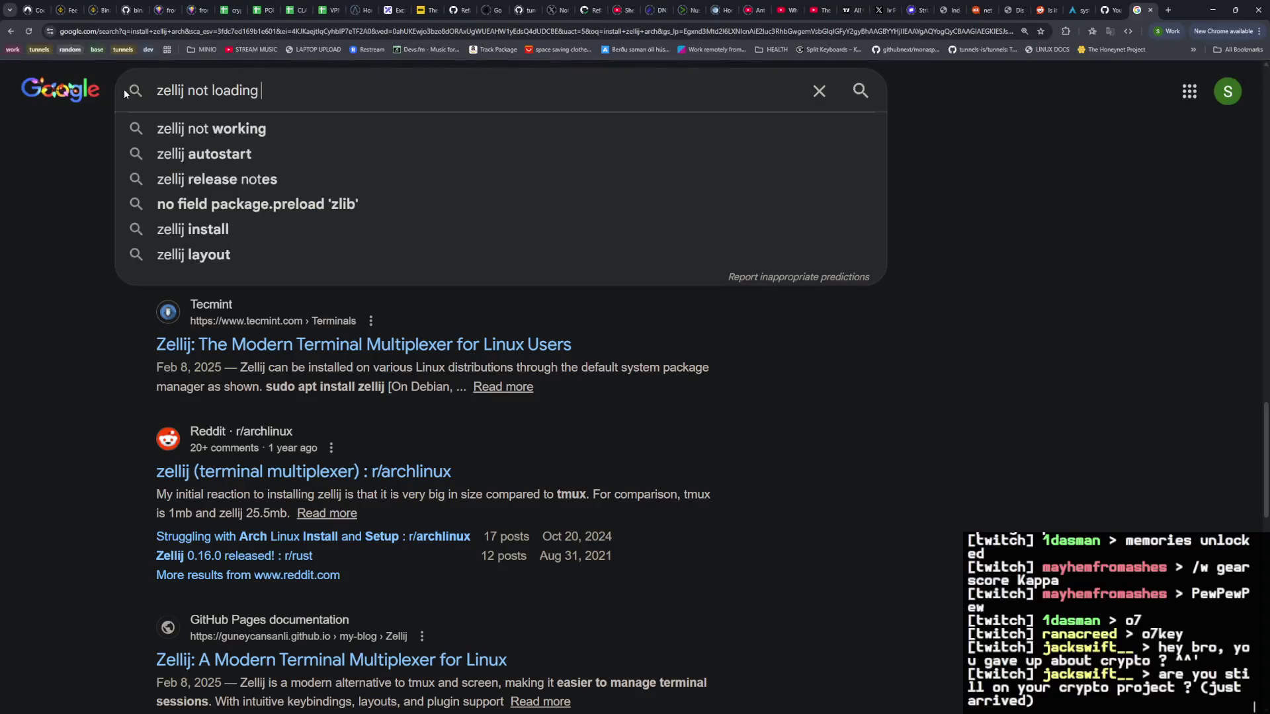
pyautogui.write('properly on artch')
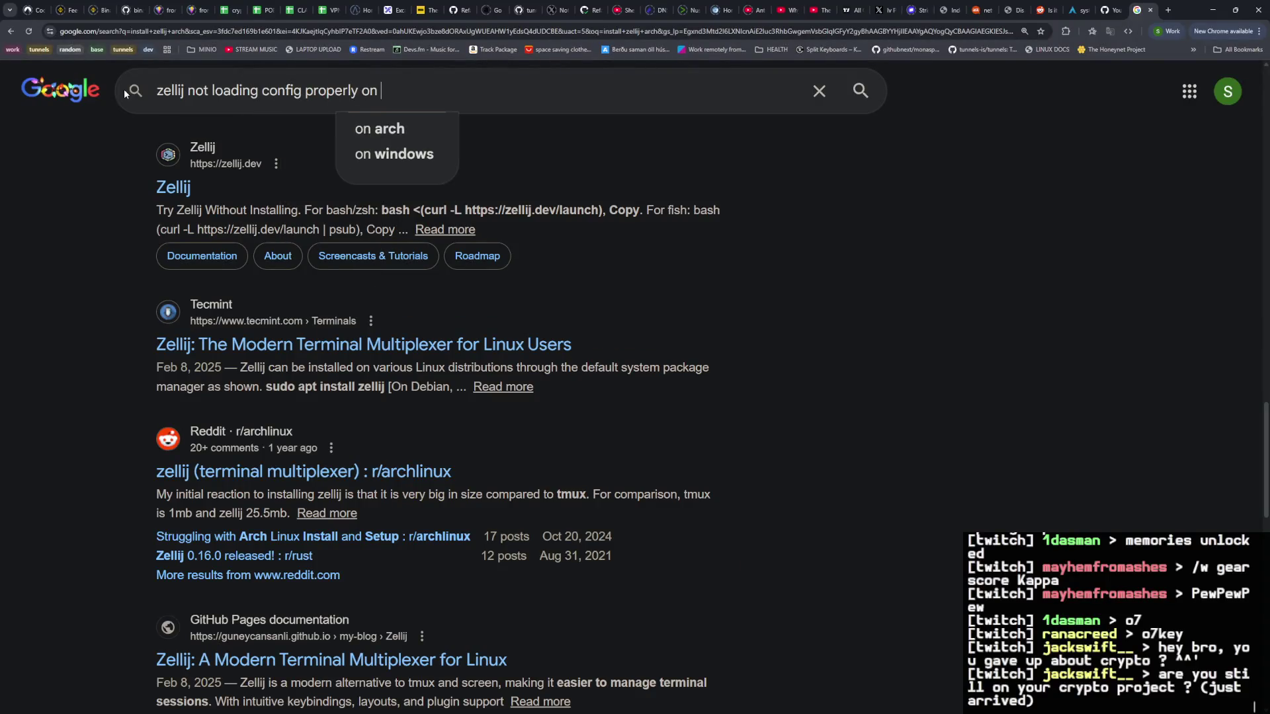
pyautogui.press('Return')
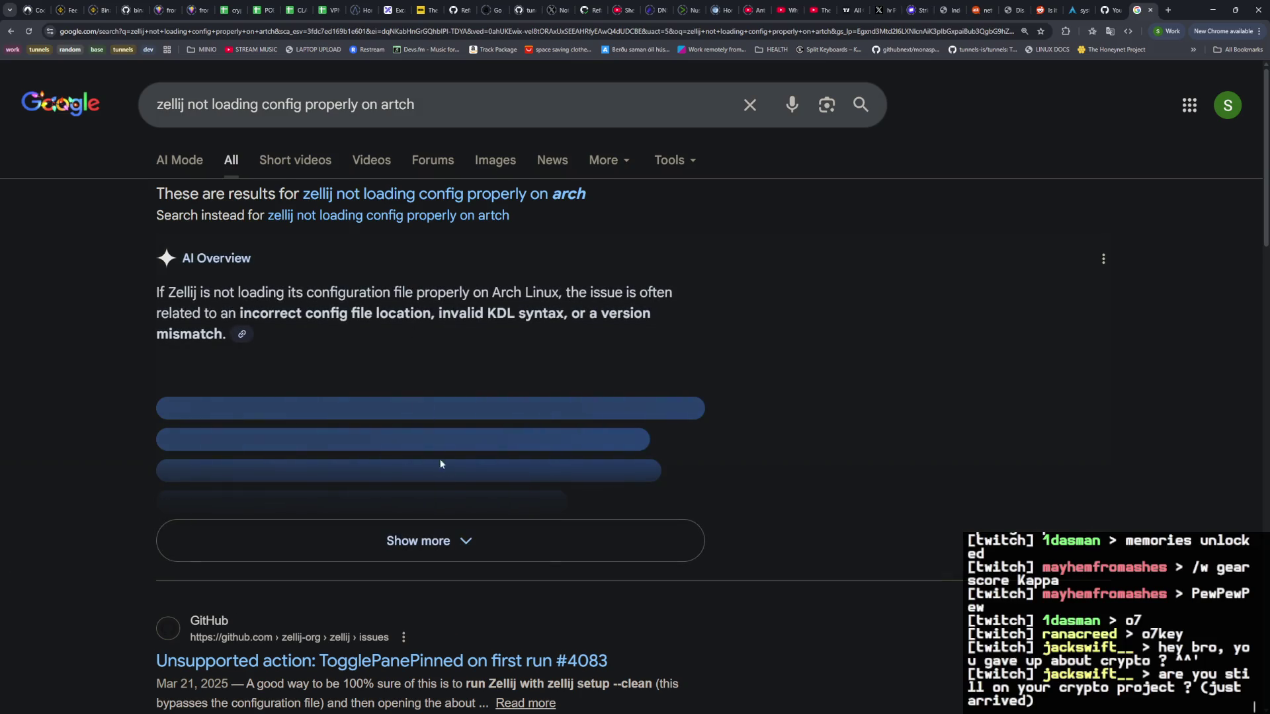
pyautogui.click(443, 529)
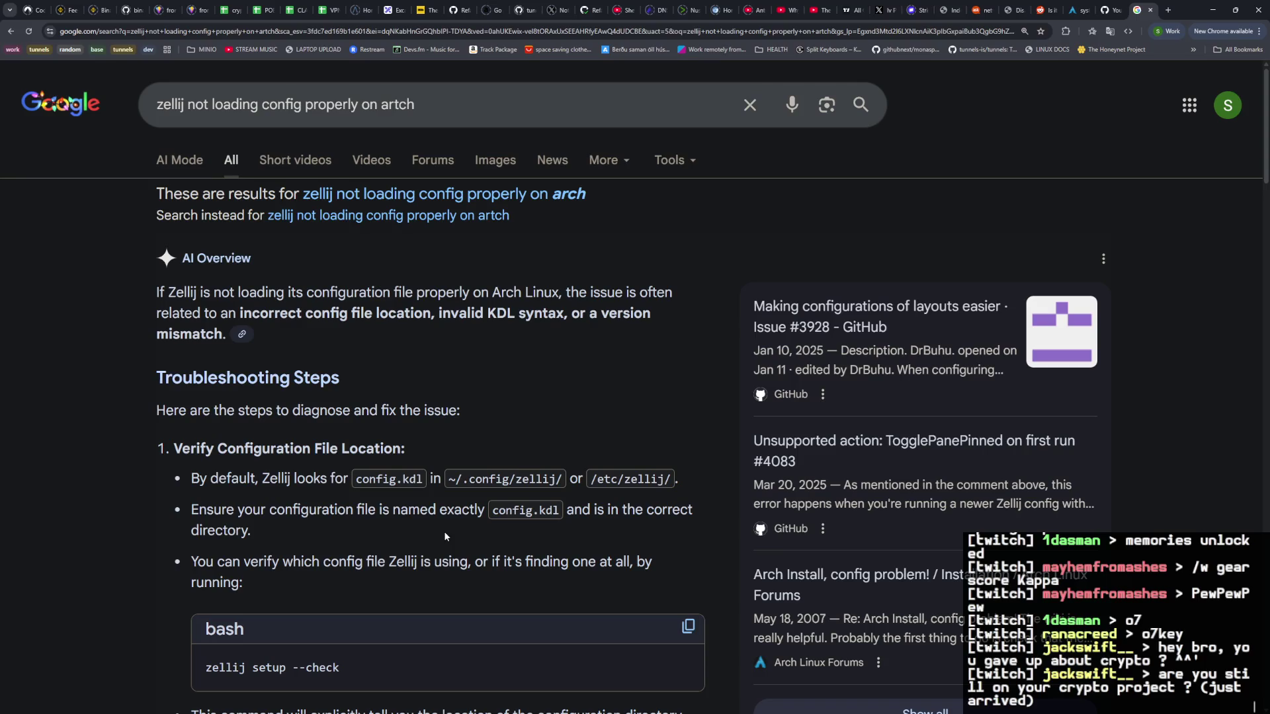
pyautogui.scroll(-2, 444, 532)
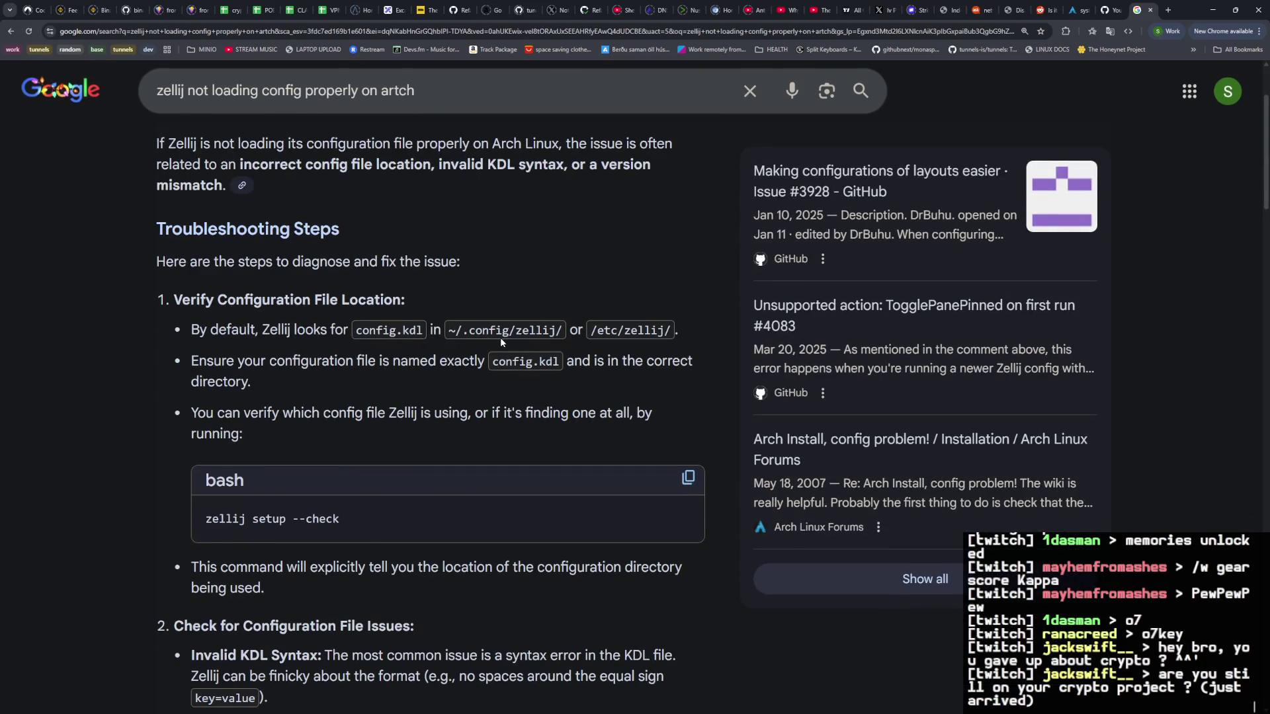
# Print the terminal's current directory with pwd.
pyautogui.hotkey('alt', 'Tab')
pyautogui.write('pwd')
pyautogui.press('Return')
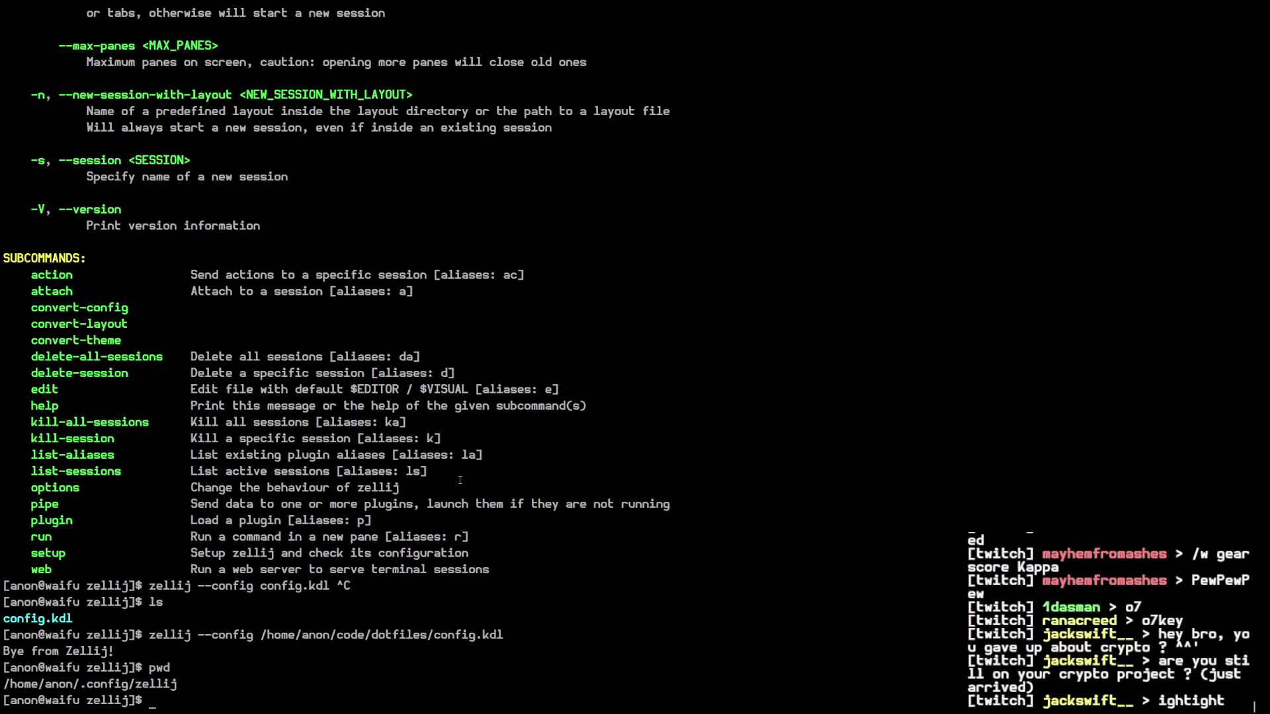
pyautogui.hotkey('alt', 'Tab')
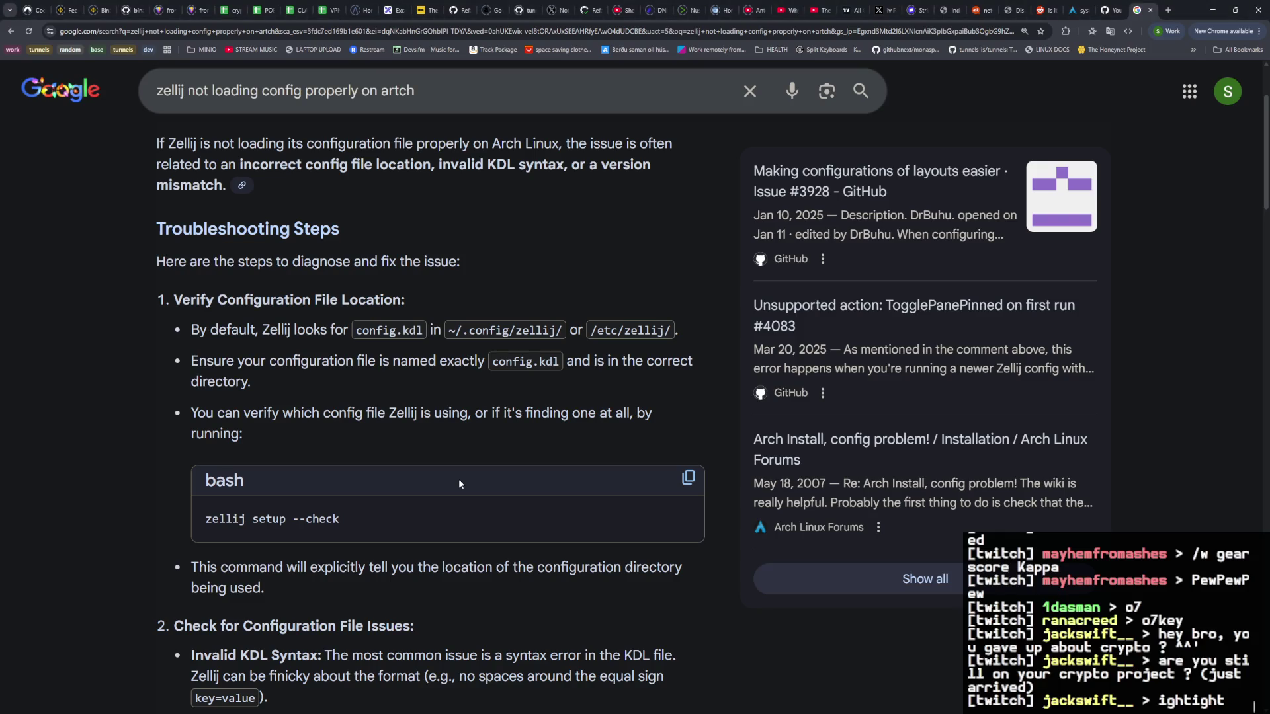
# Run zellij setup --check to verify the configuration.
pyautogui.hotkey('alt', 'Tab')
pyautogui.write('zellij --s')
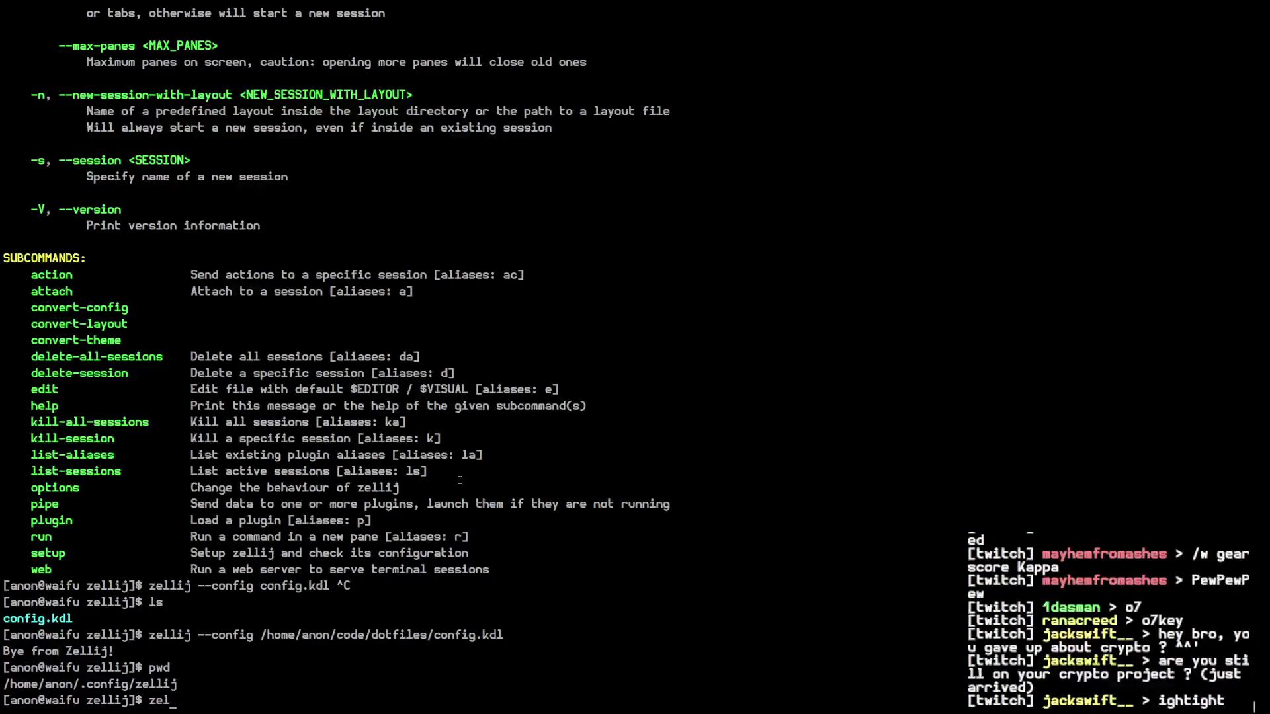
pyautogui.write('etup')
pyautogui.hotkey('alt', 'Tab')
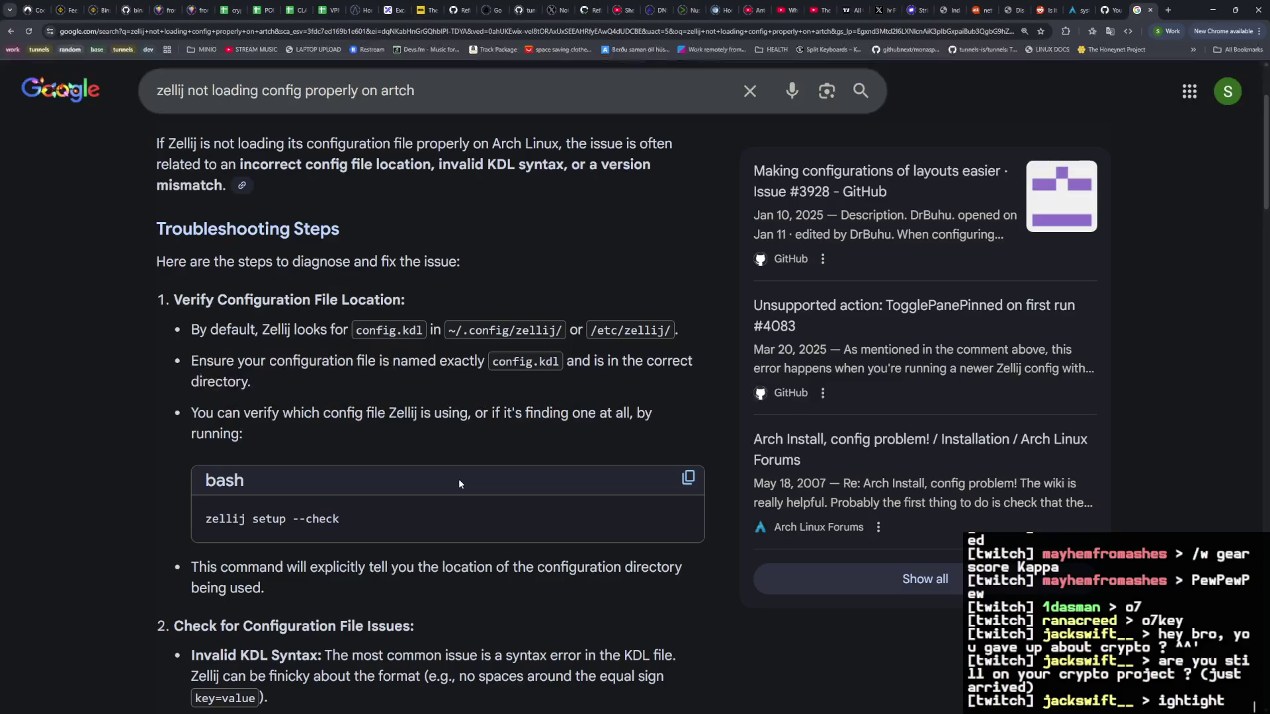
pyautogui.hotkey('alt', 'Tab')
pyautogui.hotkey('alt', 'Tab')
pyautogui.hotkey('alt', 'Tab')
pyautogui.press('BackSpace')
pyautogui.press('BackSpace')
pyautogui.press('BackSpace')
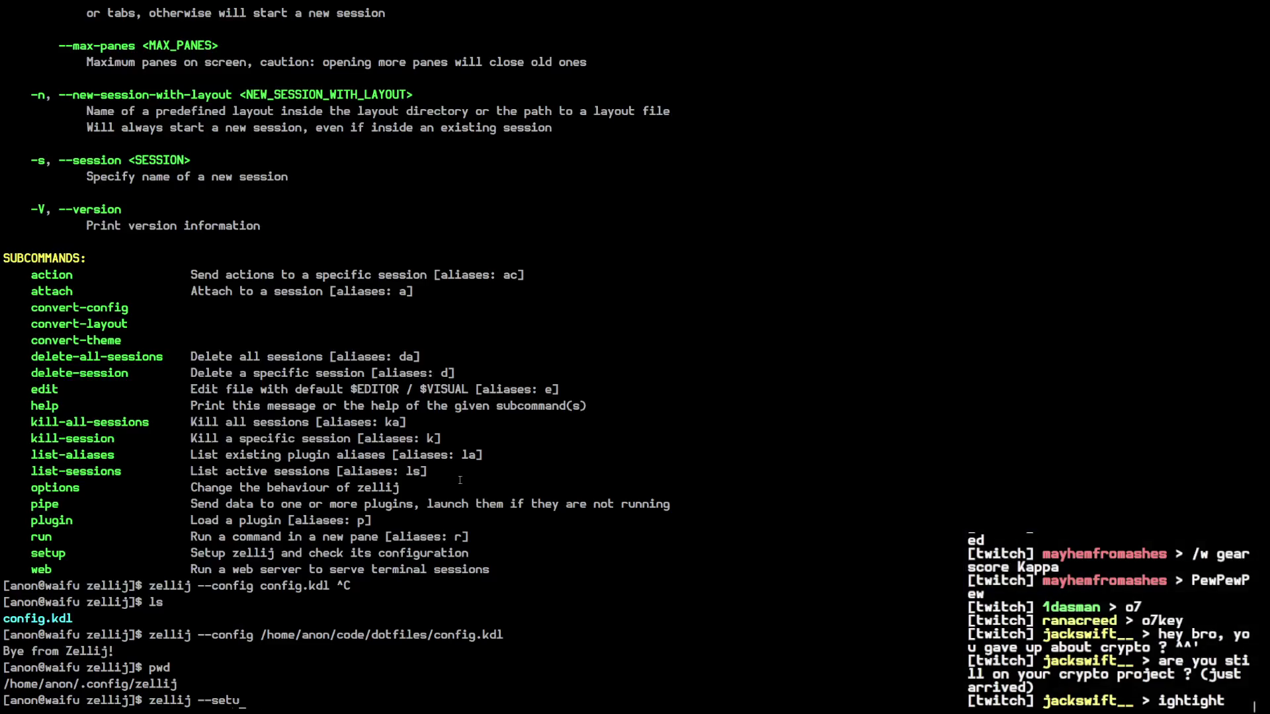
pyautogui.write('setup --check')
pyautogui.press('Return')
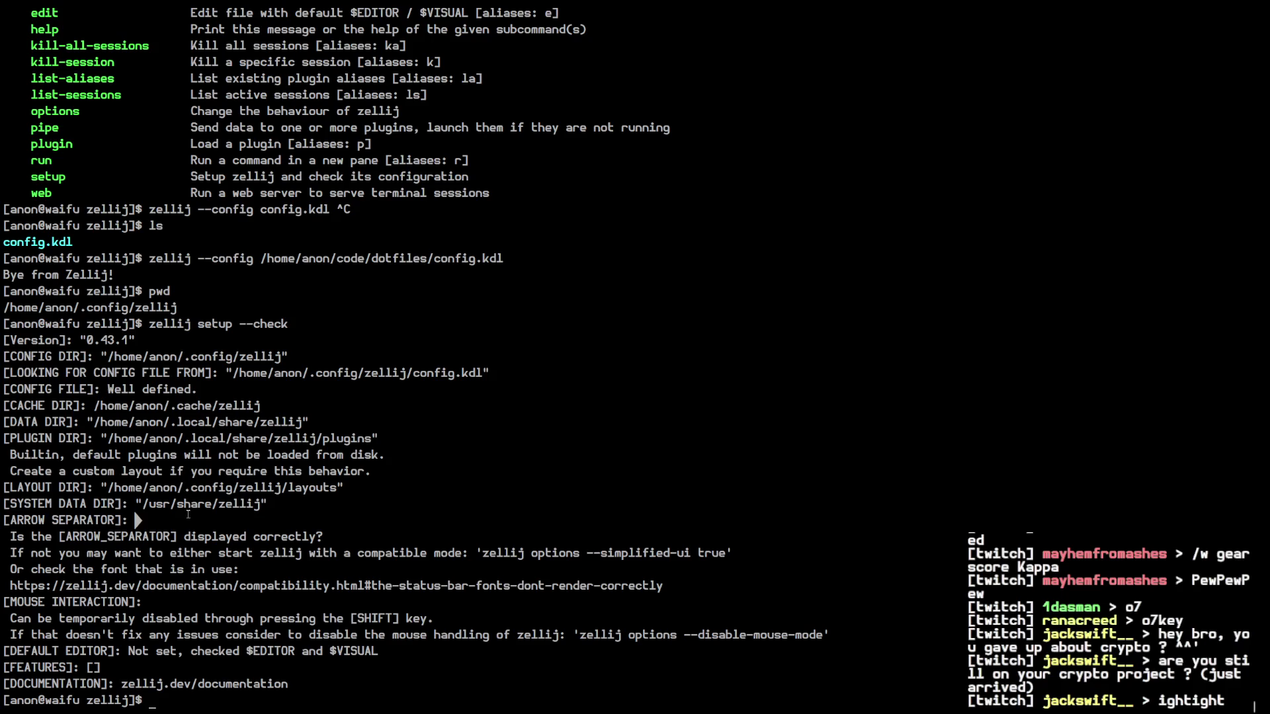
# Launch zellij and create a session named meow with the compact layout from the session manager.
pyautogui.write('zellij')
pyautogui.press('Return')
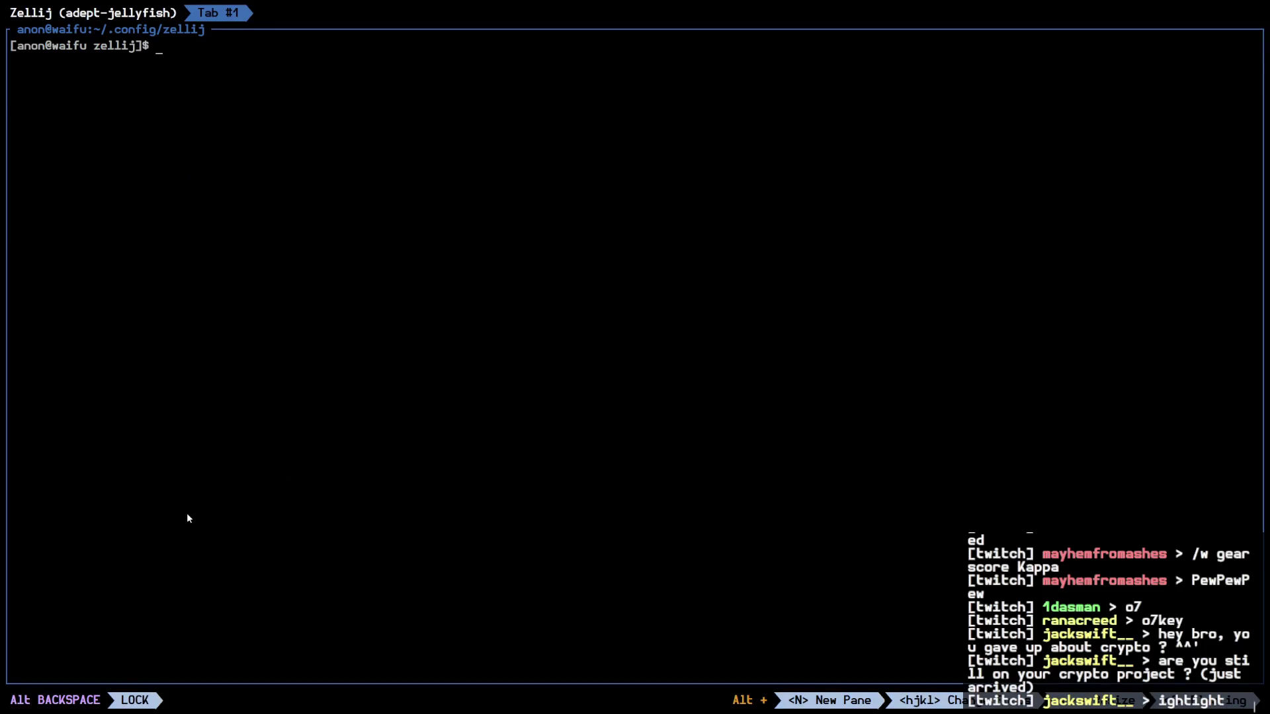
pyautogui.hotkey('ctrl', 'o')
pyautogui.press('w')
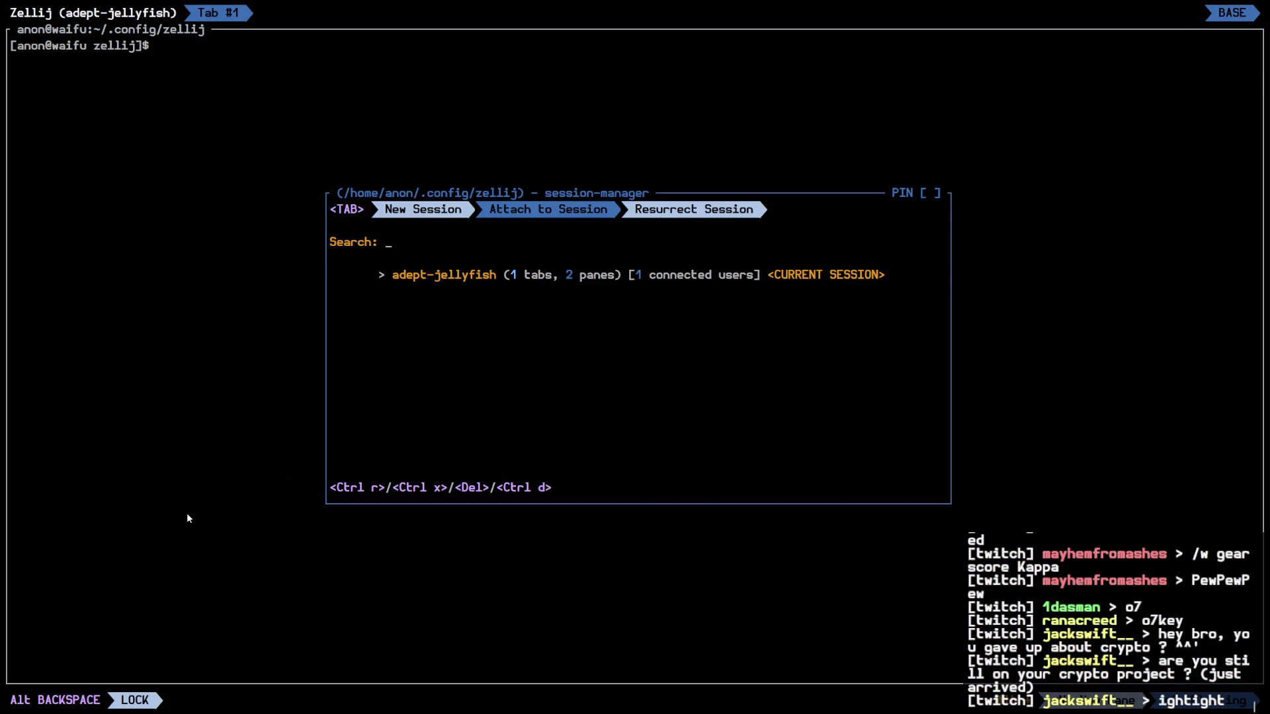
pyautogui.press('Tab')
pyautogui.press('Tab')
pyautogui.write('meow')
pyautogui.press('Return')
pyautogui.press('Down')
pyautogui.press('Down')
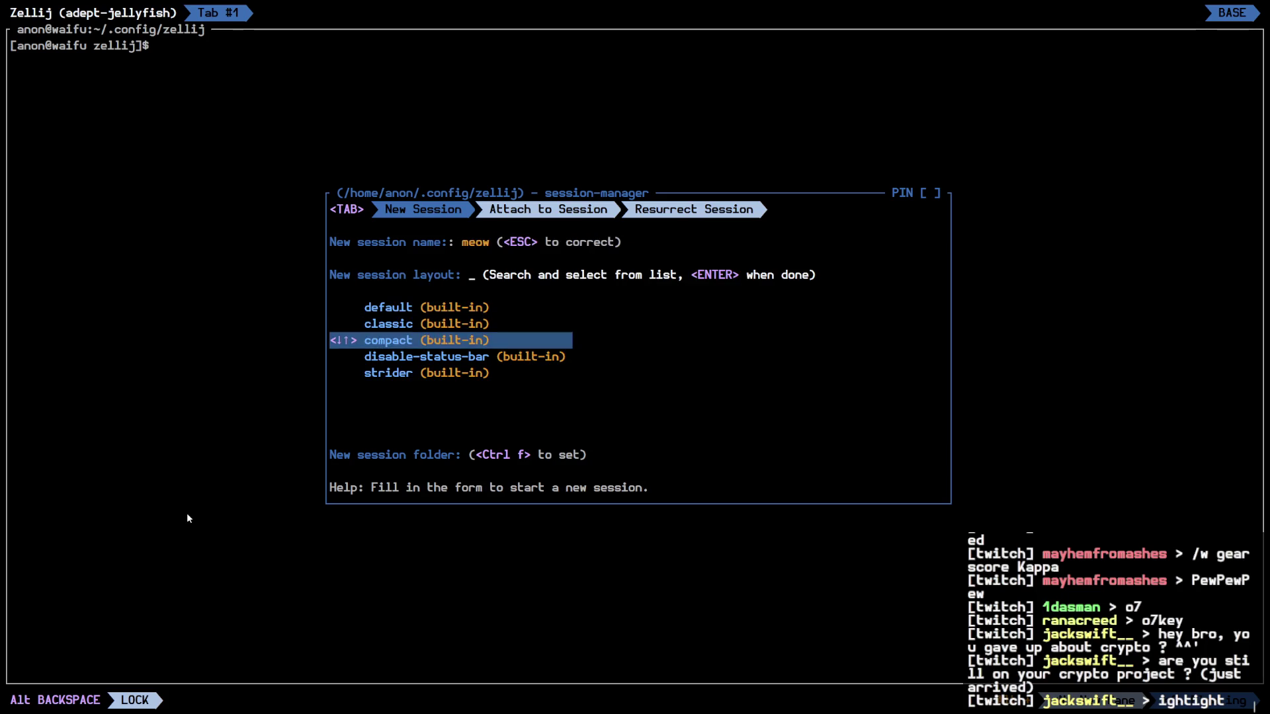
pyautogui.press('Down')
pyautogui.press('Down')
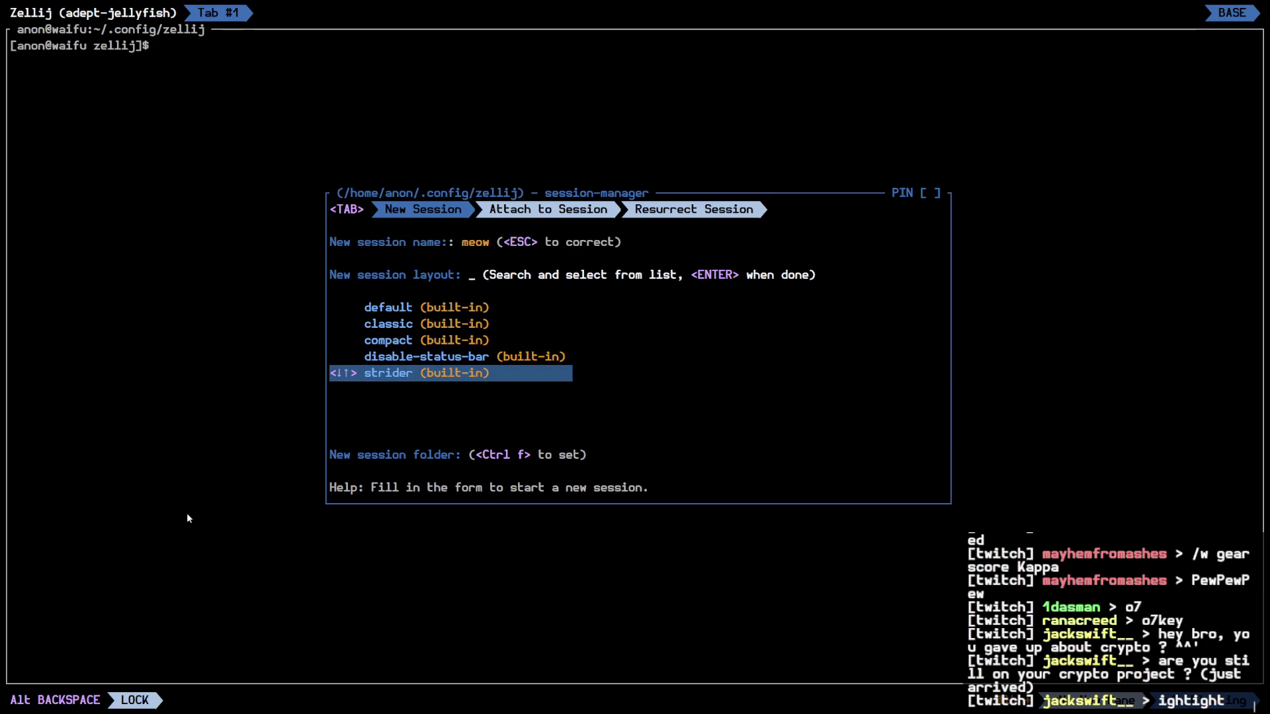
pyautogui.press('Up')
pyautogui.press('Up')
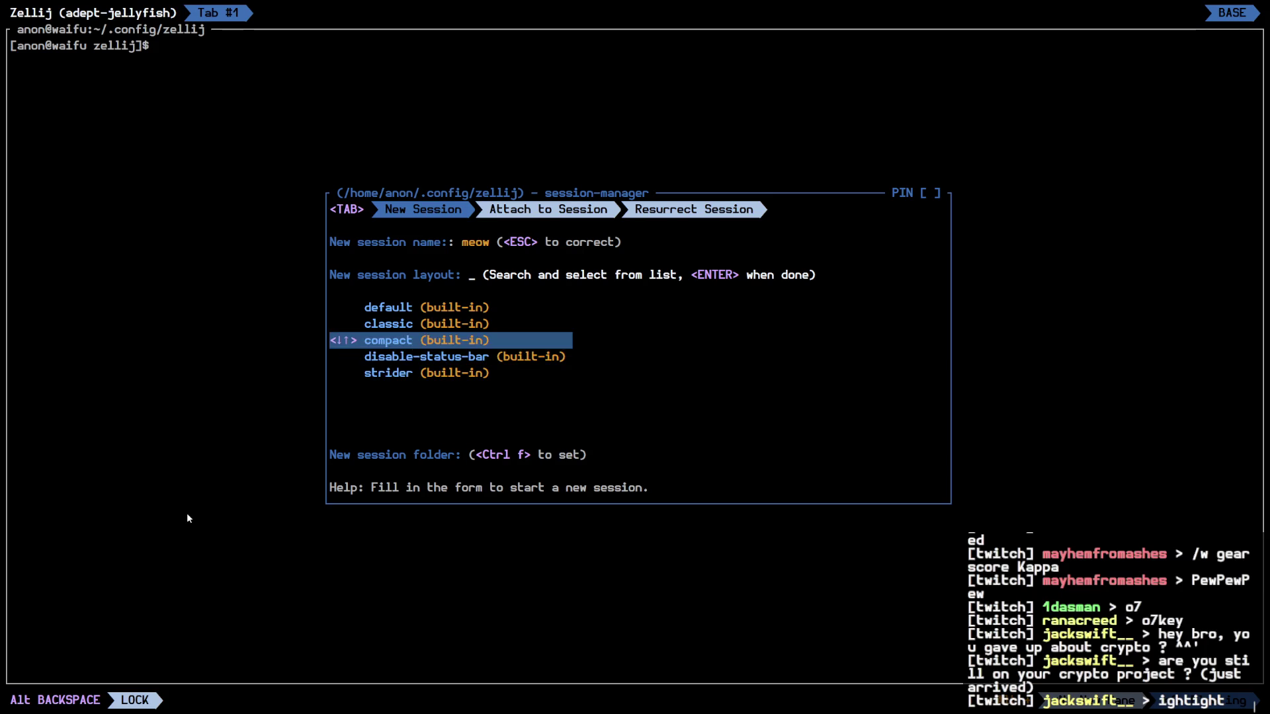
pyautogui.press('Return')
# Glance at the session manager, then exit Zellij to a clean bash prompt.
pyautogui.hotkey('ctrl', 'o')
pyautogui.press('w')
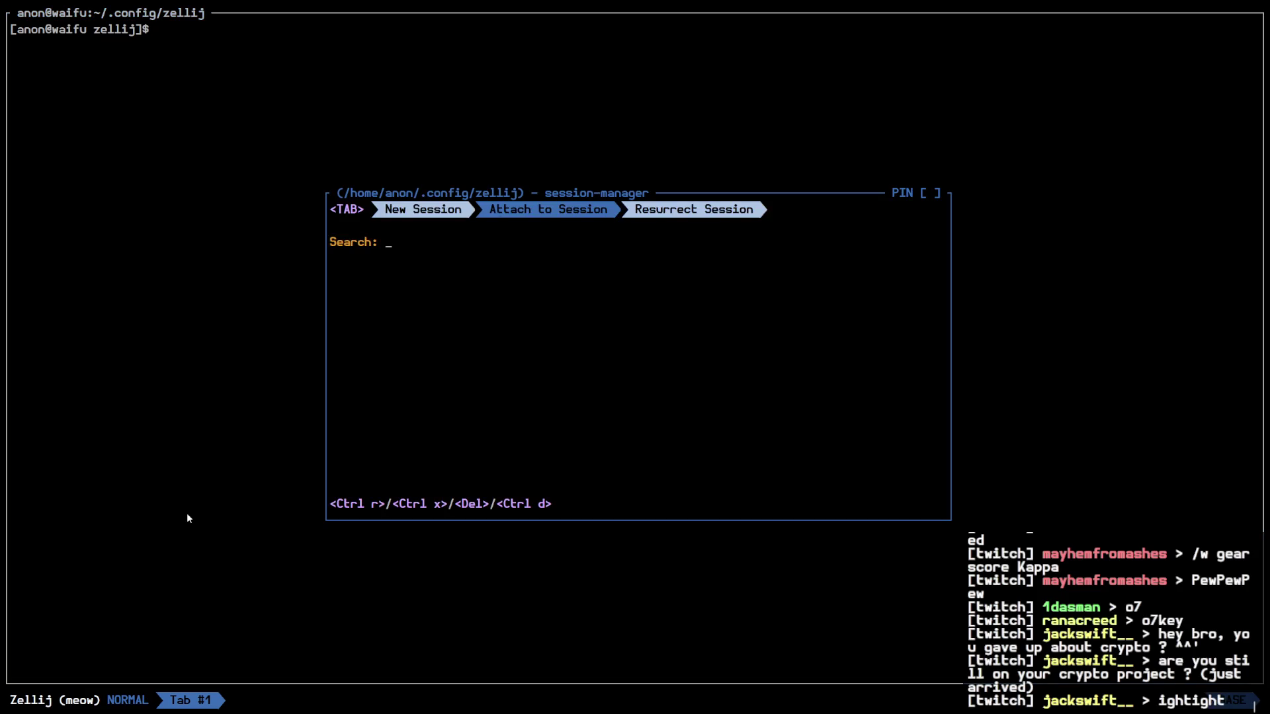
pyautogui.press('Escape')
pyautogui.write('exit')
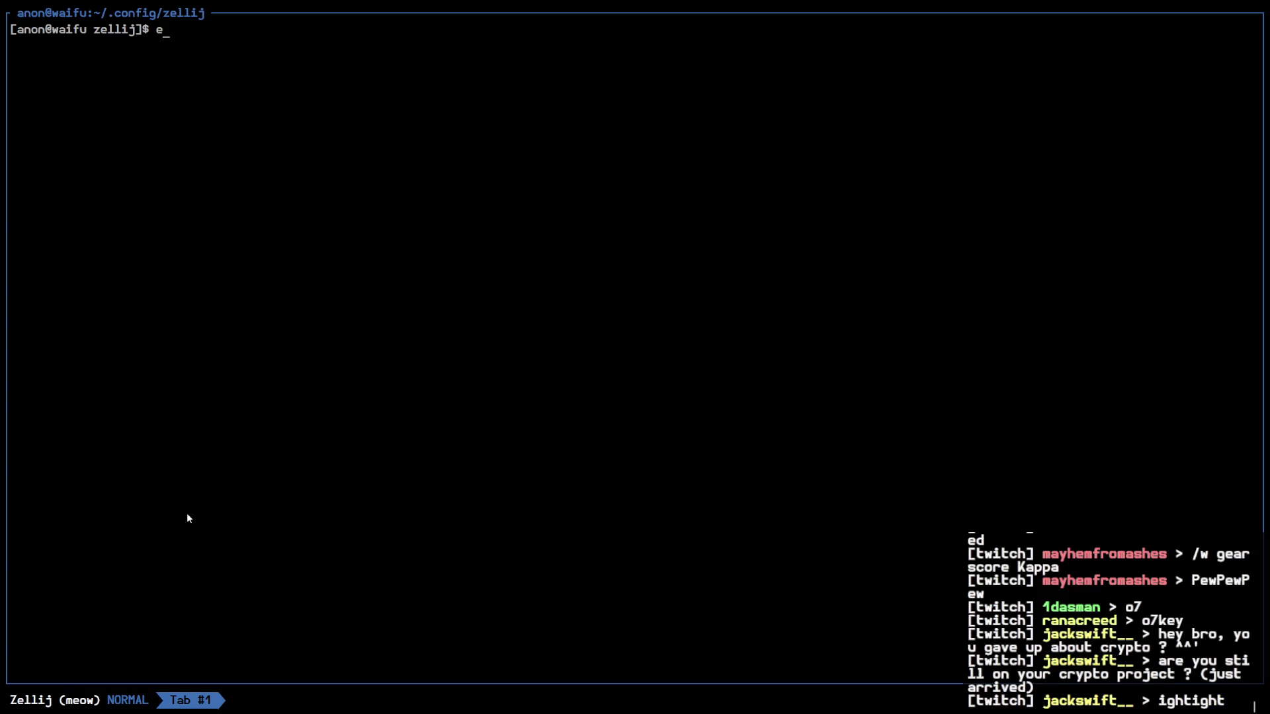
pyautogui.press('Return')
pyautogui.write('ellij]$ zellij')
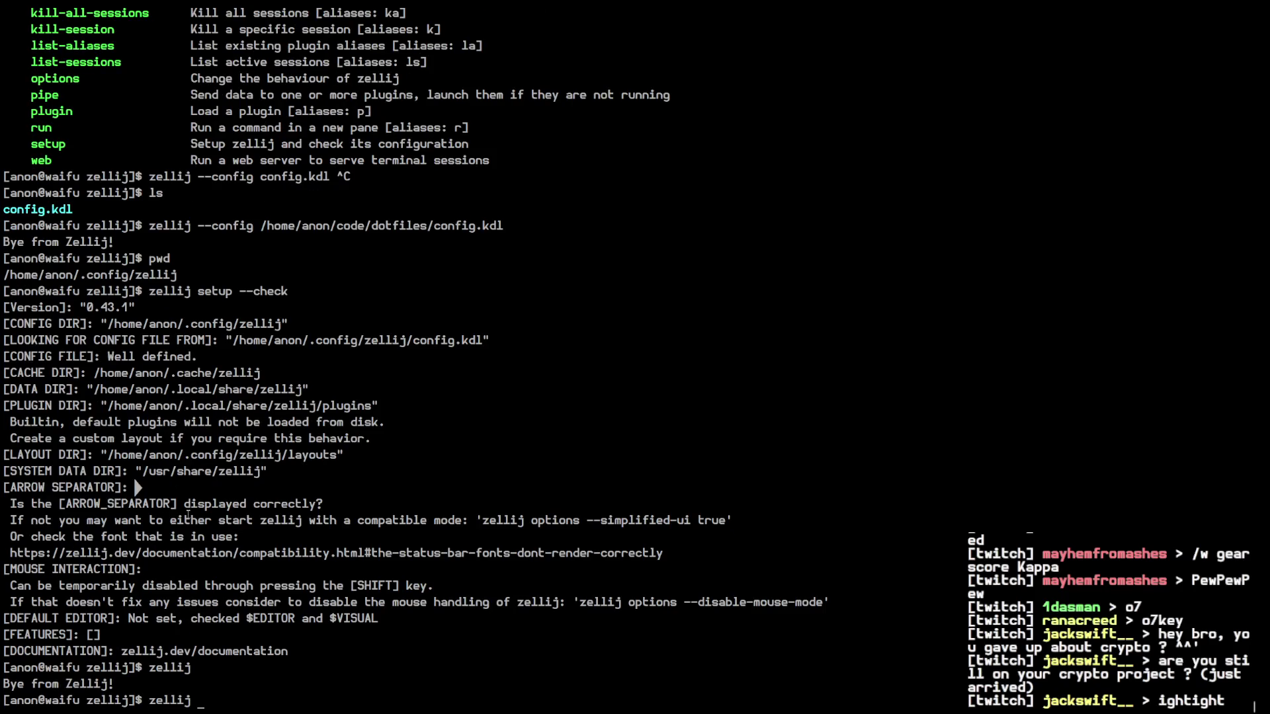
pyautogui.hotkey('ctrl', 'c')
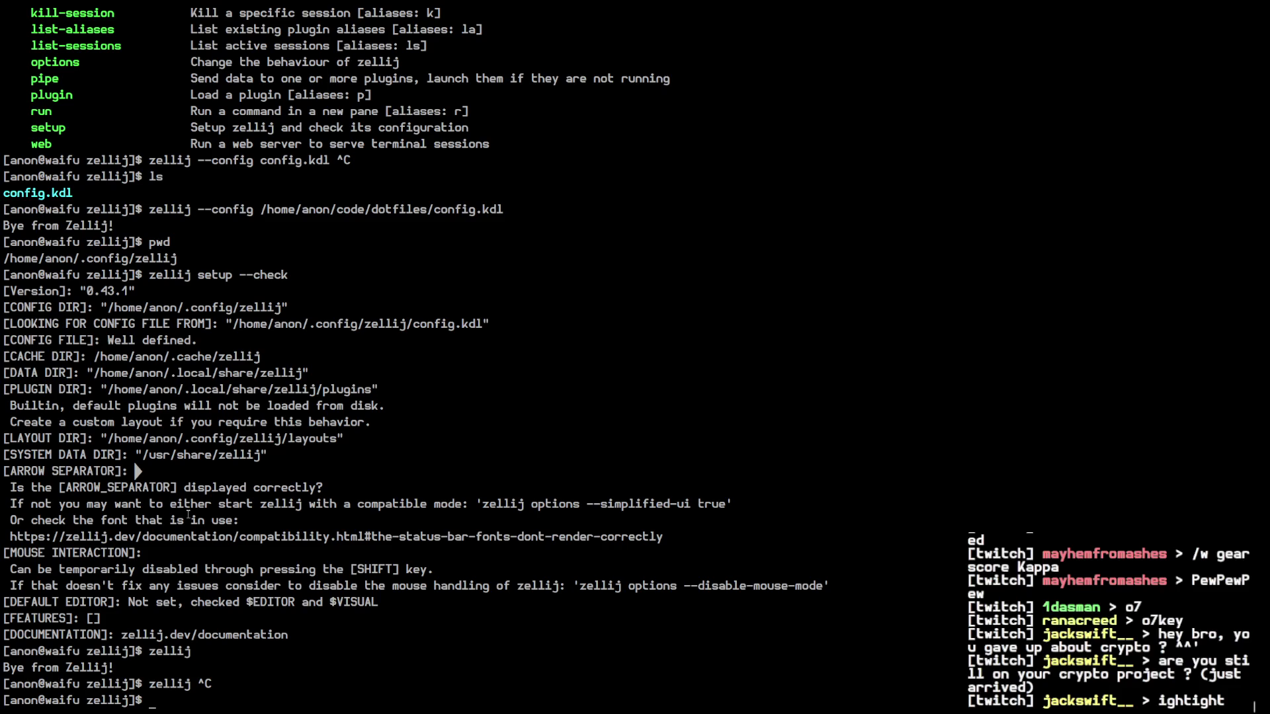
# Go to the home directory and list its contents.
pyautogui.write('cd')
pyautogui.press('Return')
pyautogui.write('ls')
pyautogui.press('Return')
# Try linking /home/anon/code/dotfiles/.brc as .bashrc, then begin typing rm .bashrc.
pyautogui.write('ln -s')
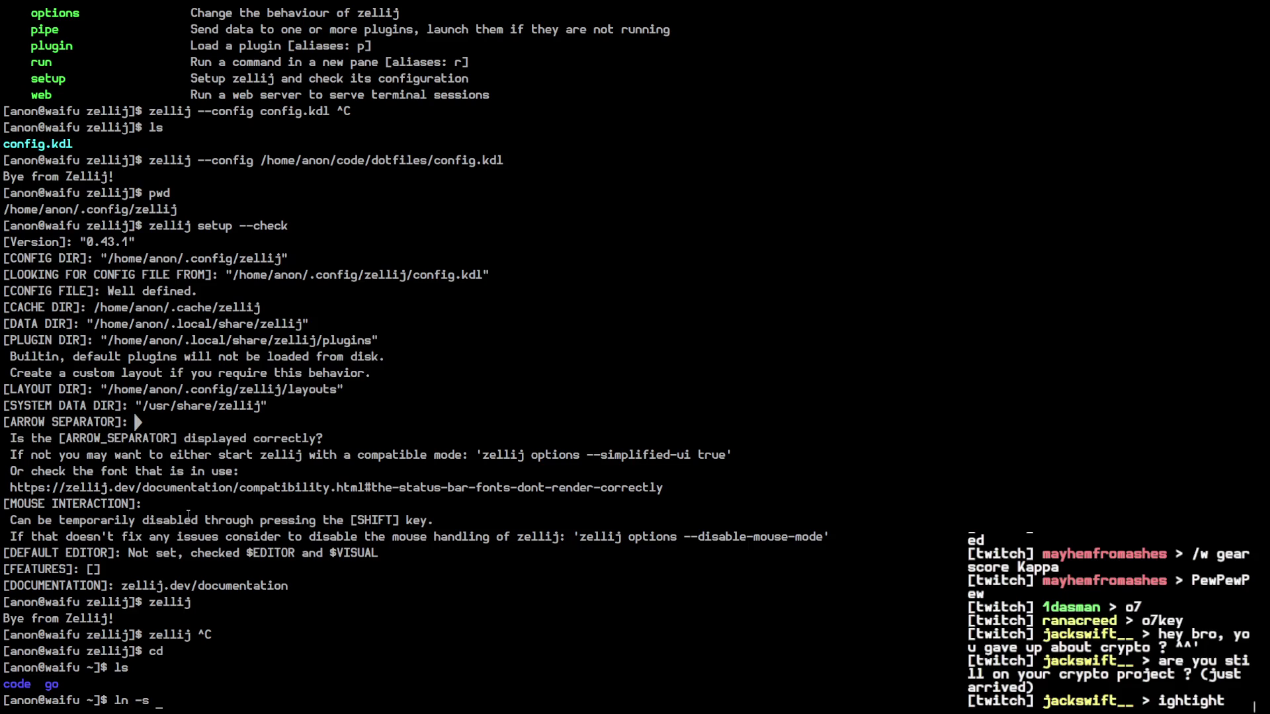
pyautogui.write(' /home/co')
pyautogui.press('BackSpace')
pyautogui.write('anon/code/')
pyautogui.write('dotfiles/br')
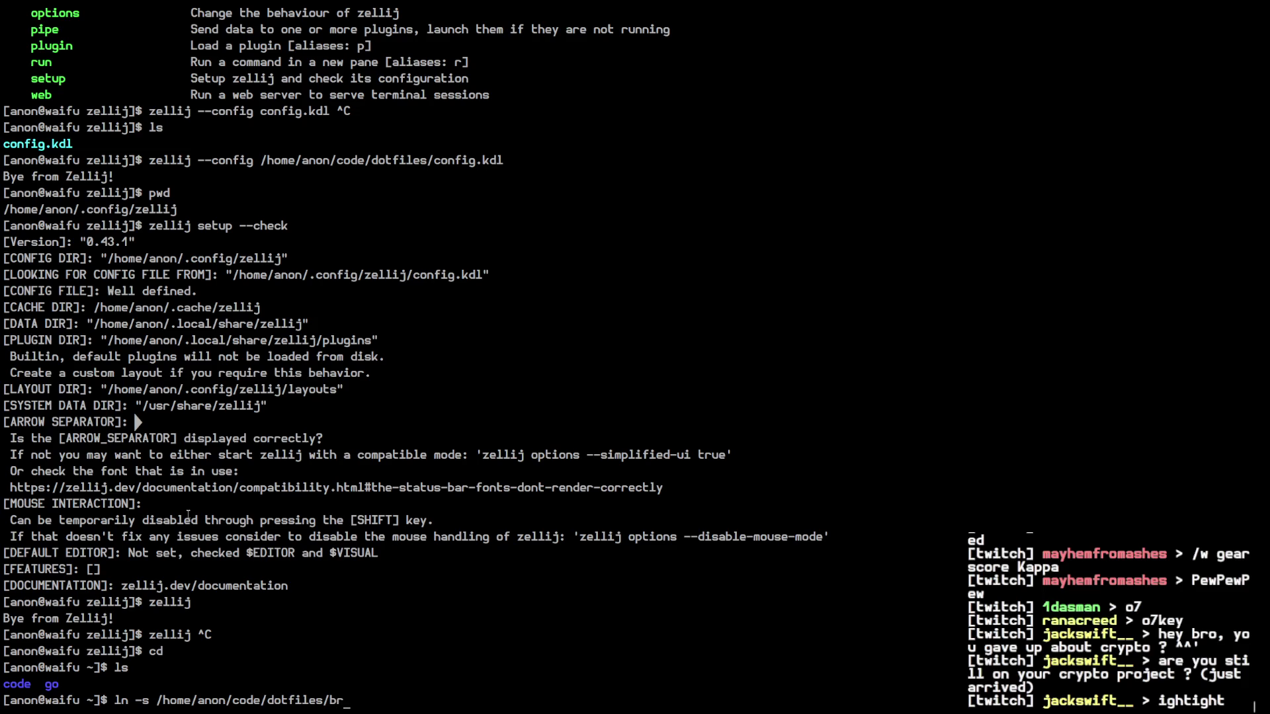
pyautogui.press('BackSpace')
pyautogui.press('BackSpace')
pyautogui.press('Tab')
pyautogui.write('.b')
pyautogui.press('Tab')
pyautogui.write('.ba')
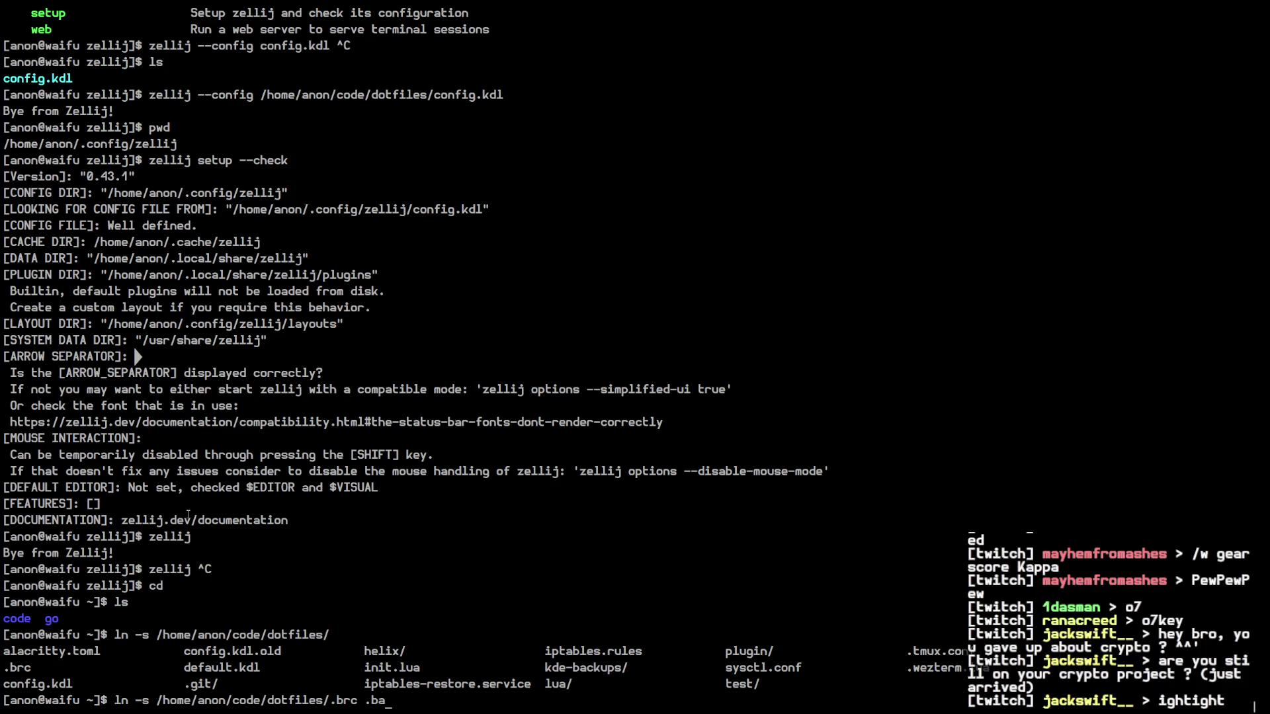
pyautogui.press('BackSpace')
pyautogui.write('shrv')
pyautogui.press('Return')
pyautogui.write('rm .bas')
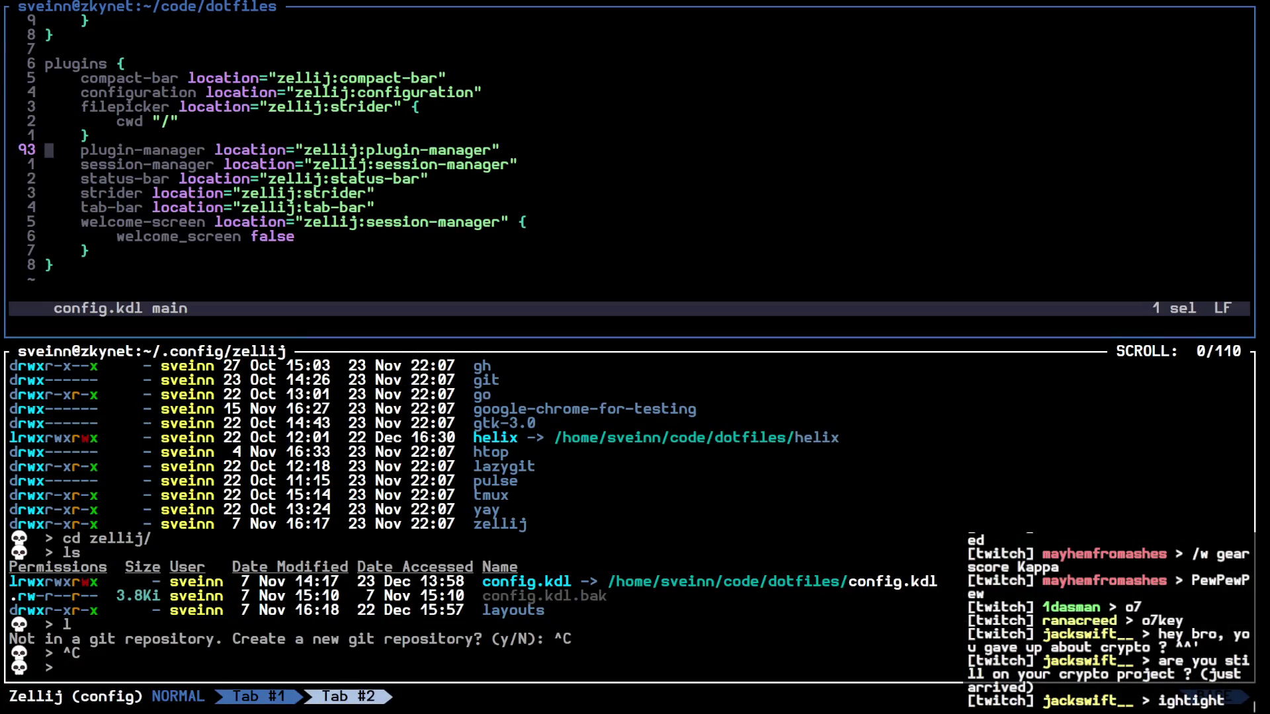
# Toggle and undo a comment on config.kdl line 93, then list the config folder with ls -la.
pyautogui.hotkey('ctrl', 'c')
pyautogui.press('u')
pyautogui.hotkey('alt', 'j')
pyautogui.write('ls -la')
pyautogui.press('Return')
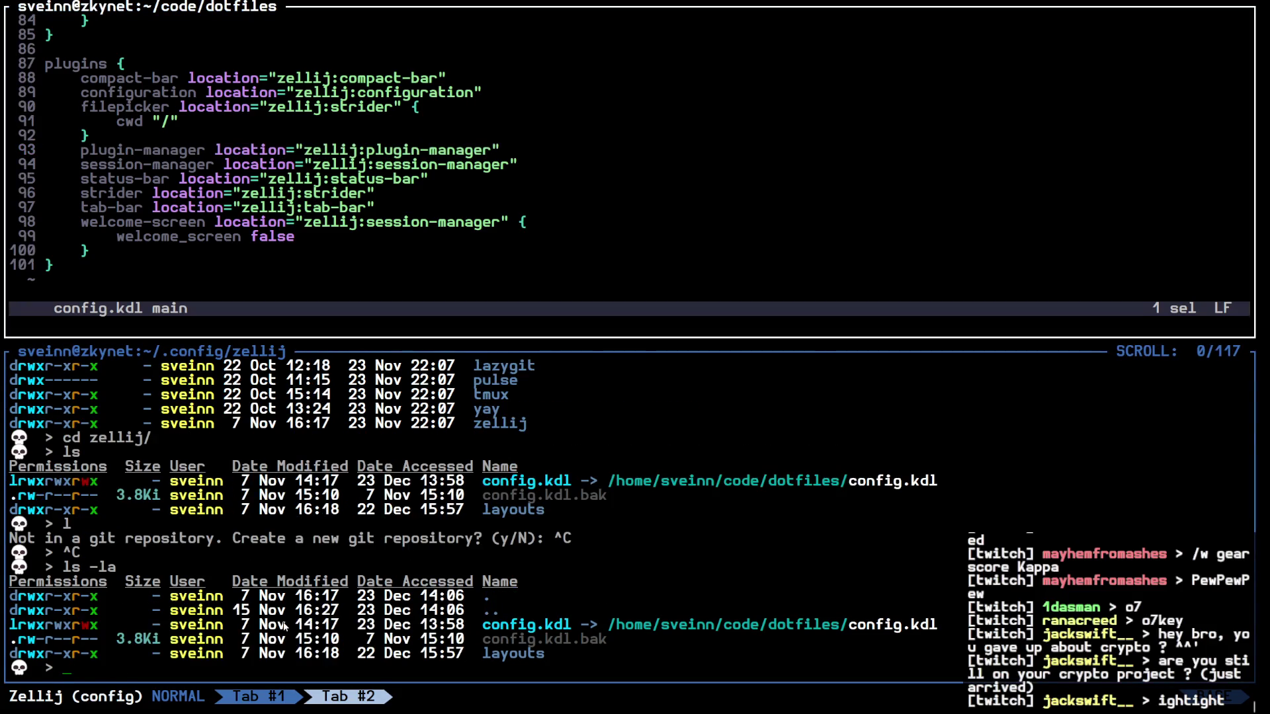
# List the home directory in detail, showing .bashrc symlinked to the dotfiles .brc.
pyautogui.write('cd')
pyautogui.press('Return')
pyautogui.write('ls -la')
pyautogui.press('Return')
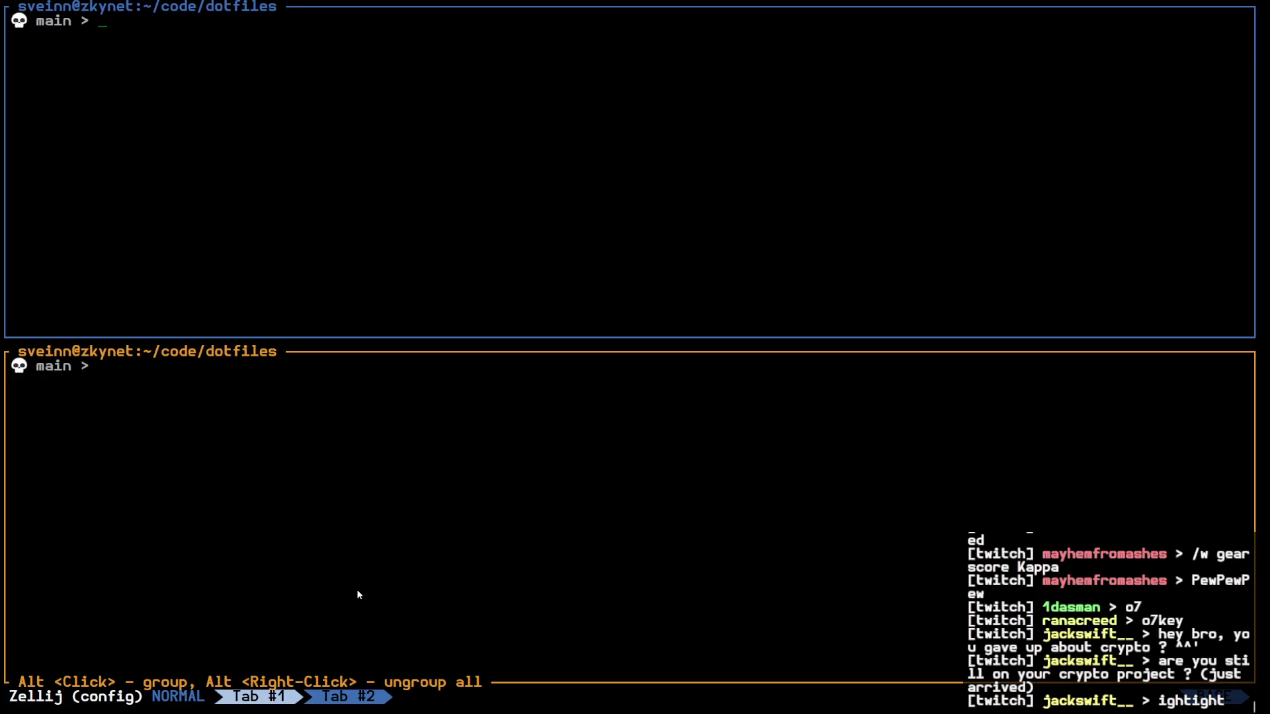
pyautogui.hotkey('ctrl', 'c')
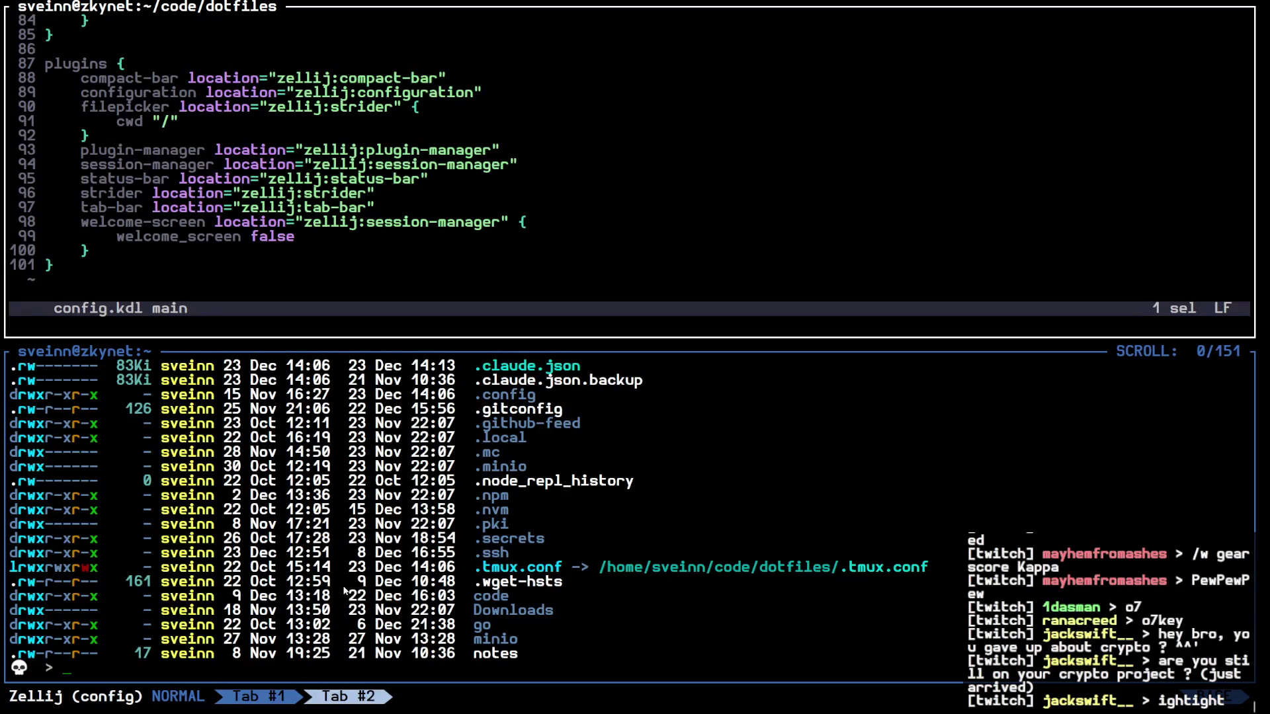
pyautogui.scroll(5, 345, 590)
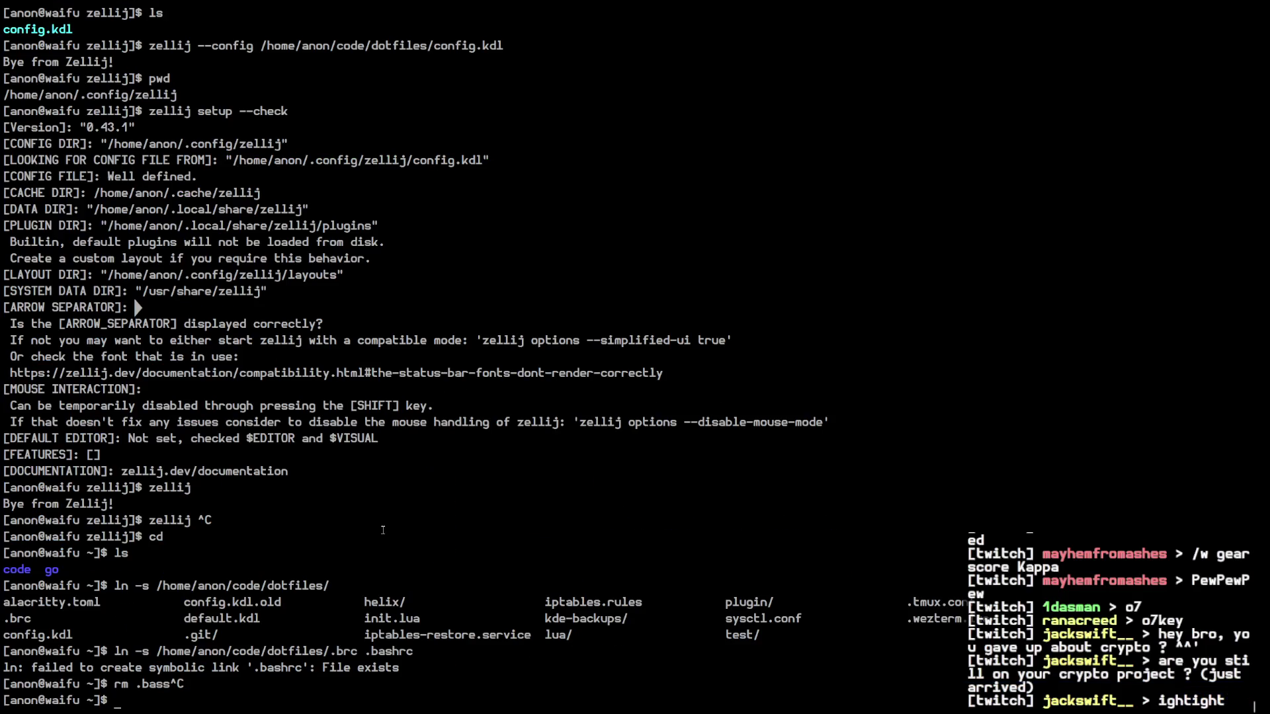
# Replace .bashrc with a symlink to ~/code/dotfiles/.brc and source it.
pyautogui.write('rm .bashrc')
pyautogui.press('Return')
pyautogui.press('Up')
pyautogui.press('Up')
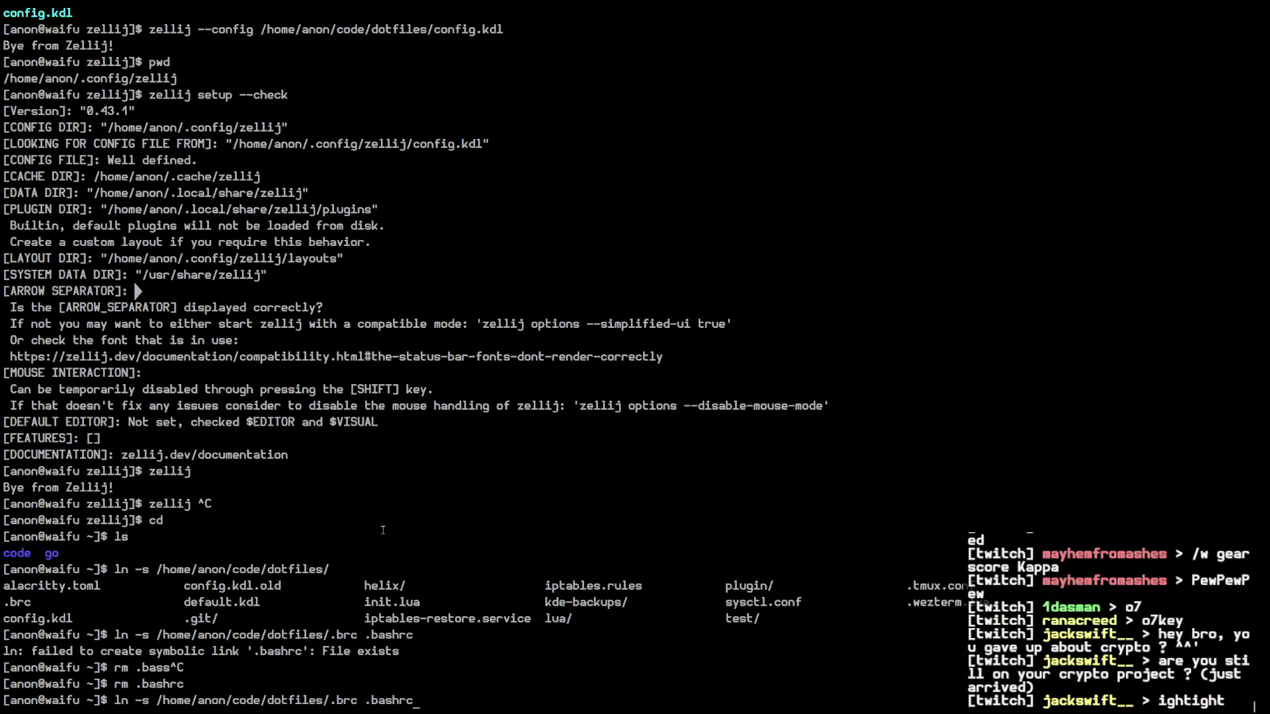
pyautogui.press('Return')
pyautogui.write('reload')
pyautogui.press('Return')
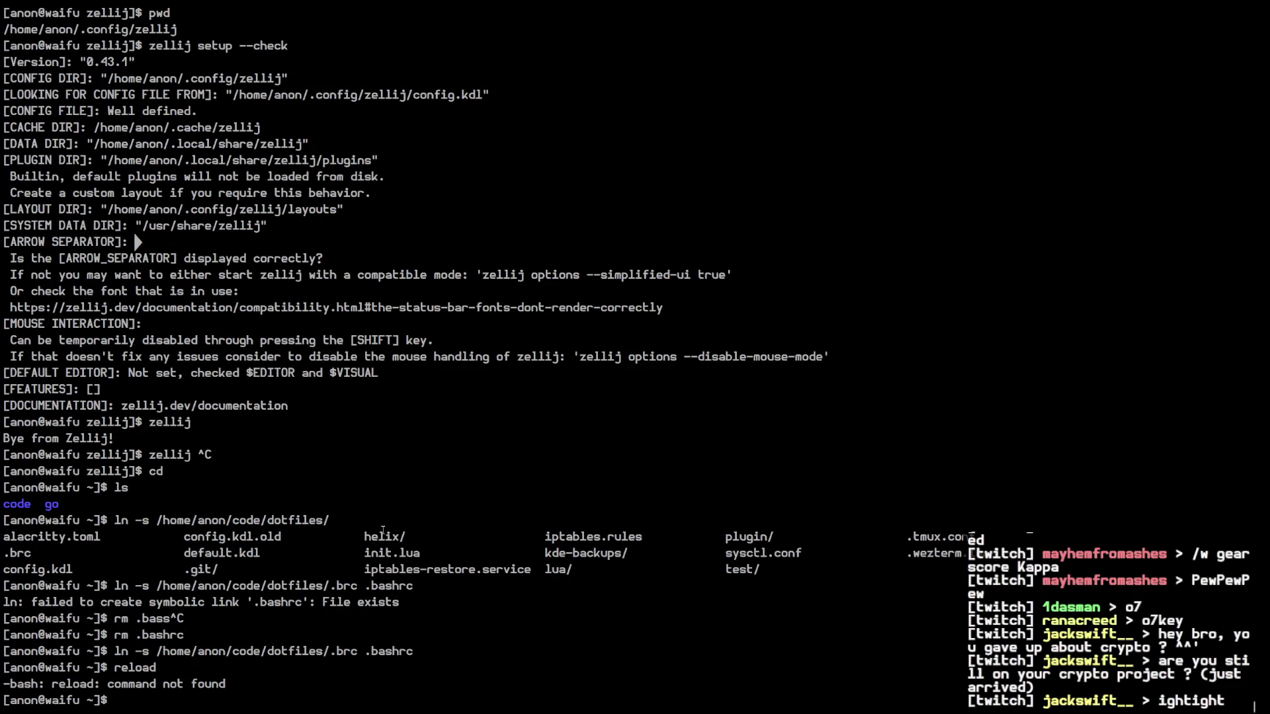
pyautogui.write('source .bash')
pyautogui.write('rc')
pyautogui.press('Return')
# List the home directory, clear the screen and list it again.
pyautogui.write('ls')
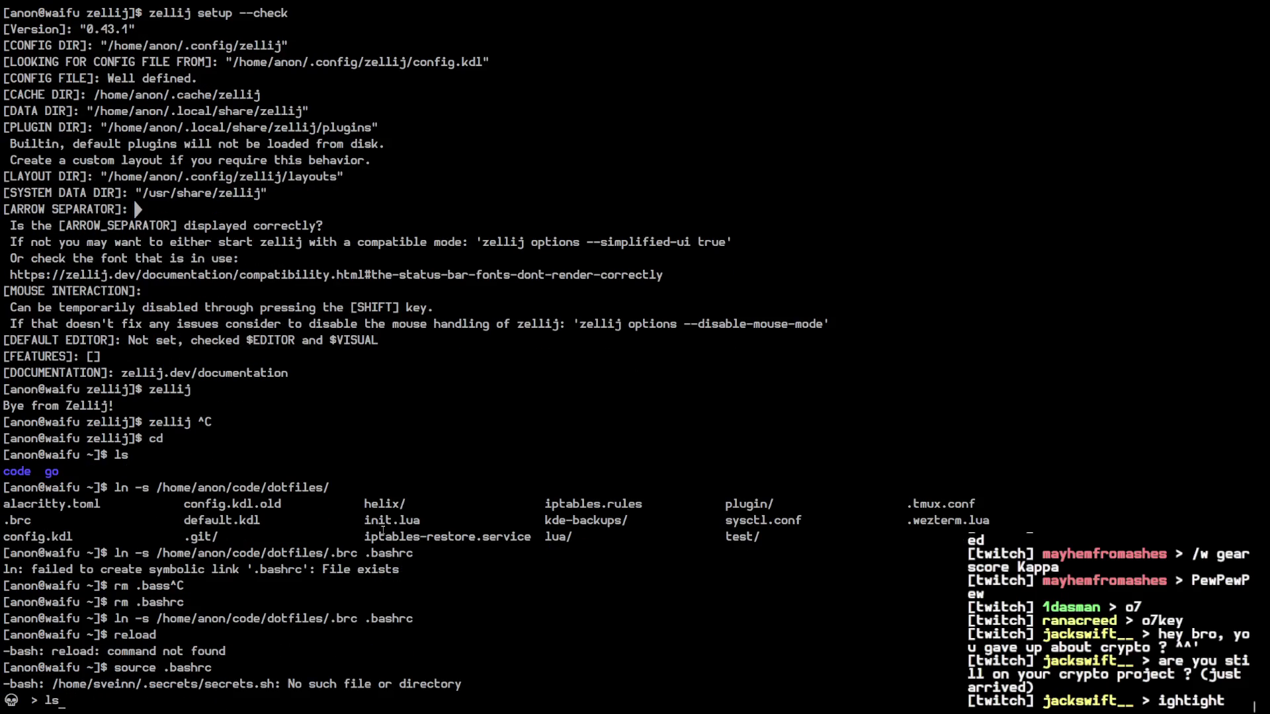
pyautogui.press('Return')
pyautogui.write('clear')
pyautogui.press('Return')
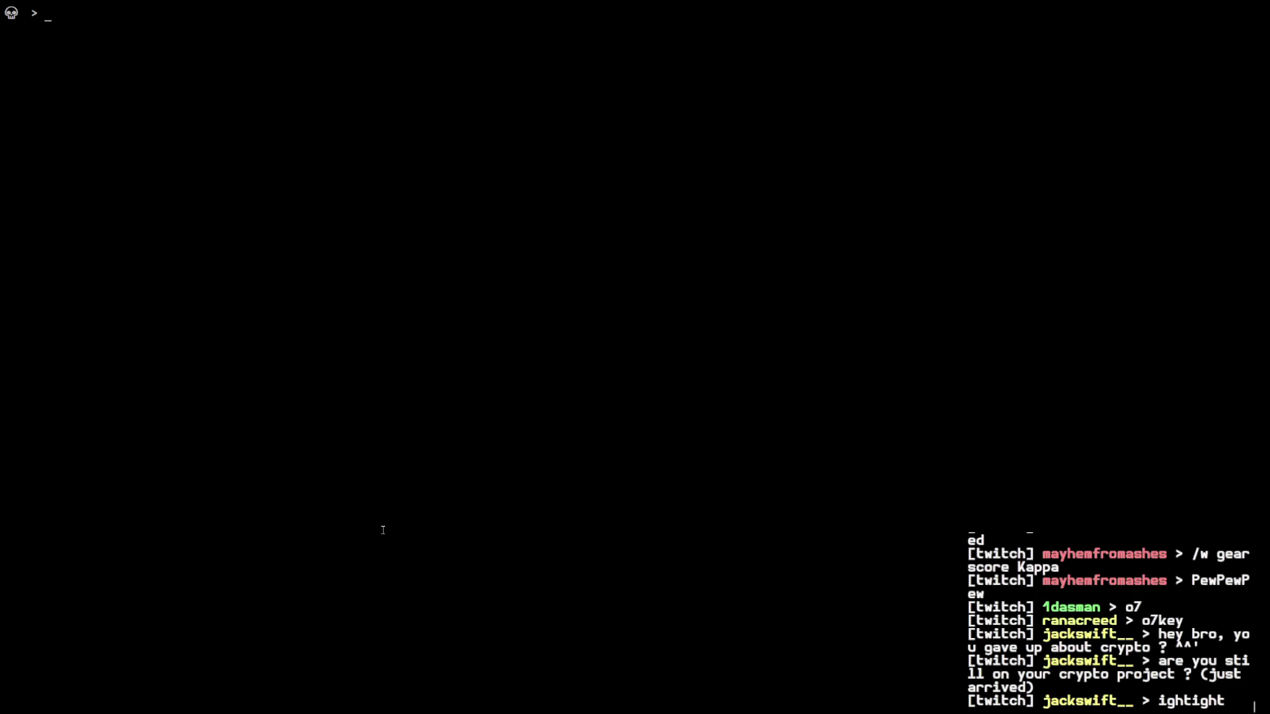
pyautogui.press('Up')
pyautogui.press('Up')
pyautogui.press('Return')
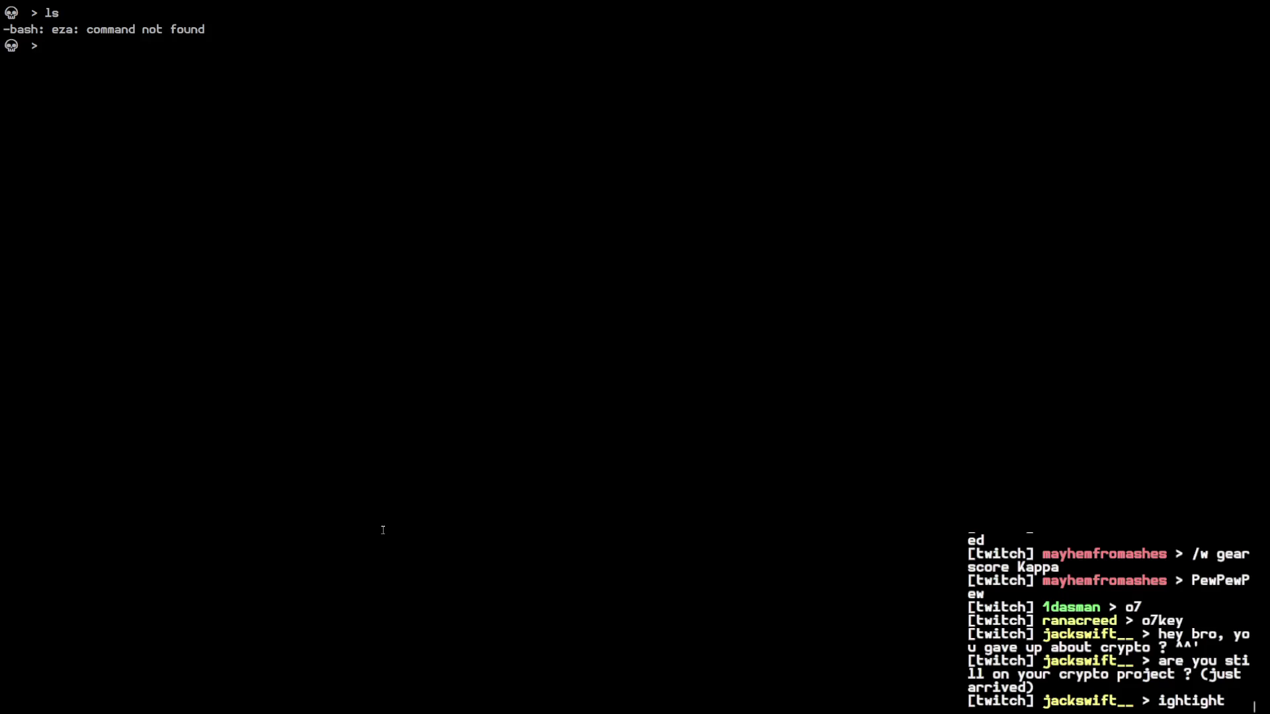
# Install eza with sudo pacman -S eza and confirm the installation.
pyautogui.write('pacman ins')
pyautogui.press('BackSpace')
pyautogui.press('BackSpace')
pyautogui.press('BackSpace')
pyautogui.write('S eza')
pyautogui.press('Return')
pyautogui.press('Up')
pyautogui.press('Home')
pyautogui.write('sudo')
pyautogui.press('Return')
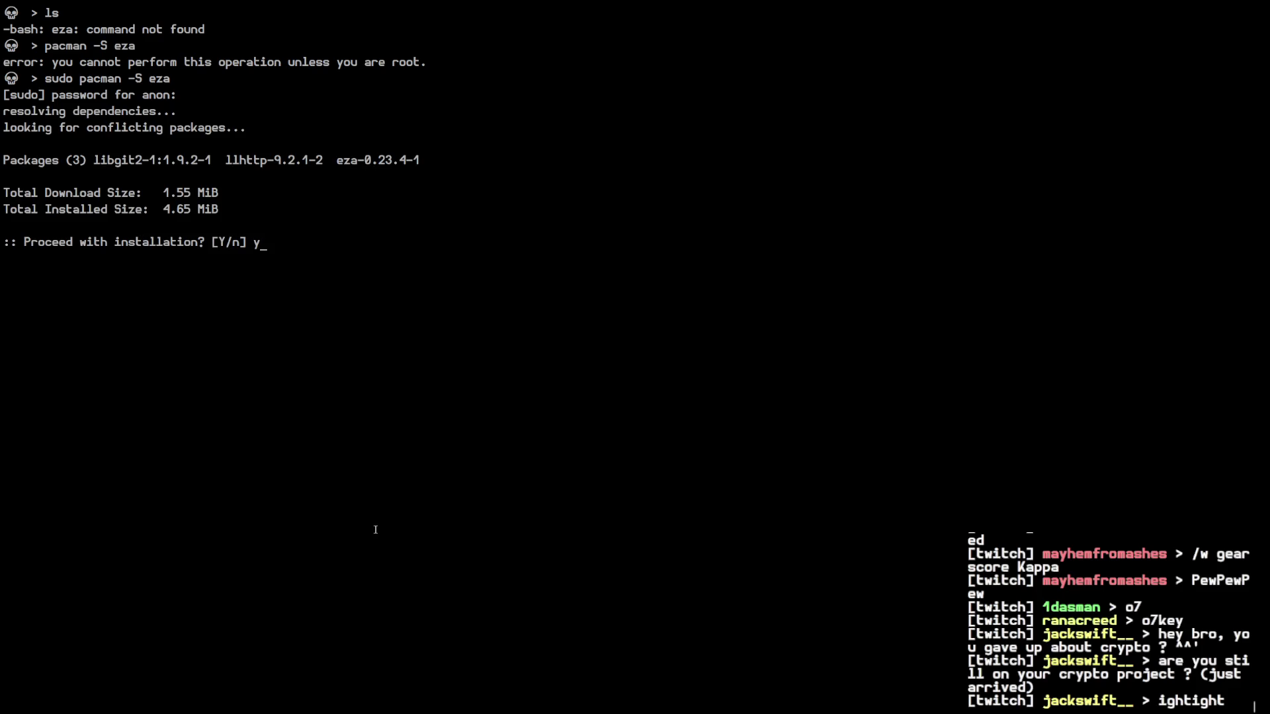
pyautogui.press('Return')
# List the home directory with eza and adjust the terminal text size.
pyautogui.write('ls')
pyautogui.press('Return')
pyautogui.write('clear')
pyautogui.press('Return')
pyautogui.write('ls')
pyautogui.press('Return')
pyautogui.hotkey('ctrl', '+')
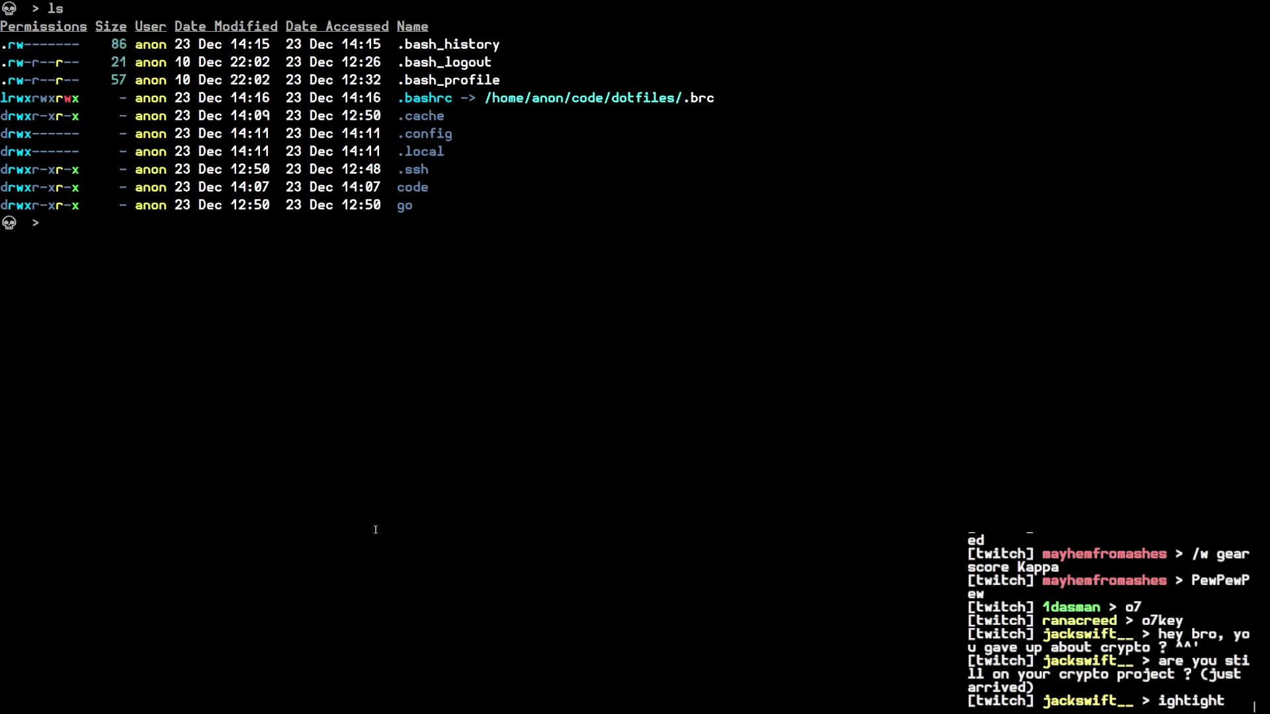
pyautogui.hotkey('ctrl', '-')
pyautogui.write('p')
pyautogui.press('Return')
# Move into ~/code/dotfiles and list its files.
pyautogui.write('cd code/')
pyautogui.press('Return')
pyautogui.write('cd dotfiles/')
pyautogui.press('Return')
pyautogui.write('ls')
pyautogui.press('Return')
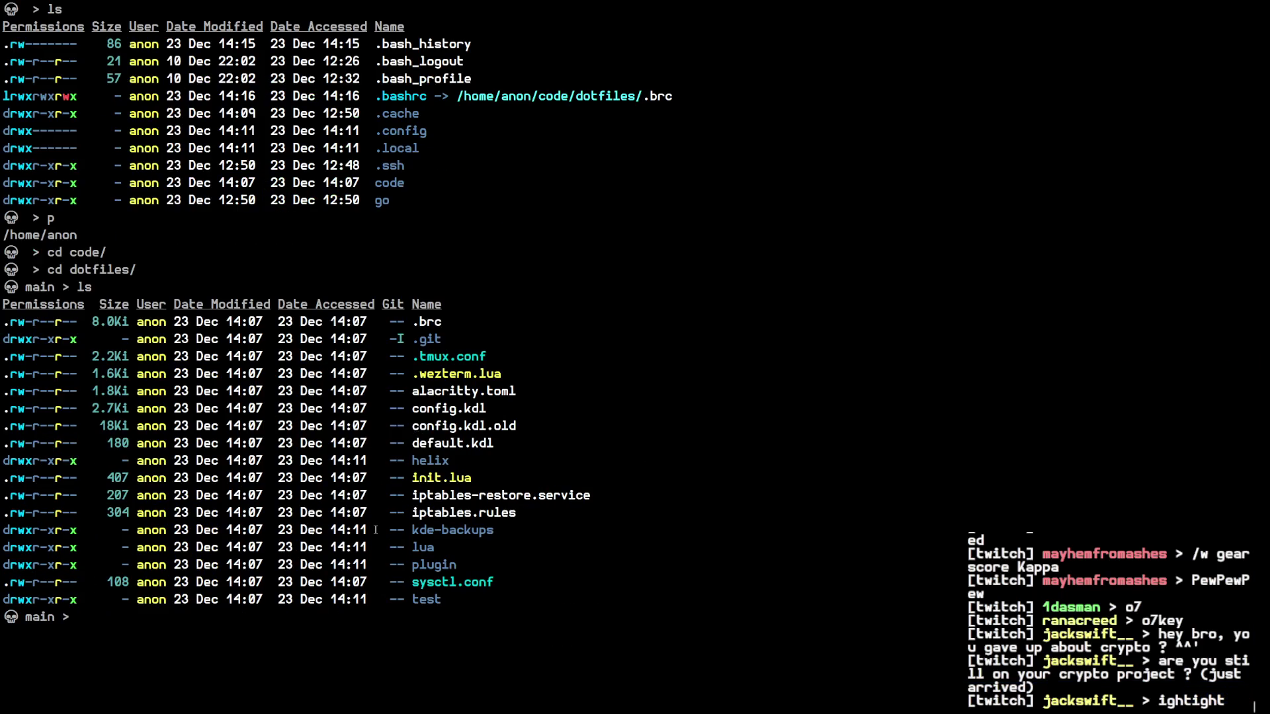
# List existing sessions with tl, then create and attach the 'crypto' session with tn crypto.
pyautogui.write('tl')
pyautogui.press('Return')
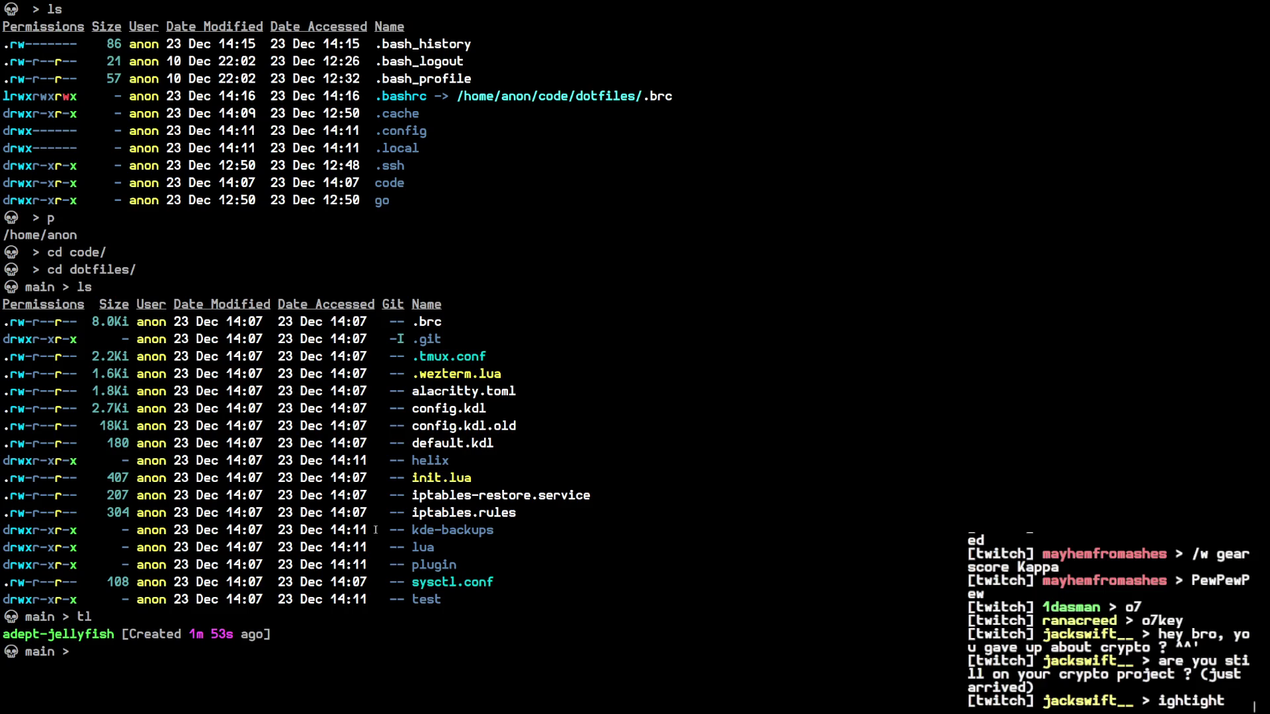
pyautogui.write('tn crypt')
pyautogui.press('BackSpace')
pyautogui.press('BackSpace')
pyautogui.write('pto')
pyautogui.press('Return')
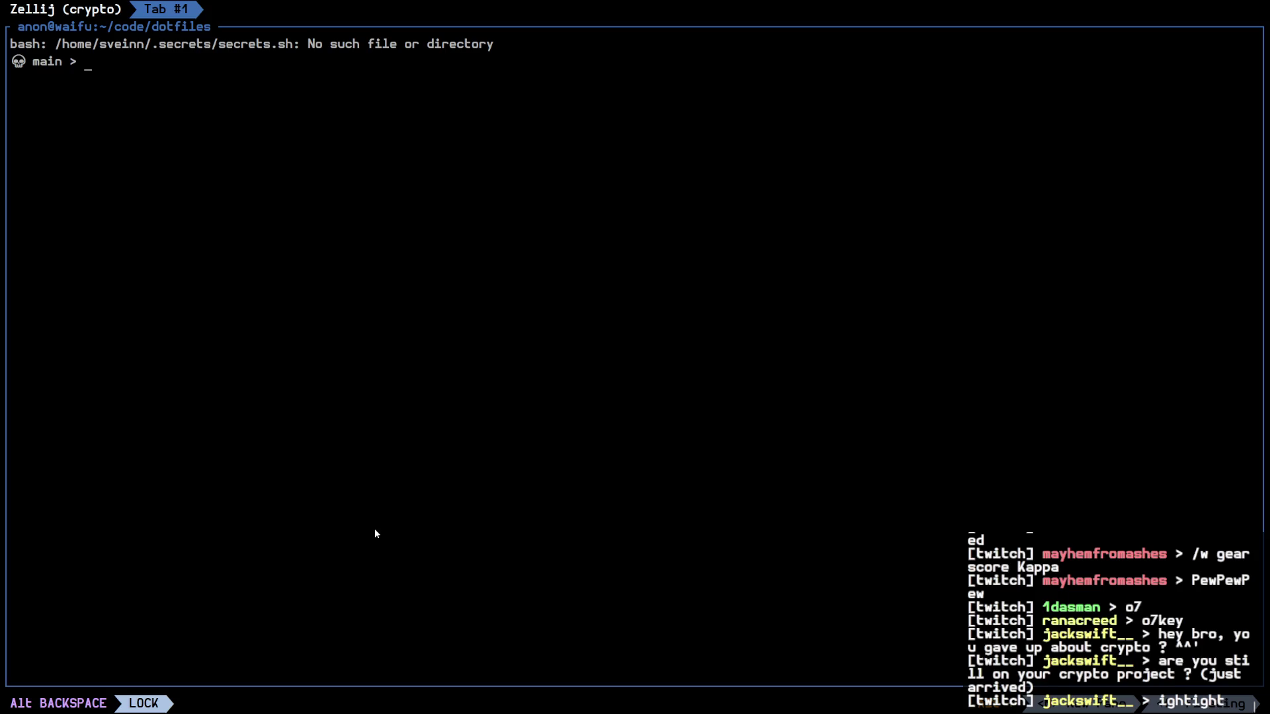
# Return home, then move into ~/code and list its contents.
pyautogui.write('d cry')
pyautogui.press('BackSpace')
pyautogui.press('BackSpace')
pyautogui.press('BackSpace')
pyautogui.press('BackSpace')
pyautogui.write('d')
pyautogui.press('Return')
pyautogui.write('cd code/')
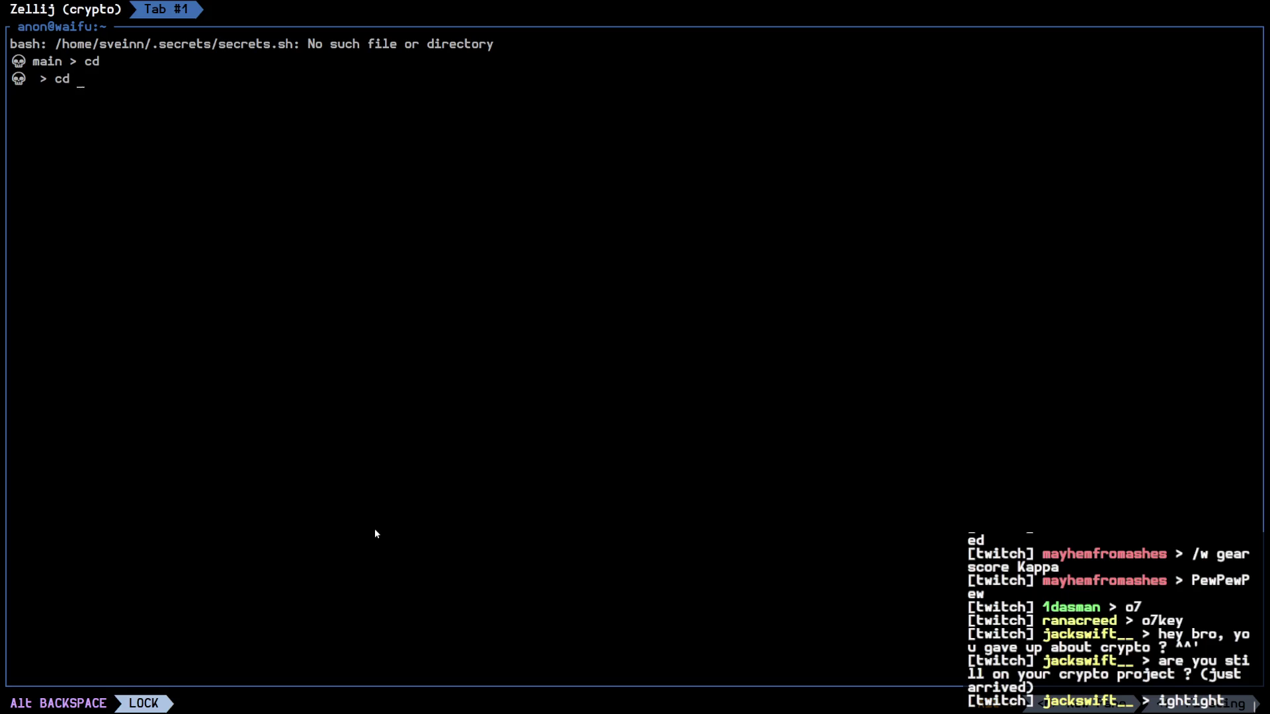
pyautogui.press('Return')
pyautogui.write('ls')
# Enter crypto-bot, list its files and try the f history command.
pyautogui.press('Return')
pyautogui.write('cd crypto-bot/')
pyautogui.press('Return')
pyautogui.write('ls')
pyautogui.press('Return')
pyautogui.write('f')
pyautogui.press('Return')
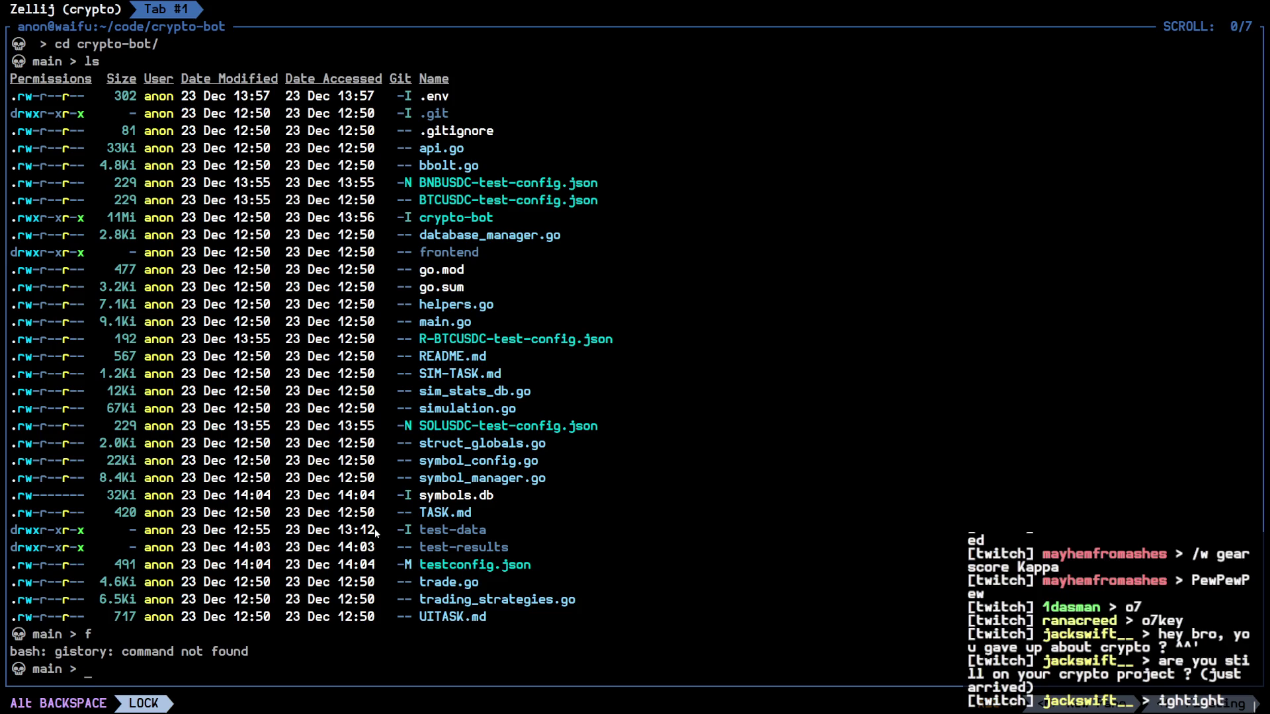
pyautogui.write('f')
pyautogui.press('Return')
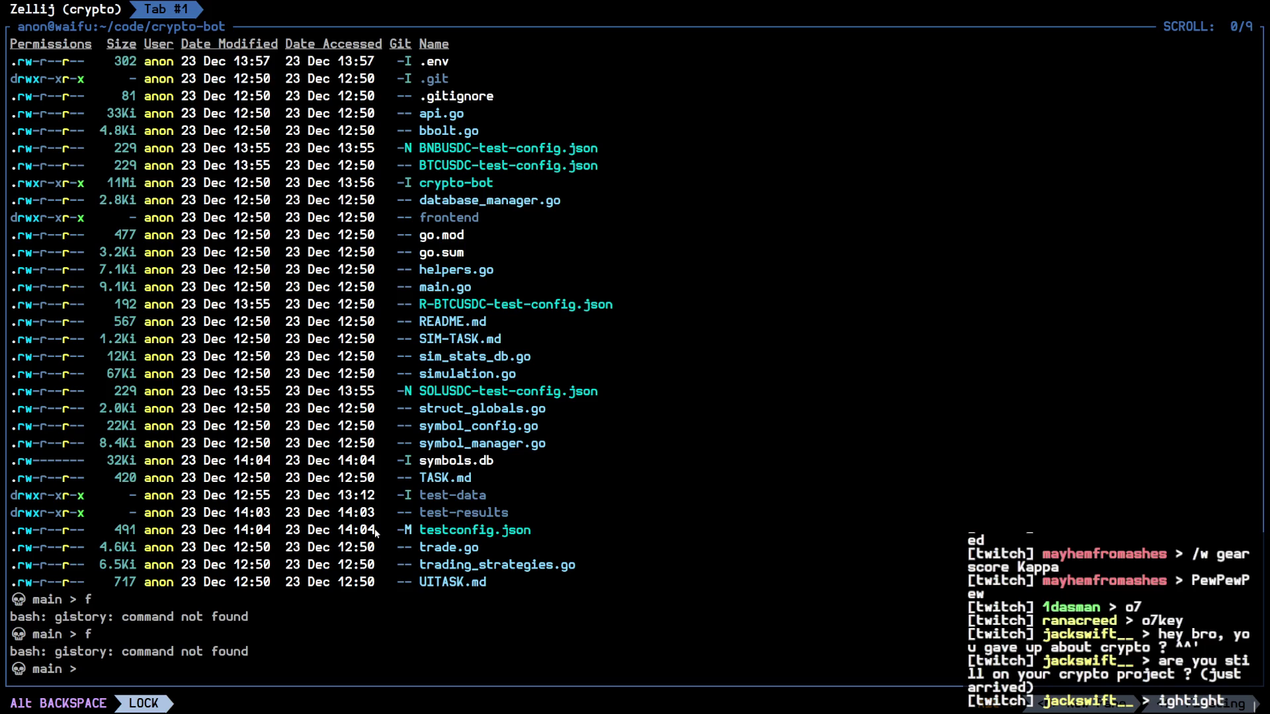
# Clone the zveinn/gistory repository into ~/code.
pyautogui.write('d ..')
pyautogui.press('Return')
pyautogui.write('git ')
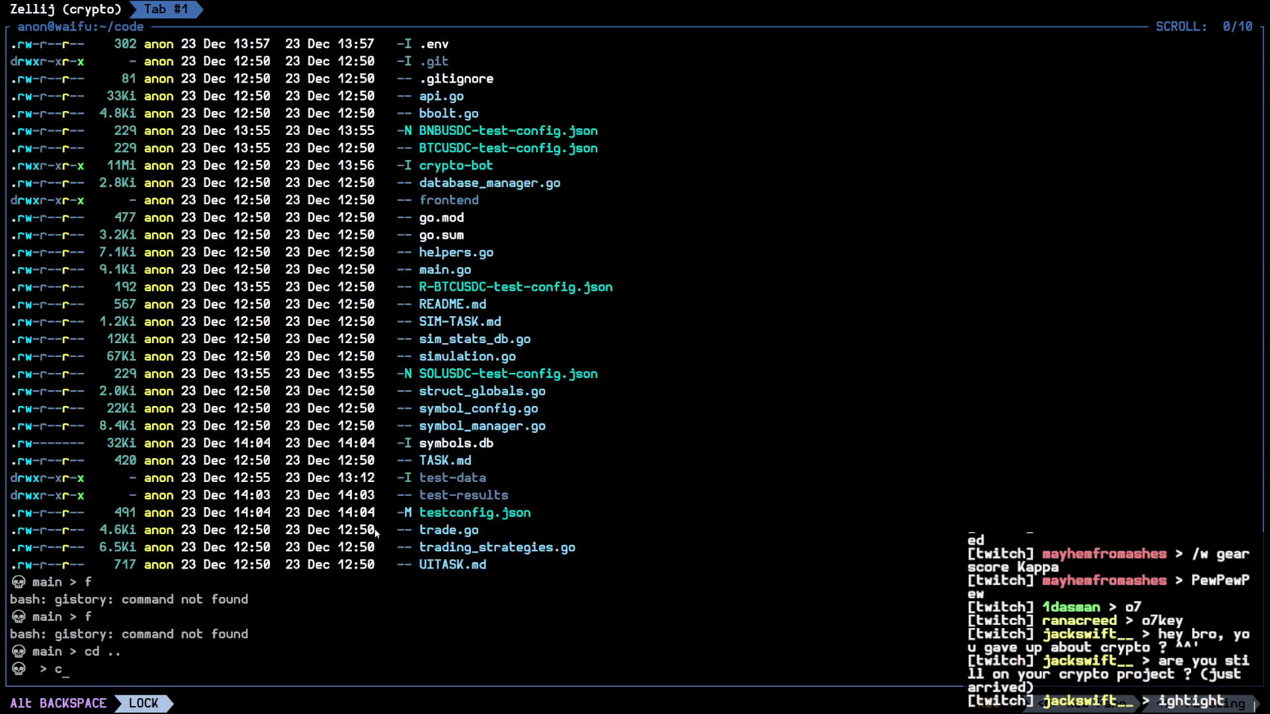
pyautogui.write('clone git@github')
pyautogui.write('.com:/')
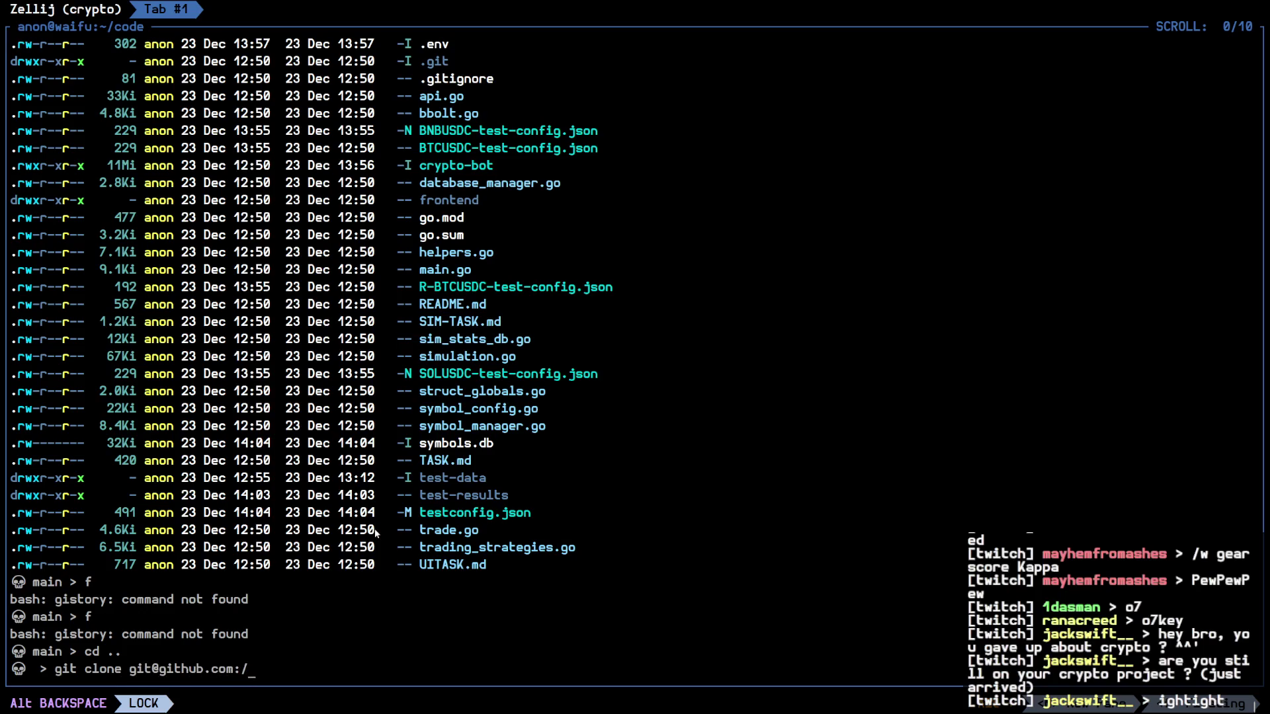
pyautogui.press('BackSpace')
pyautogui.write('zveinn/cr')
pyautogui.press('BackSpace')
pyautogui.press('BackSpace')
pyautogui.press('BackSpace')
pyautogui.write('/gitstory')
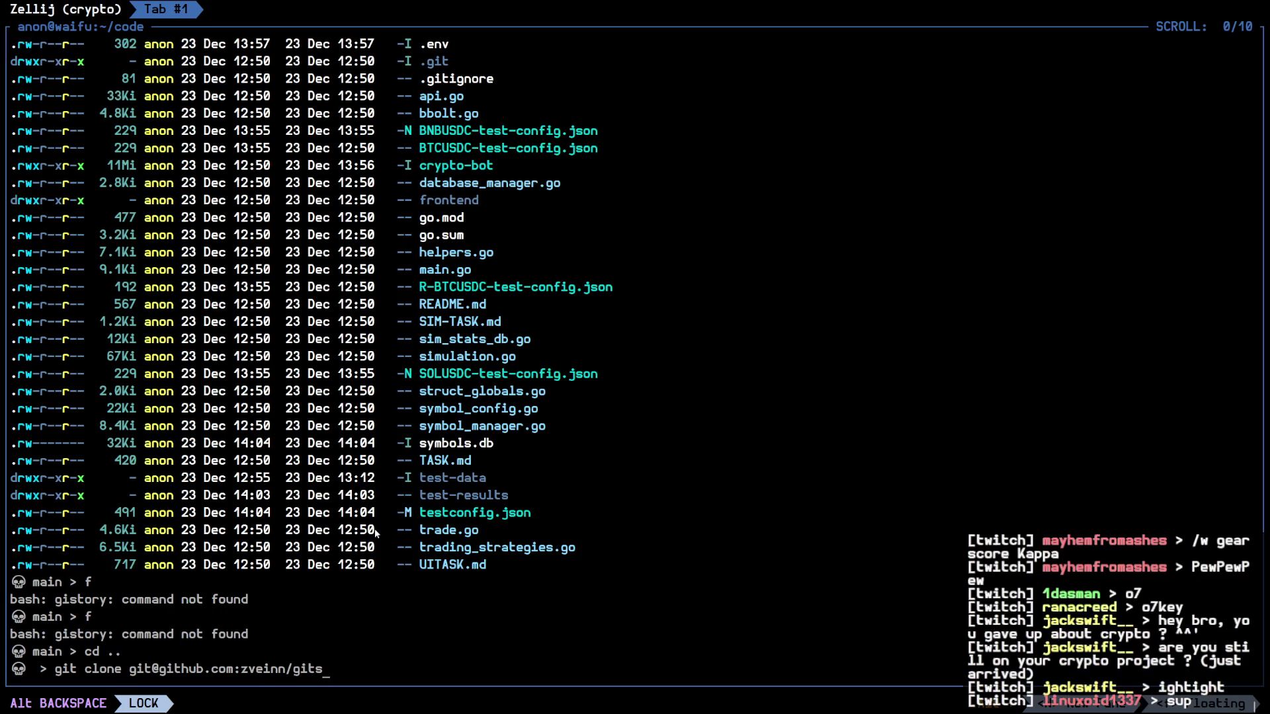
pyautogui.press('BackSpace')
pyautogui.press('BackSpace')
pyautogui.press('BackSpace')
pyautogui.write('story')
pyautogui.press('Return')
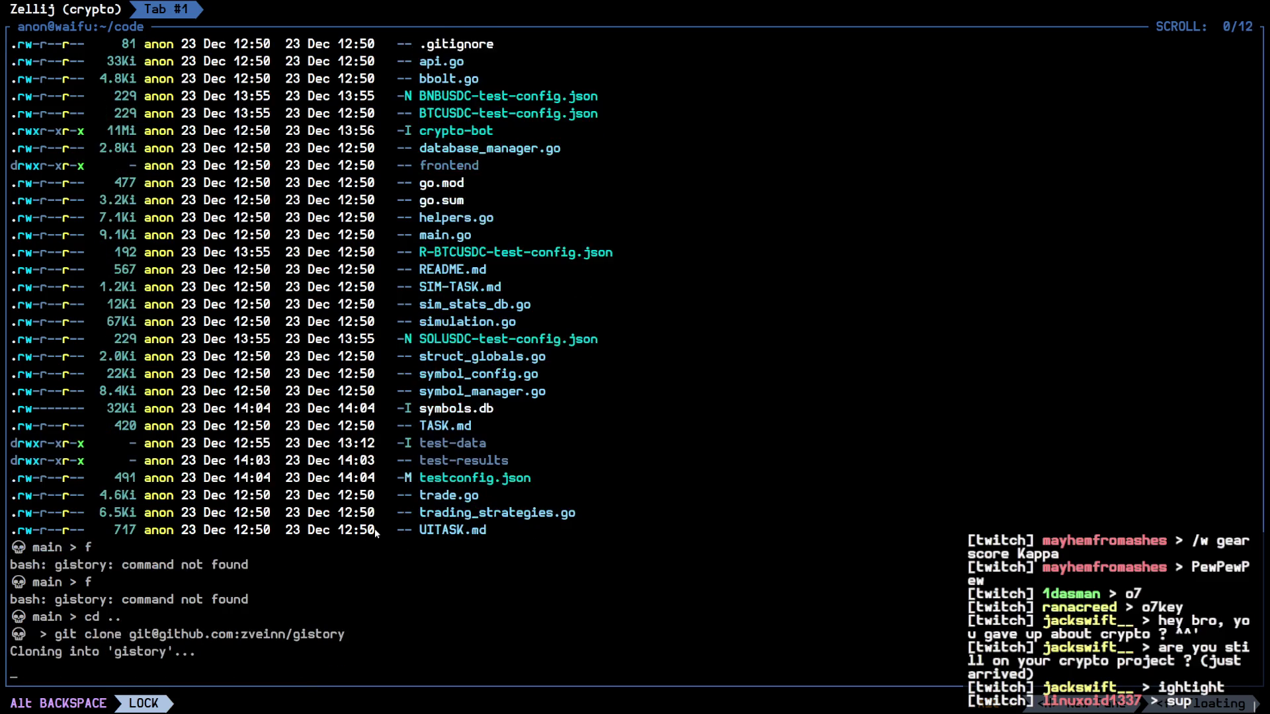
# Build the gistory binary with go build . inside the gistory folder.
pyautogui.write('cd gistory/')
pyautogui.press('Return')
pyautogui.write('ls')
pyautogui.press('Return')
pyautogui.write('go build .')
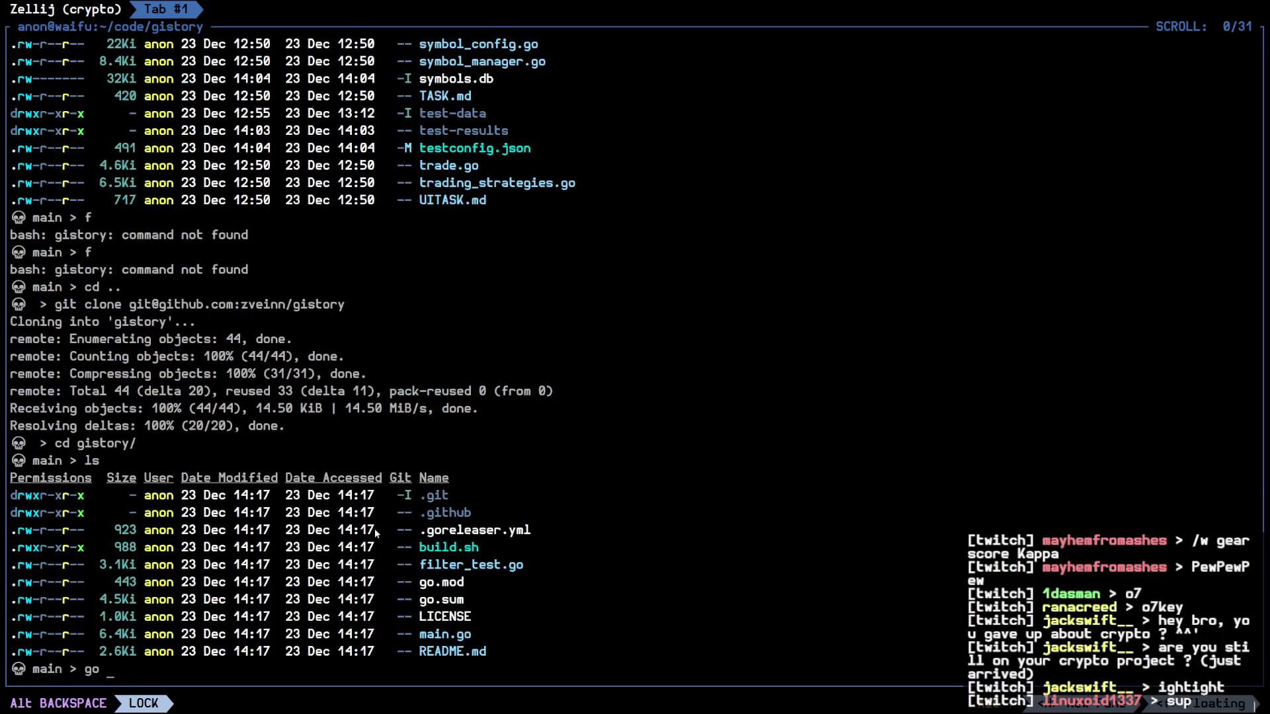
pyautogui.press('Return')
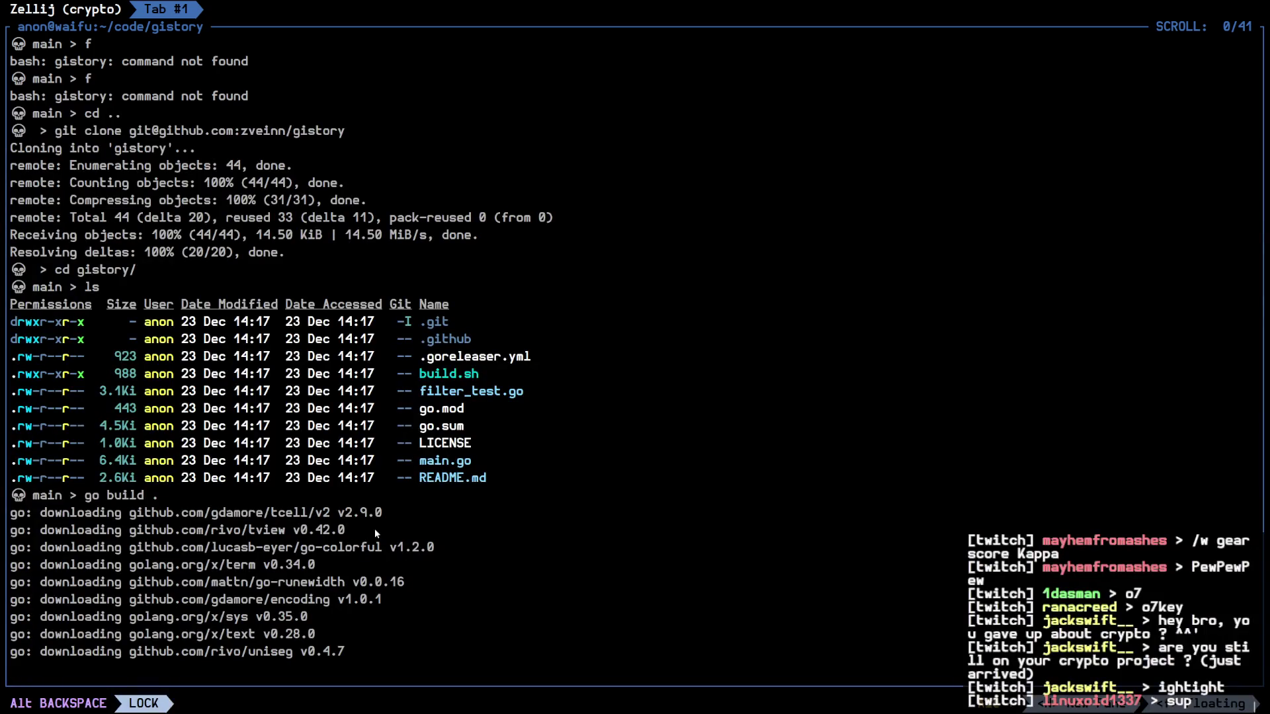
# Copy the gistory binary into /usr/bin using sudo.
pyautogui.write('cp gistory /')
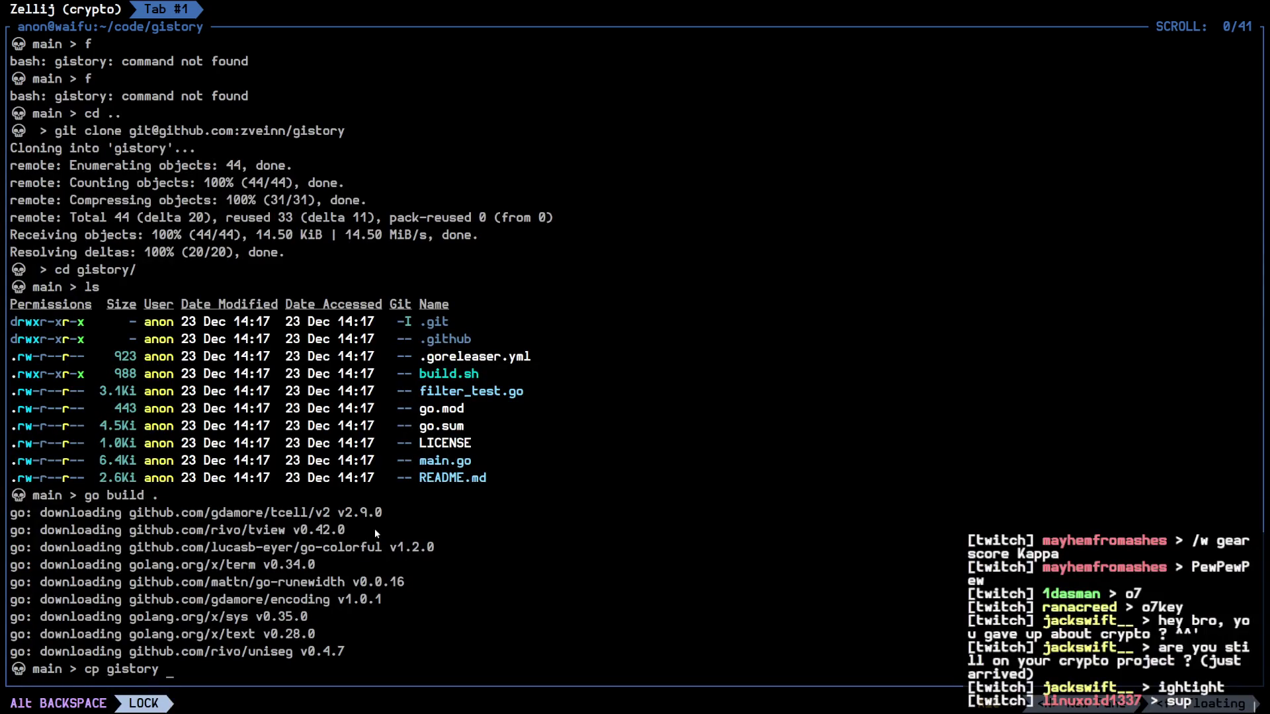
pyautogui.write('usr/bin/')
pyautogui.press('Return')
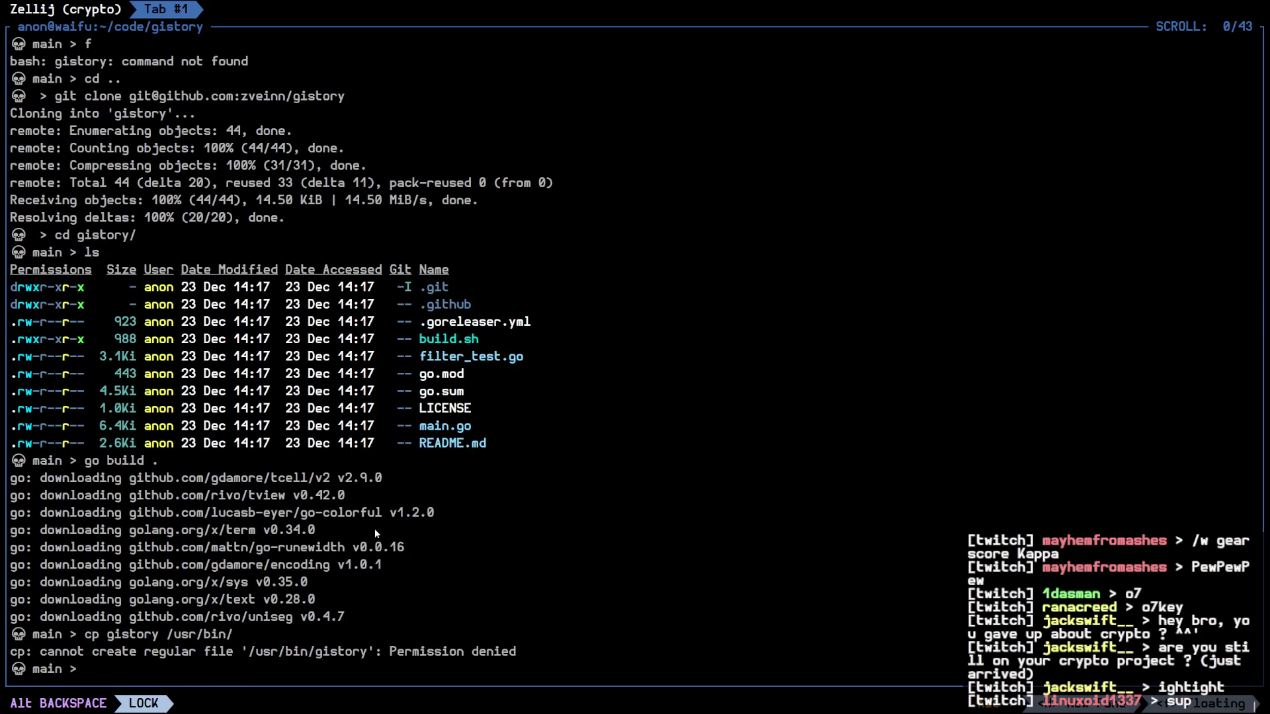
pyautogui.press('Up')
pyautogui.hotkey('ctrl', 'a')
pyautogui.write('sudo')
pyautogui.press('Return')
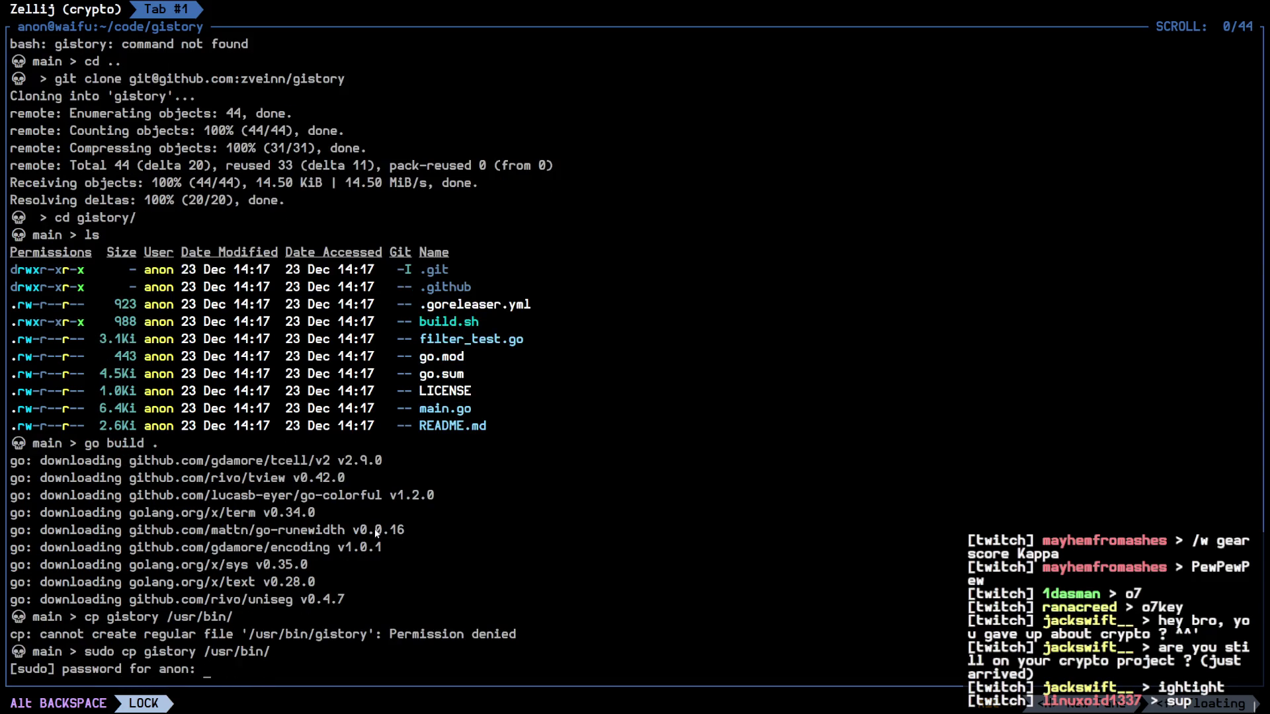
pyautogui.press('Return')
# Run gistory to browse the command-history picker, then close it.
pyautogui.write('gistory')
pyautogui.press('Return')
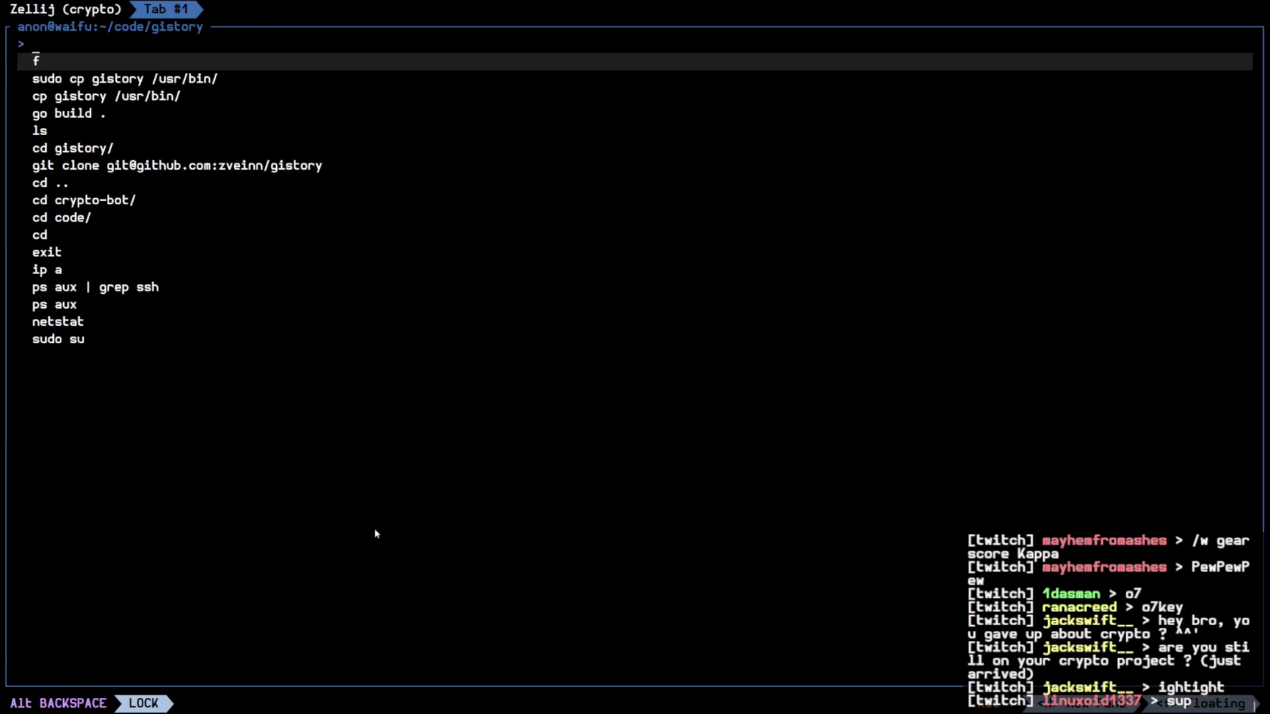
pyautogui.press('Down')
pyautogui.press('Down')
pyautogui.press('Down')
pyautogui.press('Up')
pyautogui.press('Up')
pyautogui.press('Up')
pyautogui.press('Down')
pyautogui.press('Down')
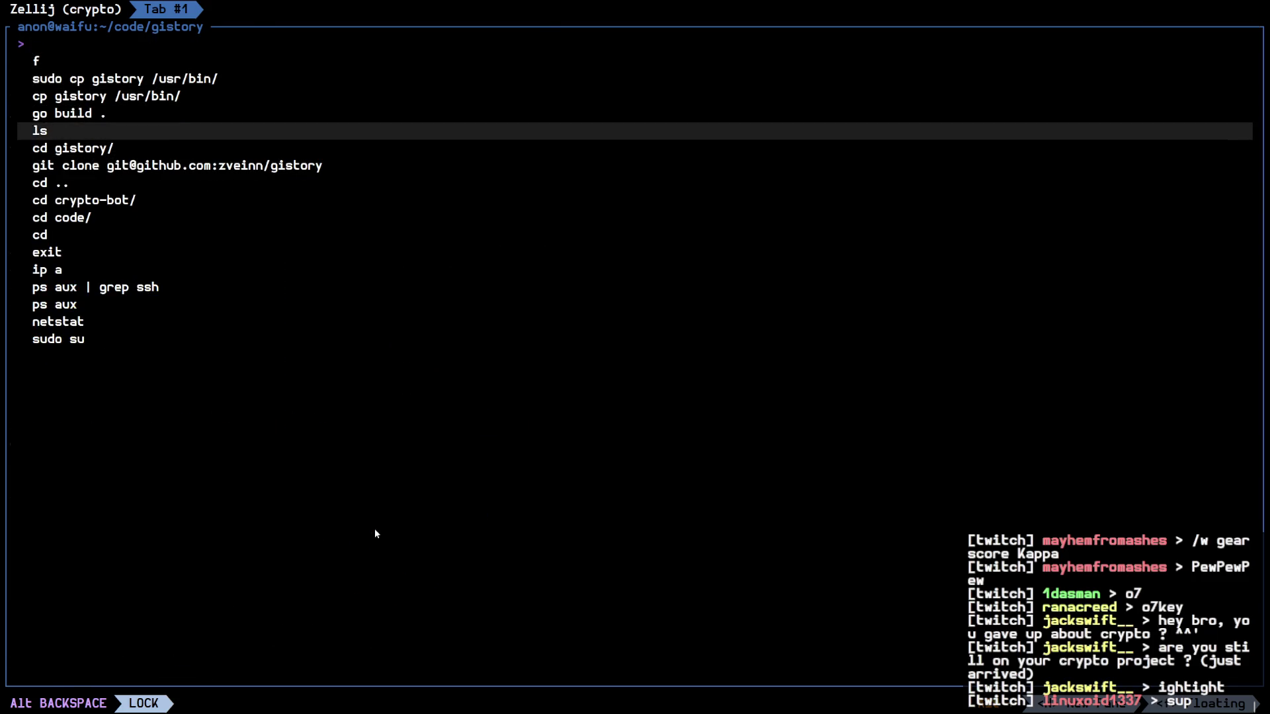
pyautogui.press('Down')
pyautogui.press('Down')
pyautogui.press('Down')
pyautogui.press('Escape')
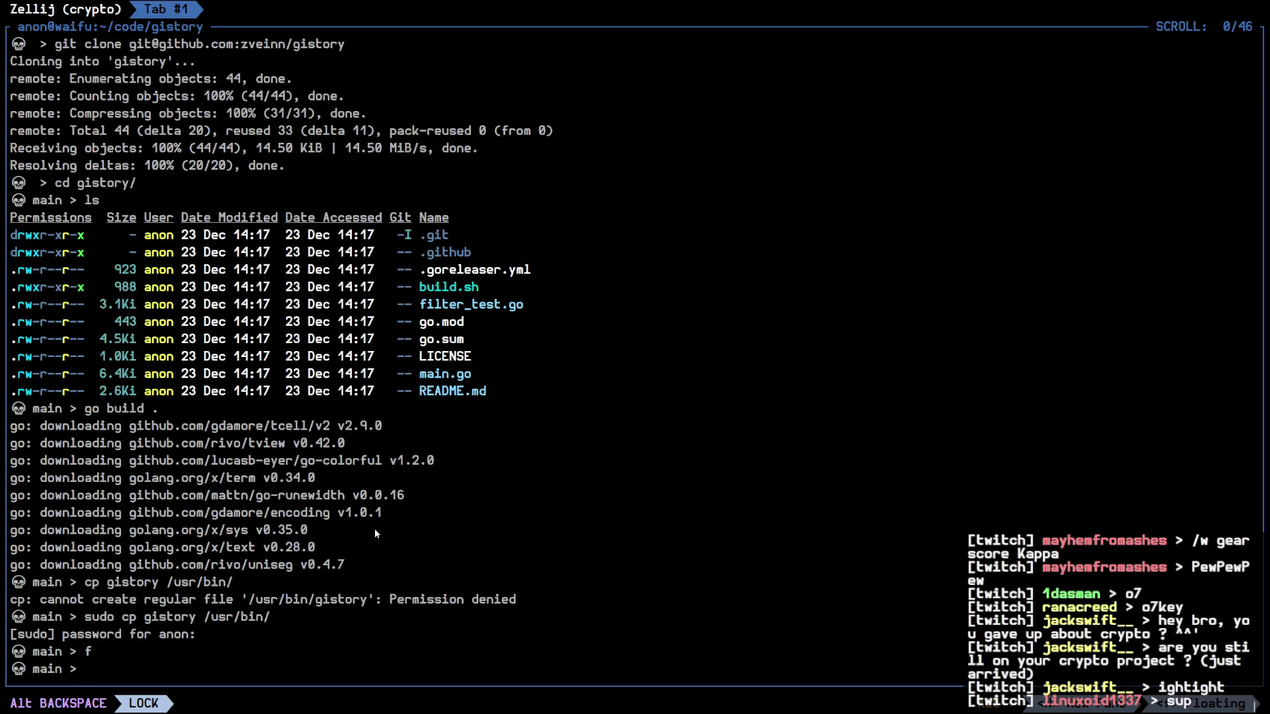
# Go back to ~/code/crypto-bot, test the Ctrl+R history picker, and open a lower pane.
pyautogui.write('..')
pyautogui.press('Return')
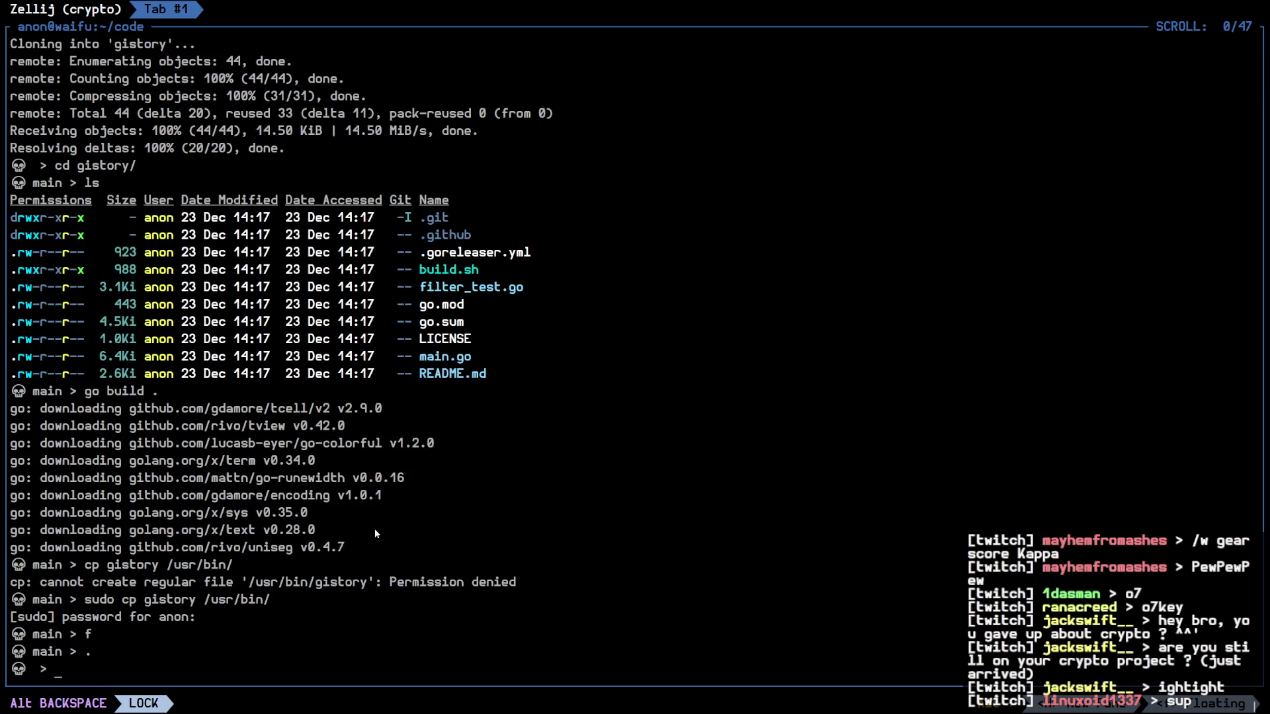
pyautogui.write('cd c')
pyautogui.press('Tab')
pyautogui.press('Return')
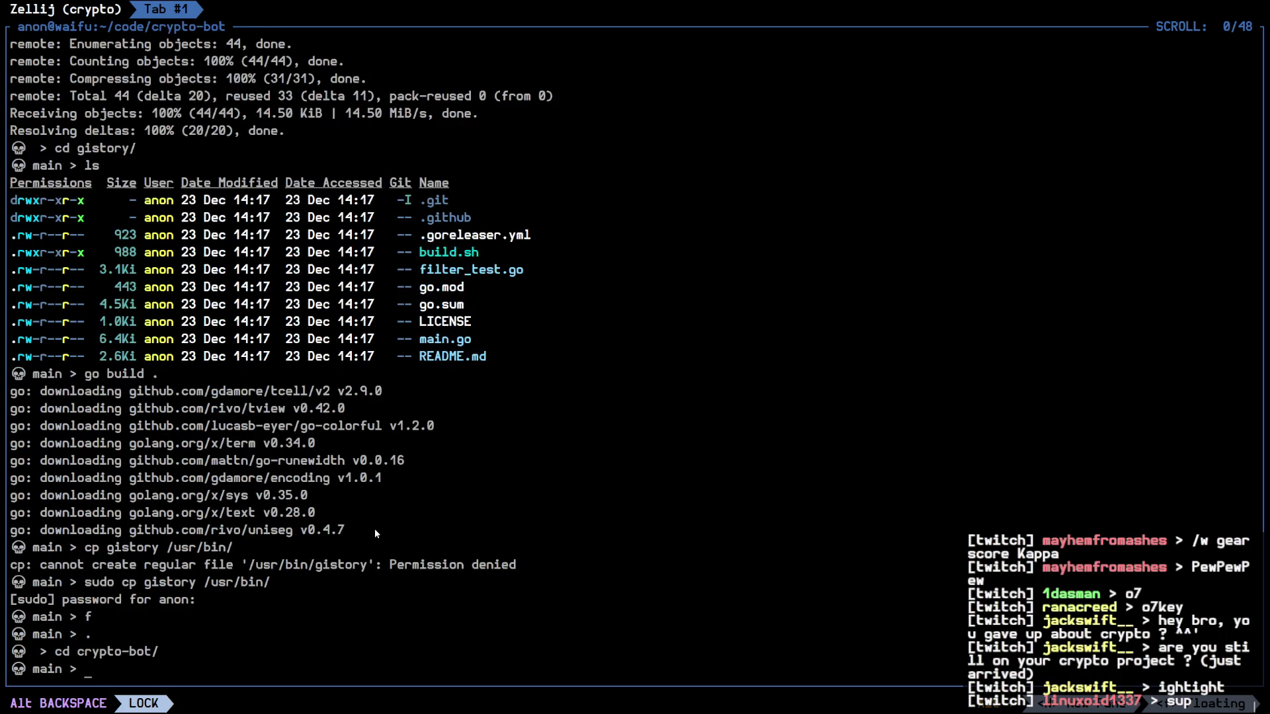
pyautogui.hotkey('ctrl', 'r')
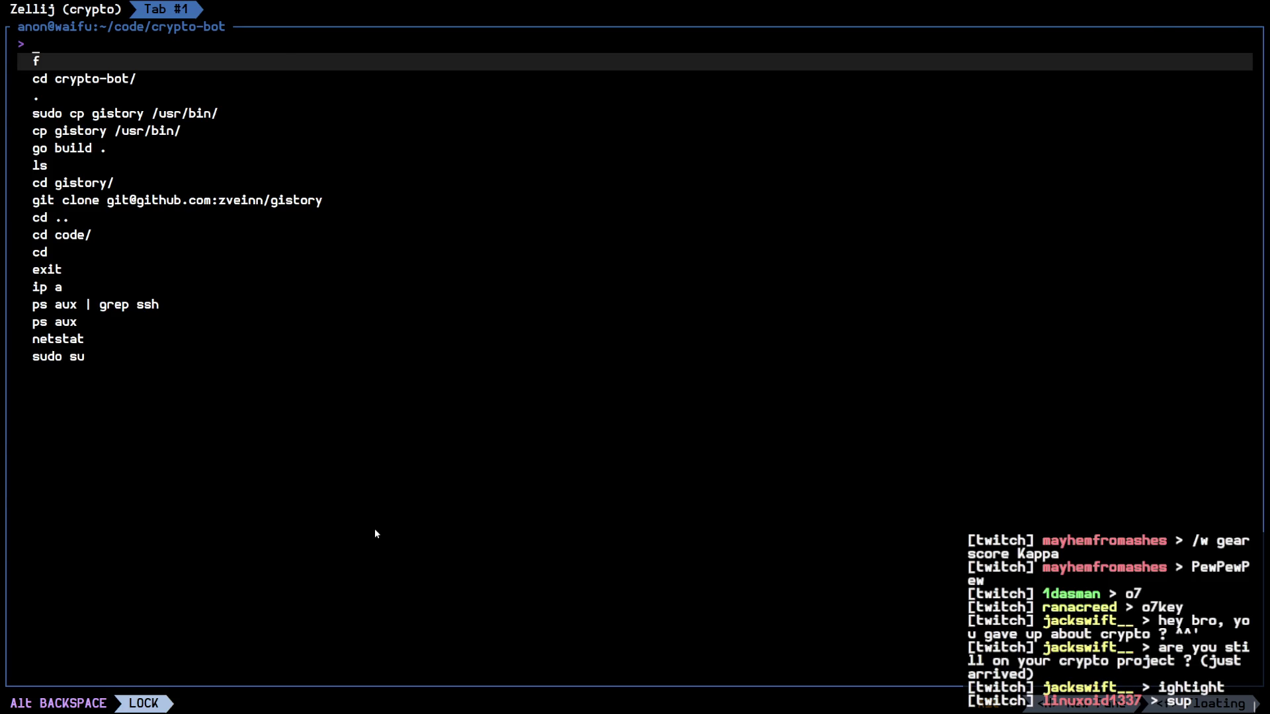
pyautogui.press('Return')
pyautogui.hotkey('alt', 'n')
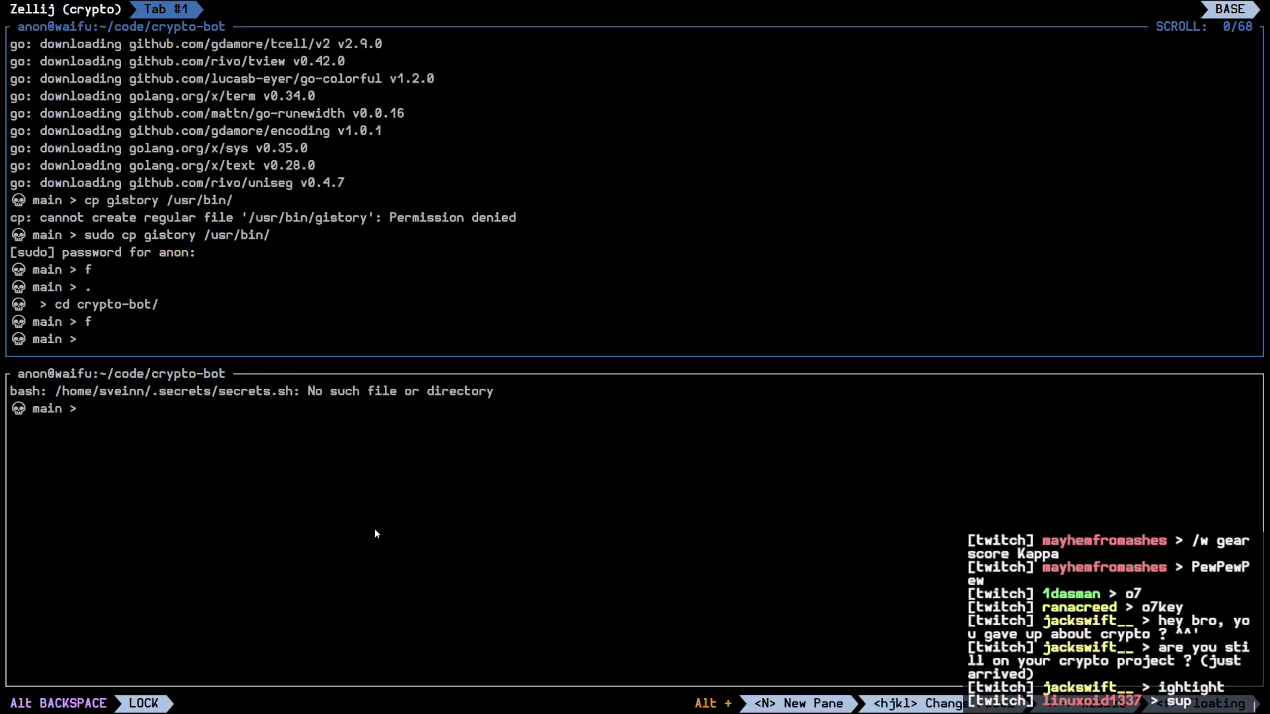
# Copy the permutations run command from README.md and paste it into the lower pane.
pyautogui.write('cat RE')
pyautogui.press('Tab')
pyautogui.press('Return')
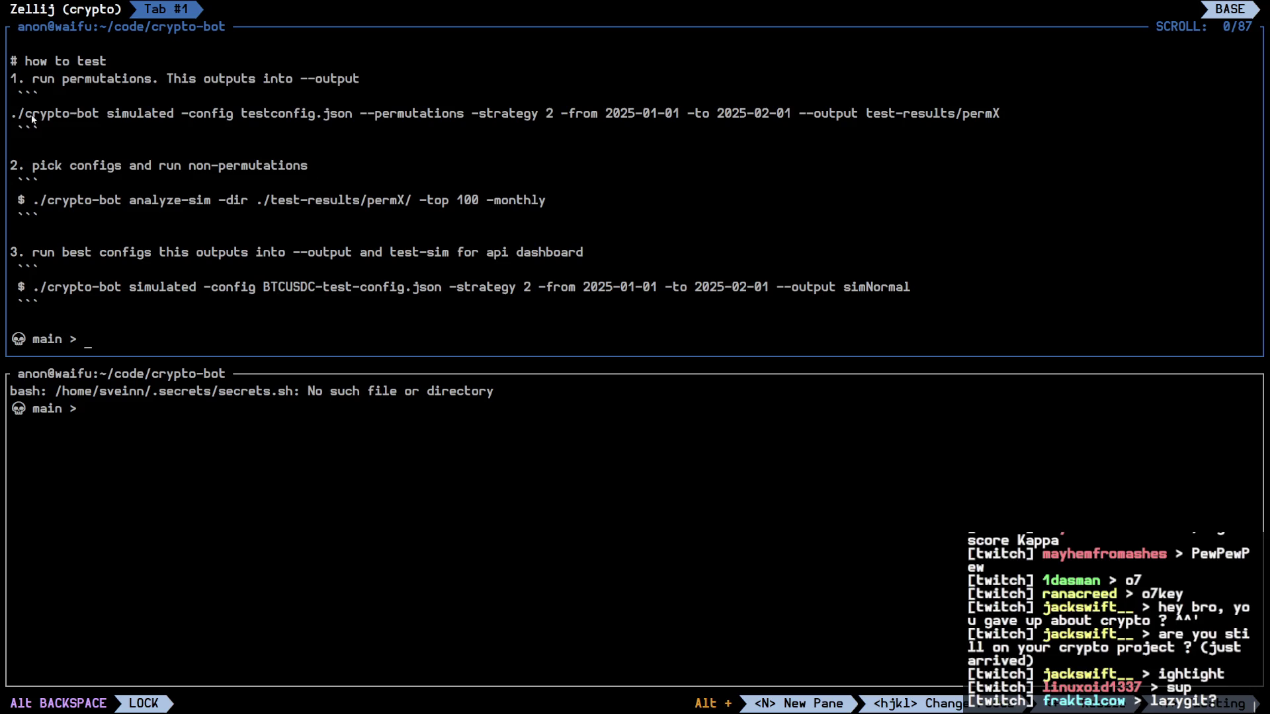
pyautogui.moveTo(12, 113)
pyautogui.mouseDown()
pyautogui.moveTo(794, 109)
pyautogui.moveTo(990, 123)
pyautogui.moveTo(965, 118)
pyautogui.mouseUp()
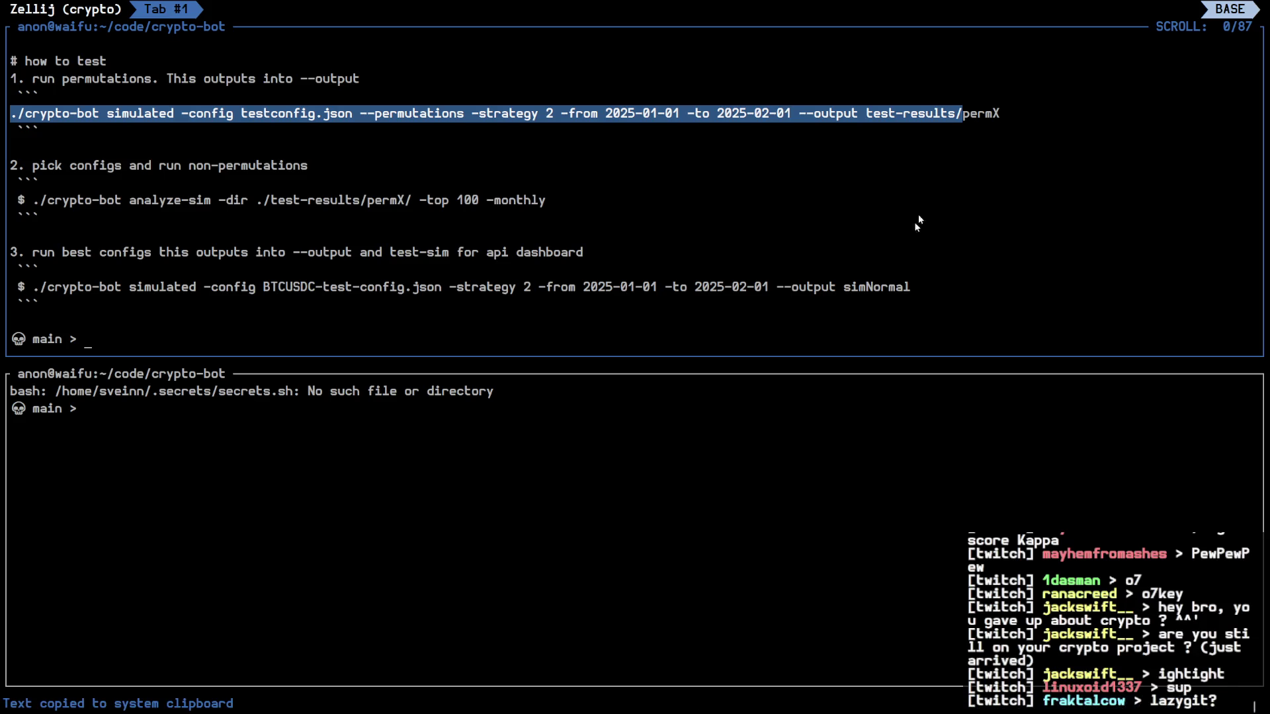
pyautogui.click(823, 477)
pyautogui.hotkey('ctrl', 'shift', 'v')
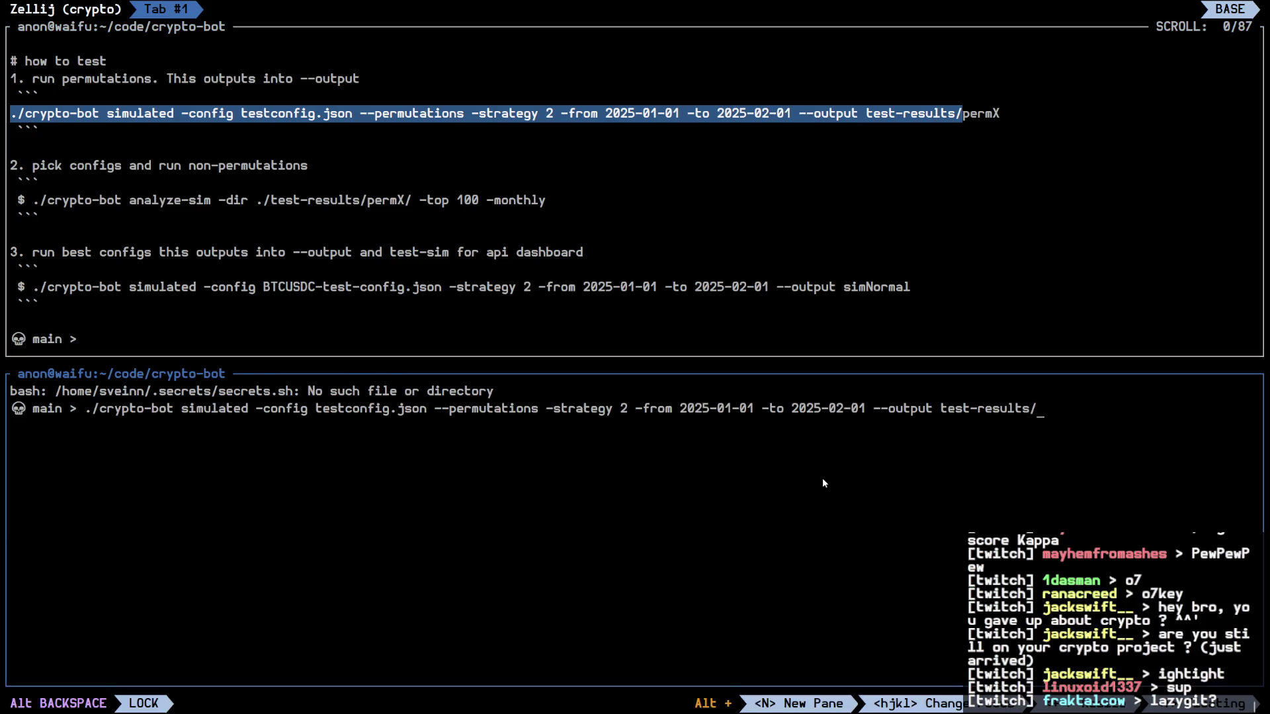
# Set the output to BTCFullYear, fix the -to end date, and run the simulation.
pyautogui.write('BTCFu')
pyautogui.write('llYear')
pyautogui.press('BackSpace')
pyautogui.write('1')
pyautogui.press('BackSpace')
pyautogui.write('6')
pyautogui.press('Return')
# Watch CPU load with htop in the upper pane, then stop the simulation and close that pane.
pyautogui.hotkey('alt', 'k')
pyautogui.write('htop')
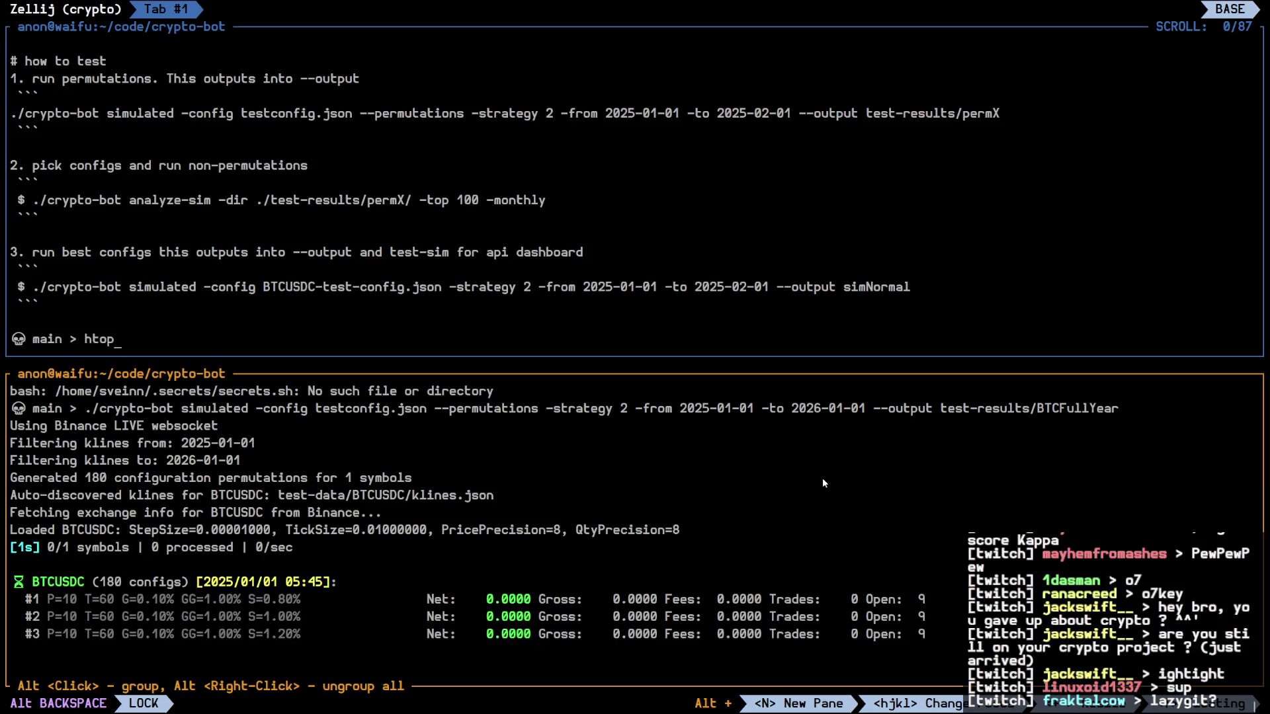
pyautogui.press('Return')
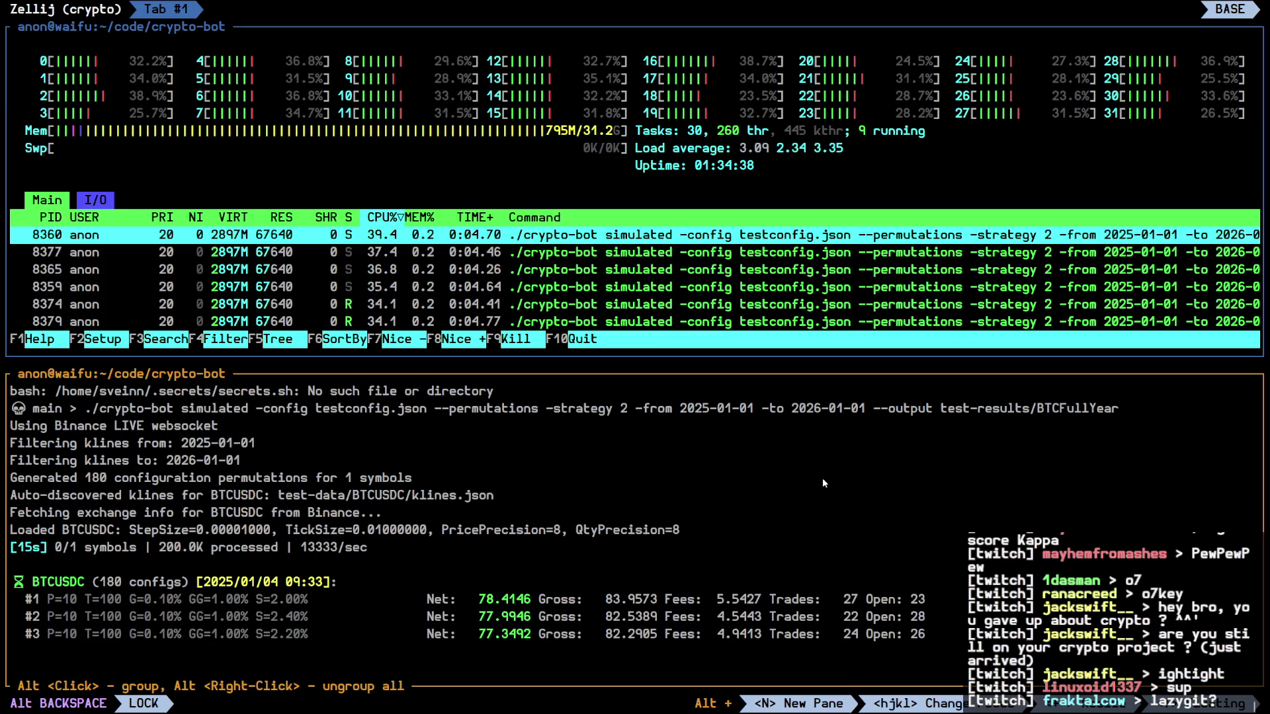
pyautogui.click(822, 478)
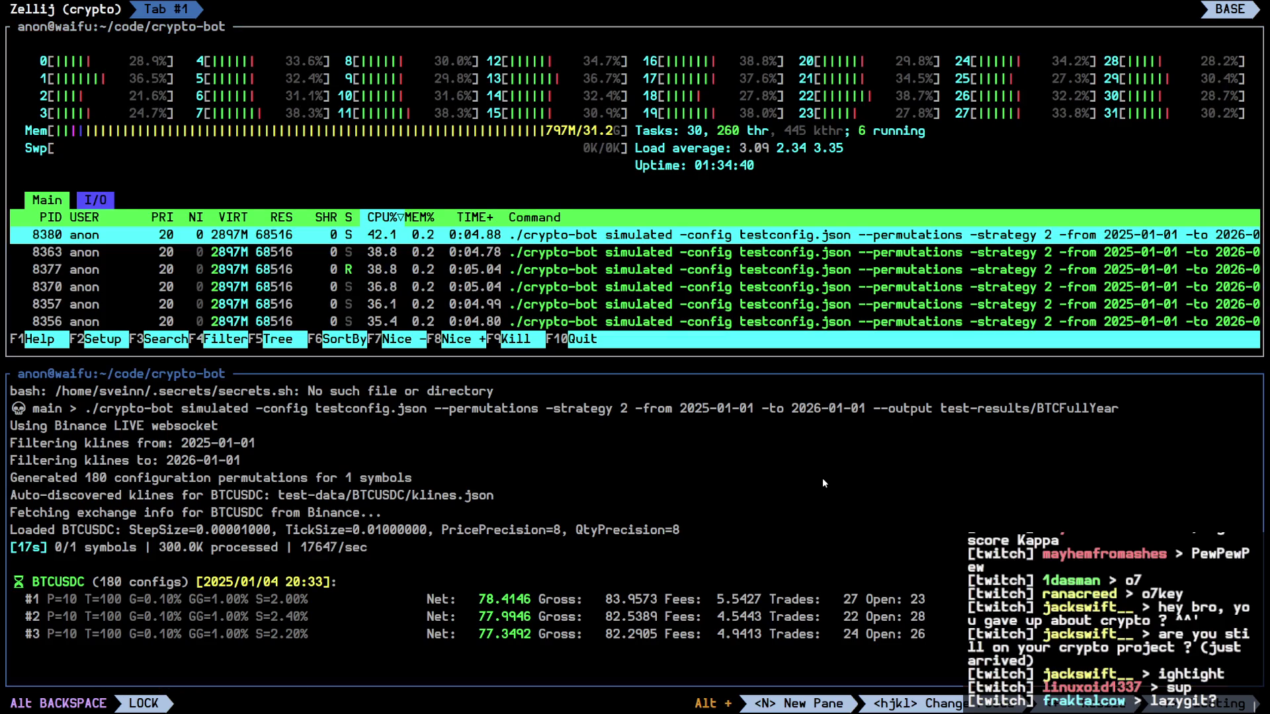
pyautogui.hotkey('ctrl', 'c')
pyautogui.hotkey('ctrl', 'c')
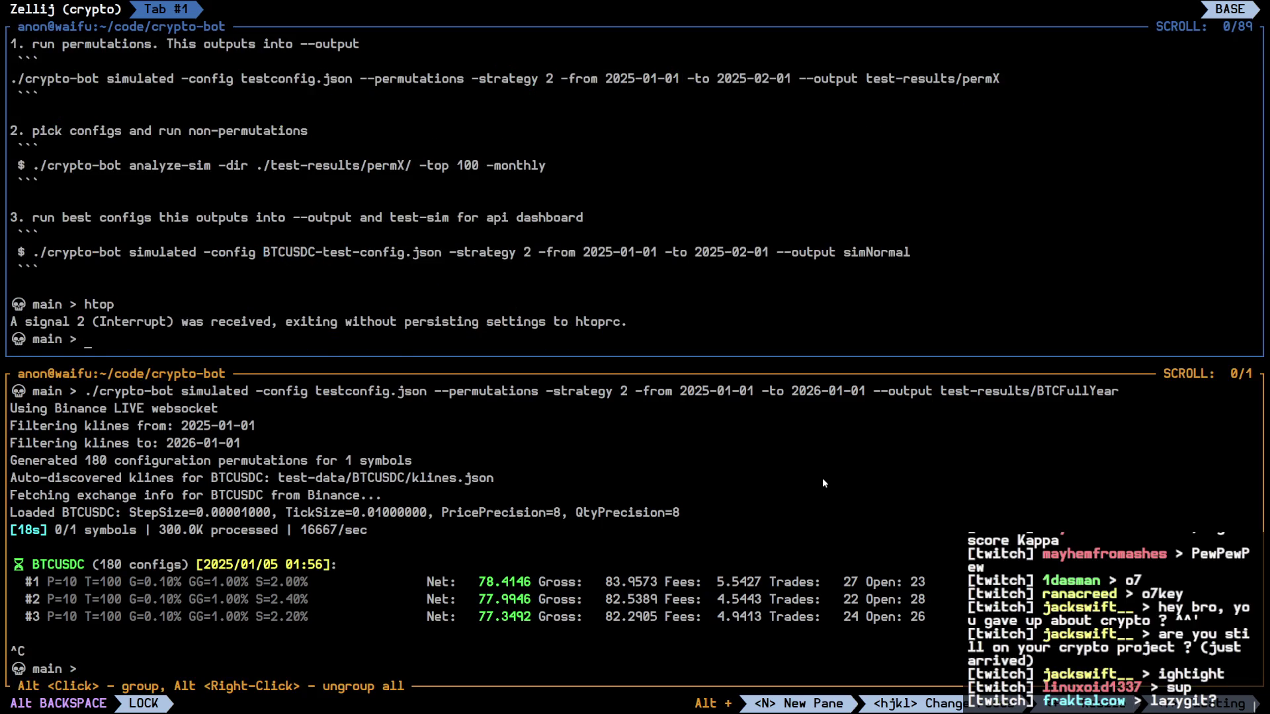
pyautogui.hotkey('ctrl', 'd')
pyautogui.write('e')
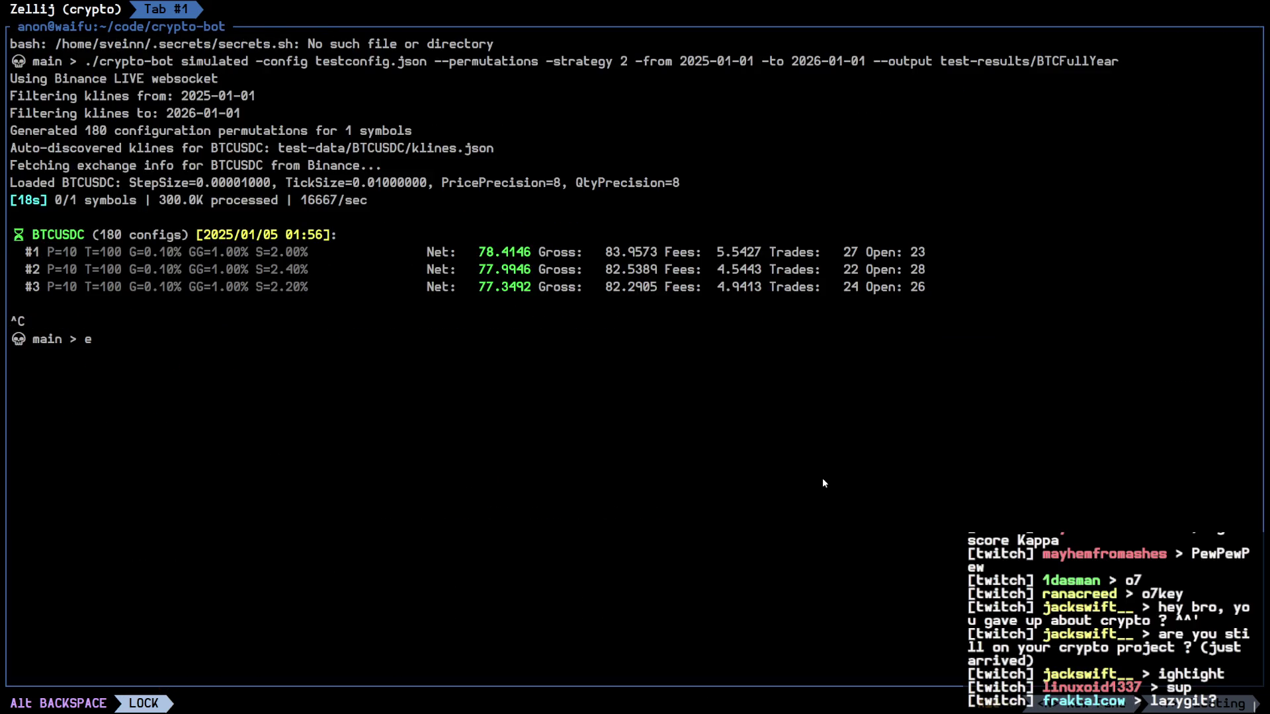
# Exit the current Zellij session, list existing sessions with tl, and start a fresh Zellij.
pyautogui.press('Return')
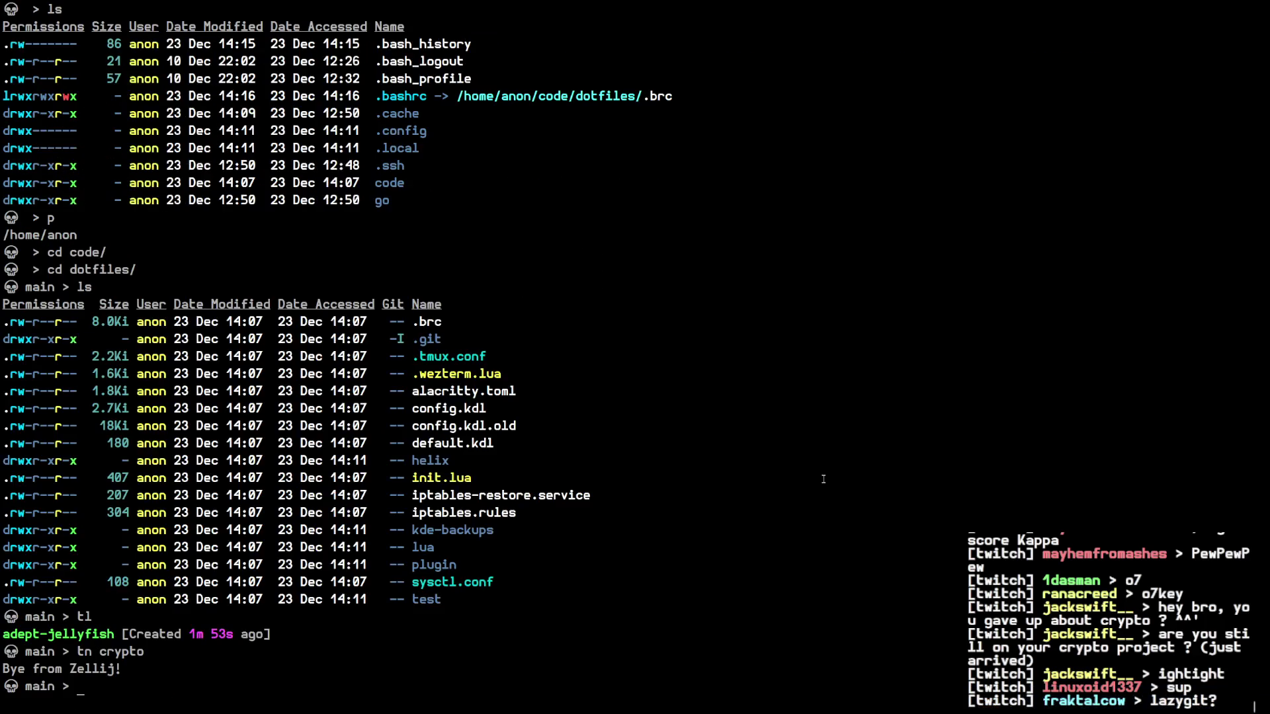
pyautogui.press('Up')
pyautogui.hotkey('ctrl', 'c')
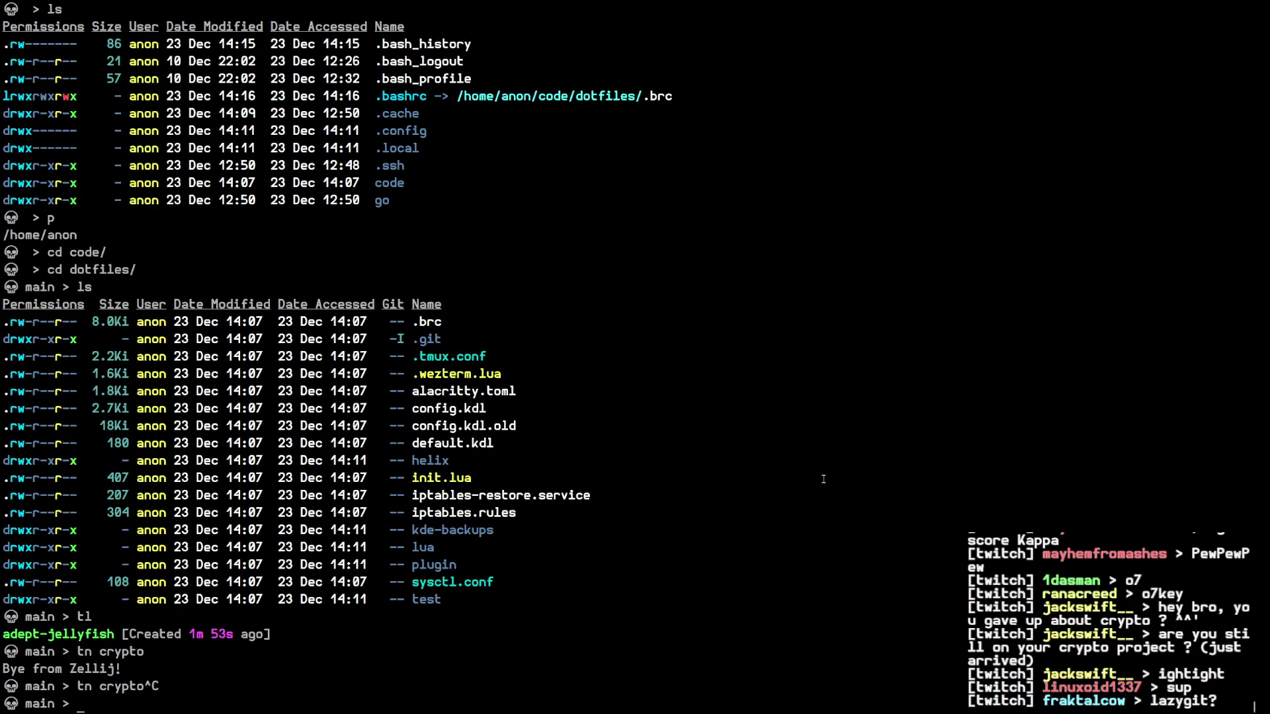
pyautogui.write('tl')
pyautogui.press('Return')
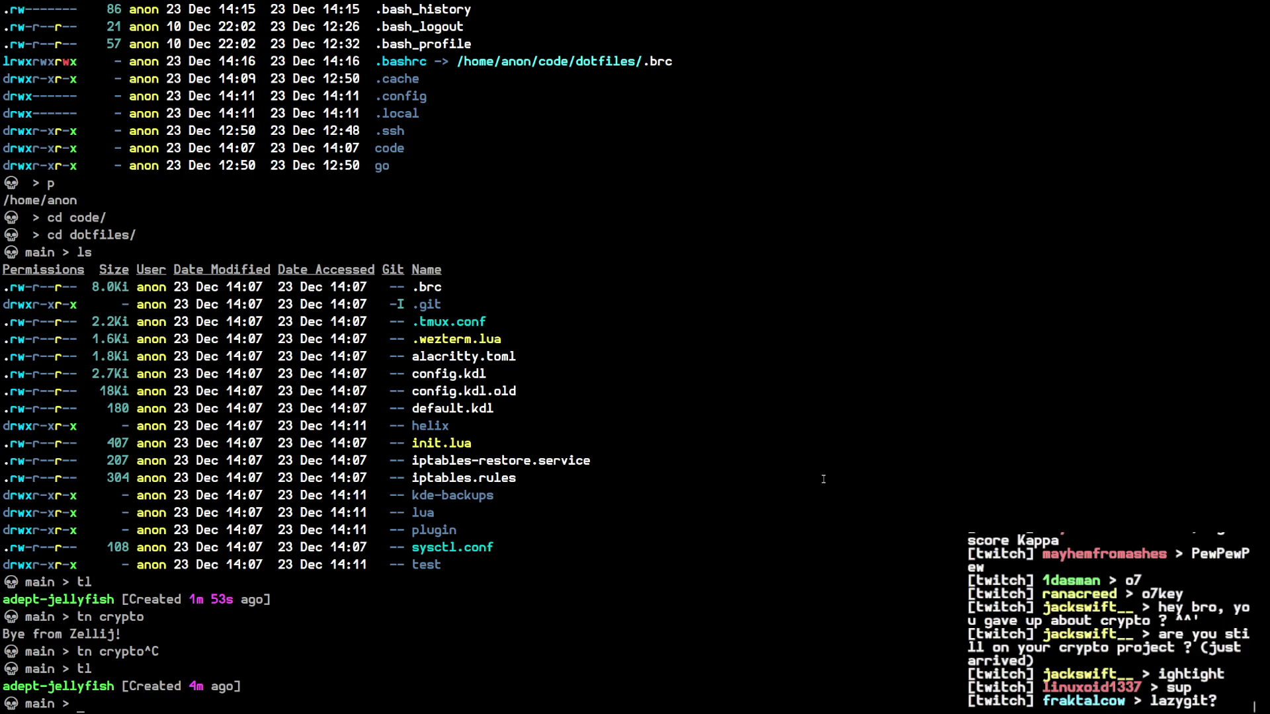
pyautogui.write('zellij')
pyautogui.press('Return')
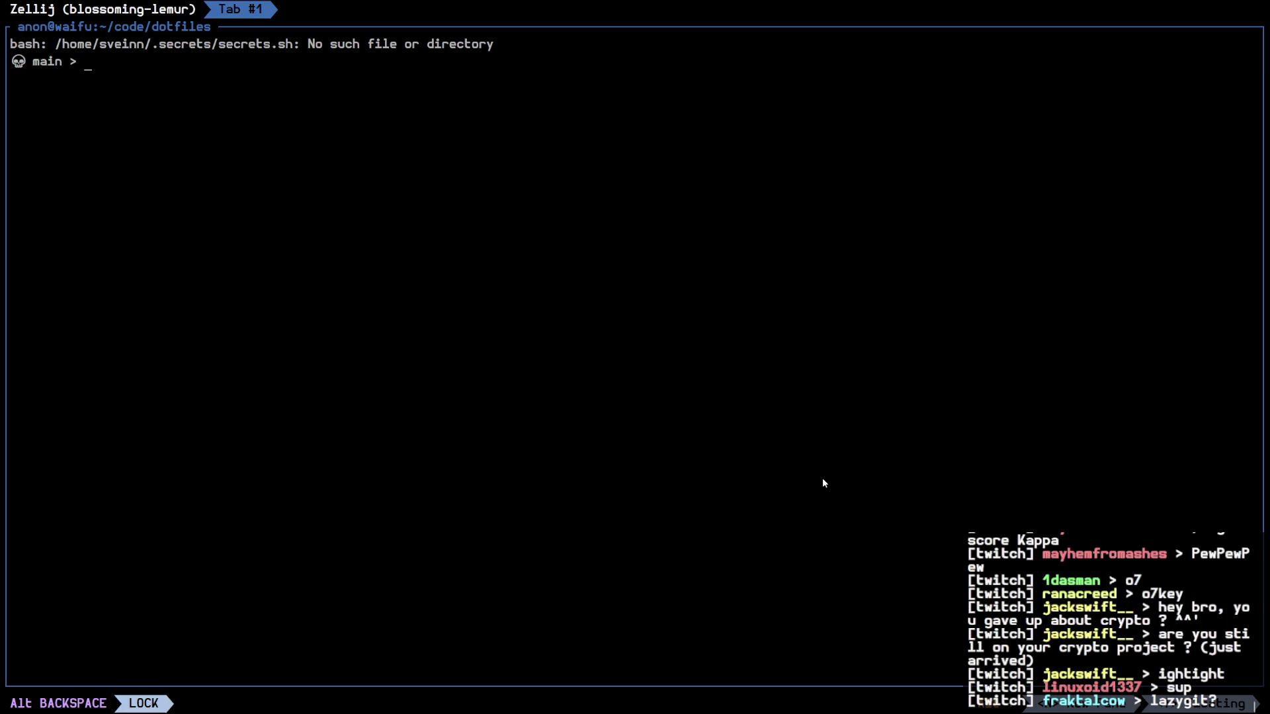
# Create a new session named 'crypto' using the compact layout.
pyautogui.hotkey('ctrl', 'o')
pyautogui.press('w')
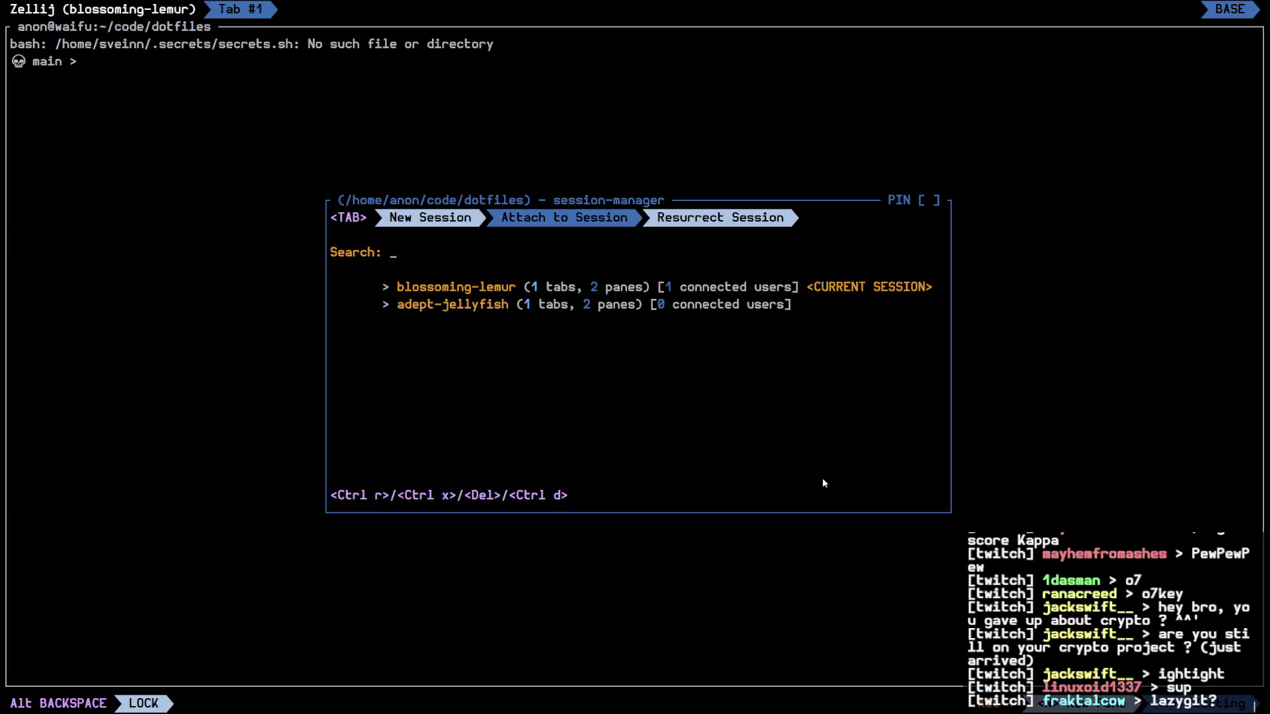
pyautogui.press('Tab')
pyautogui.press('Tab')
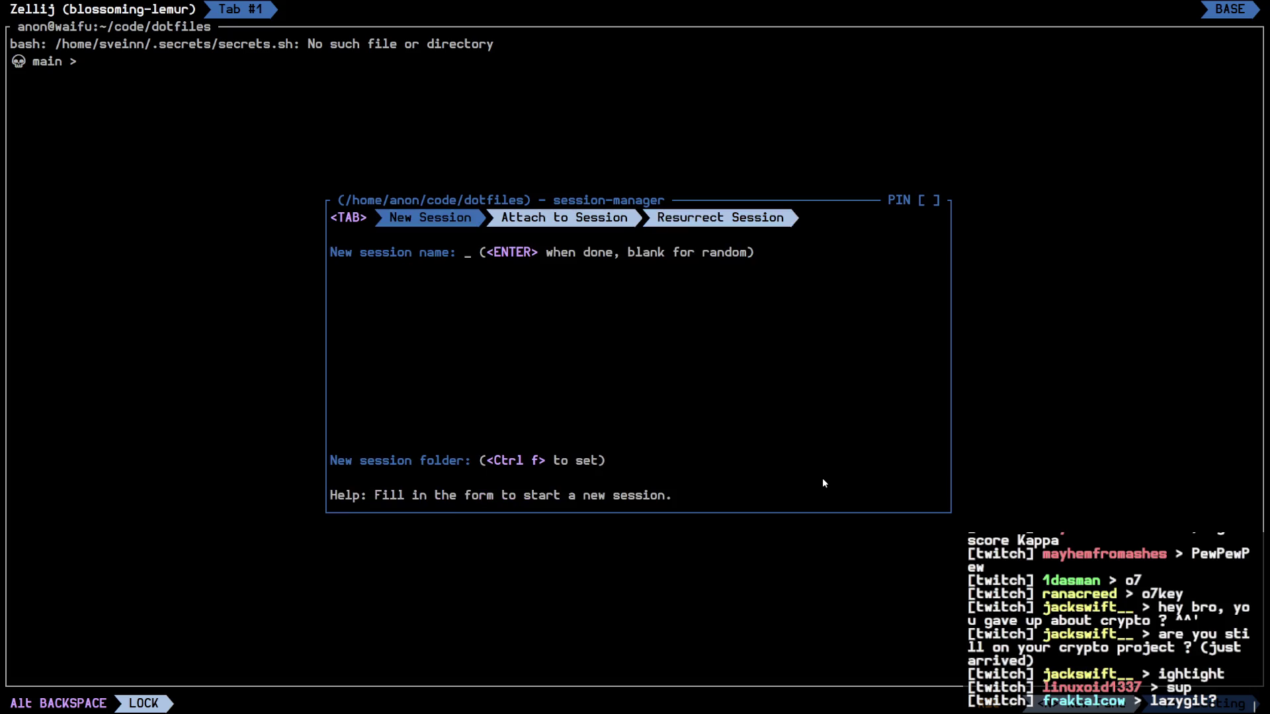
pyautogui.write('crypto')
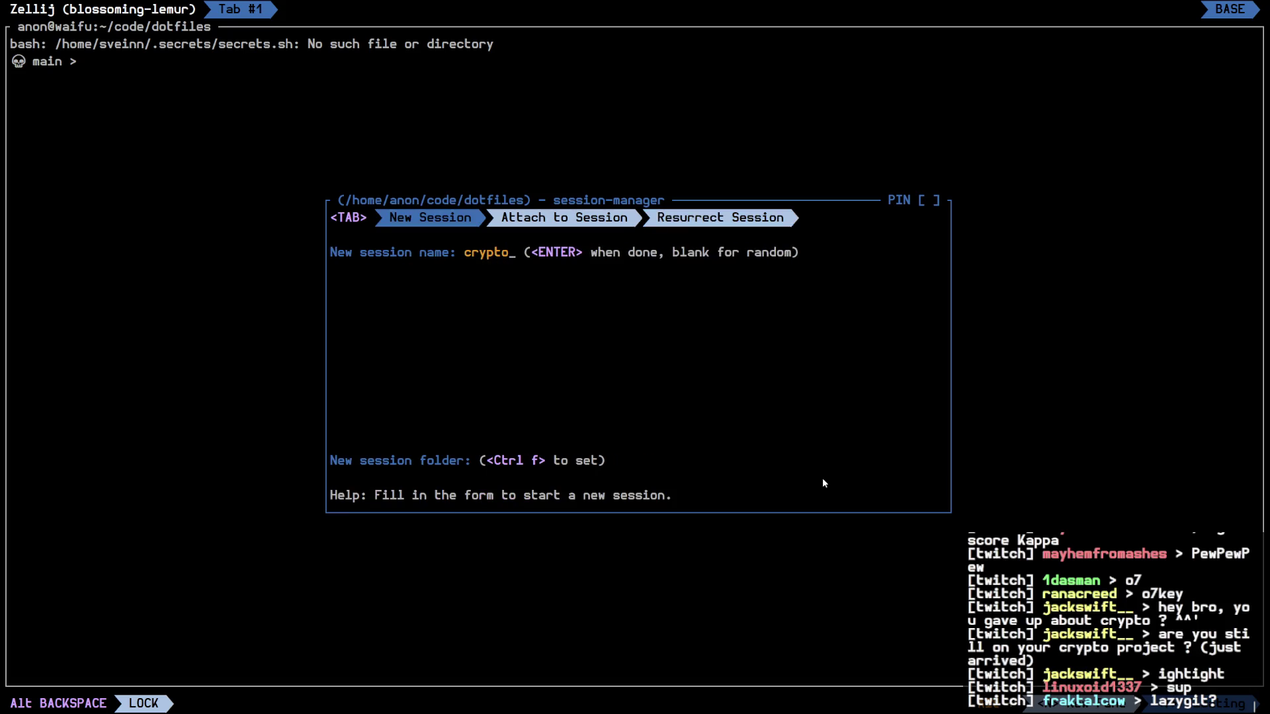
pyautogui.press('Return')
pyautogui.press('Down')
pyautogui.press('Down')
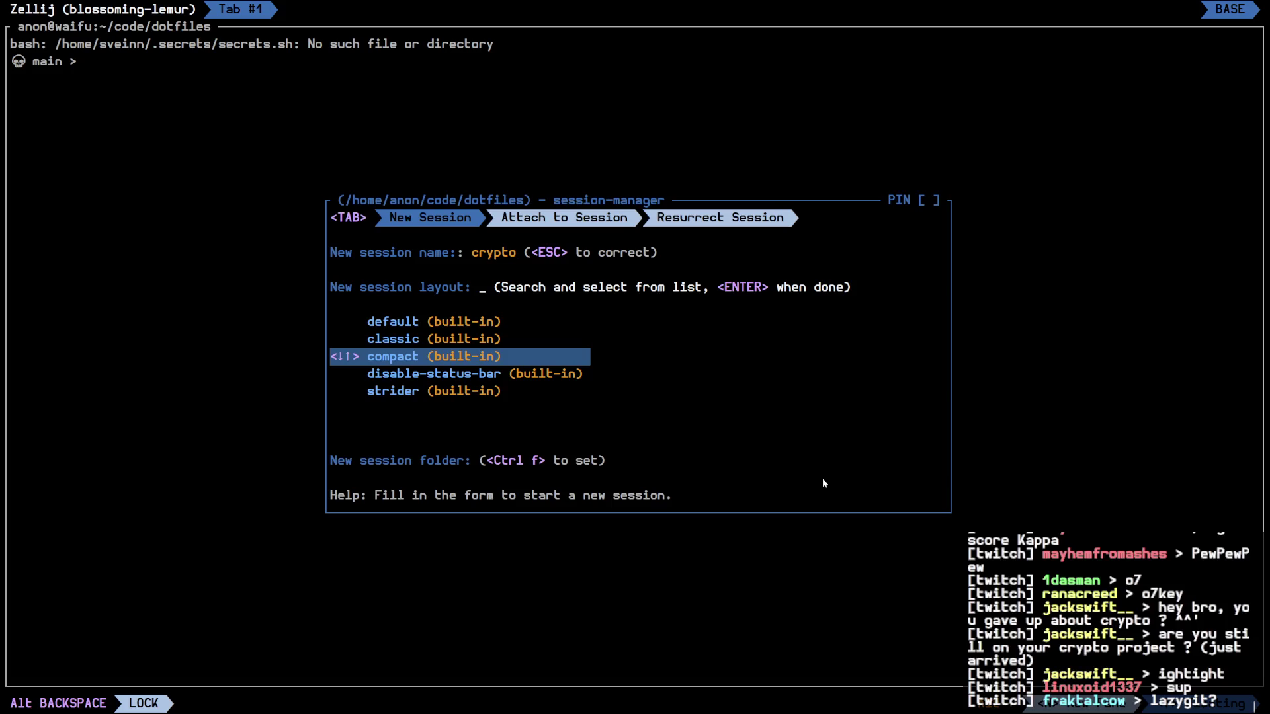
pyautogui.press('Return')
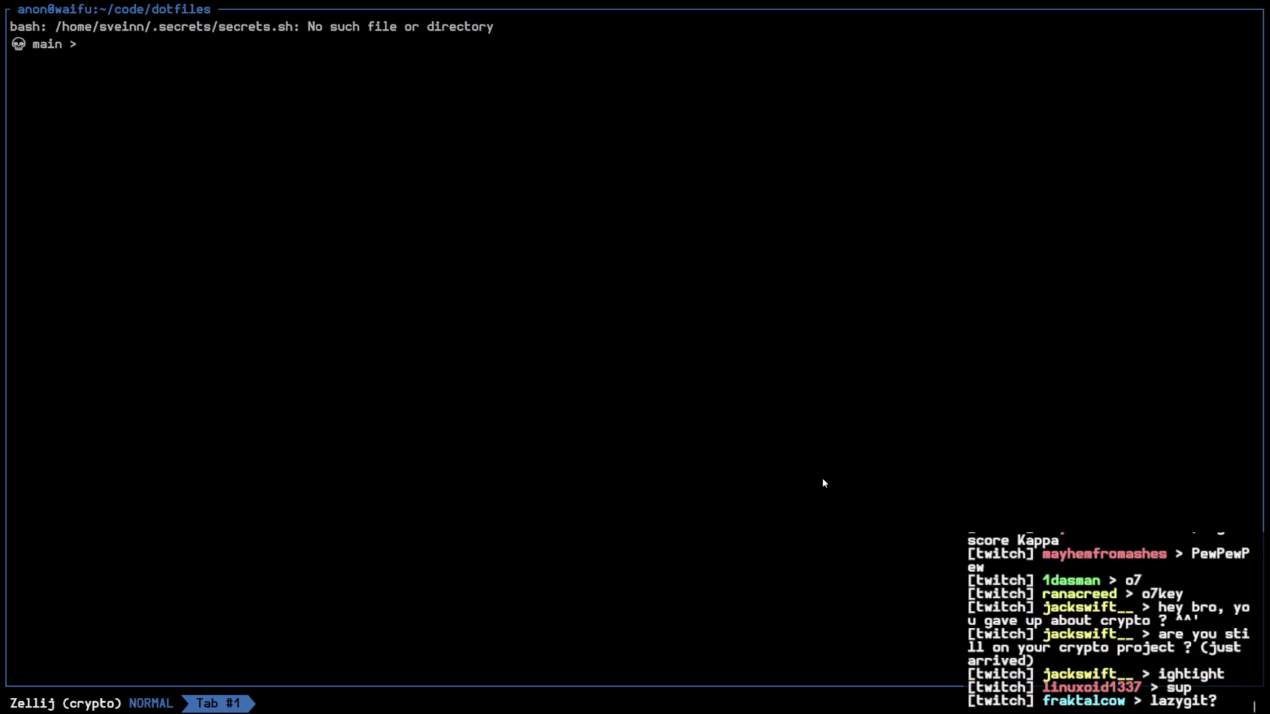
# Split off a pane below and clear the output in both panes.
pyautogui.hotkey('ctrl', 'p')
pyautogui.press('d')
pyautogui.hotkey('alt', 'k')
pyautogui.write('clear')
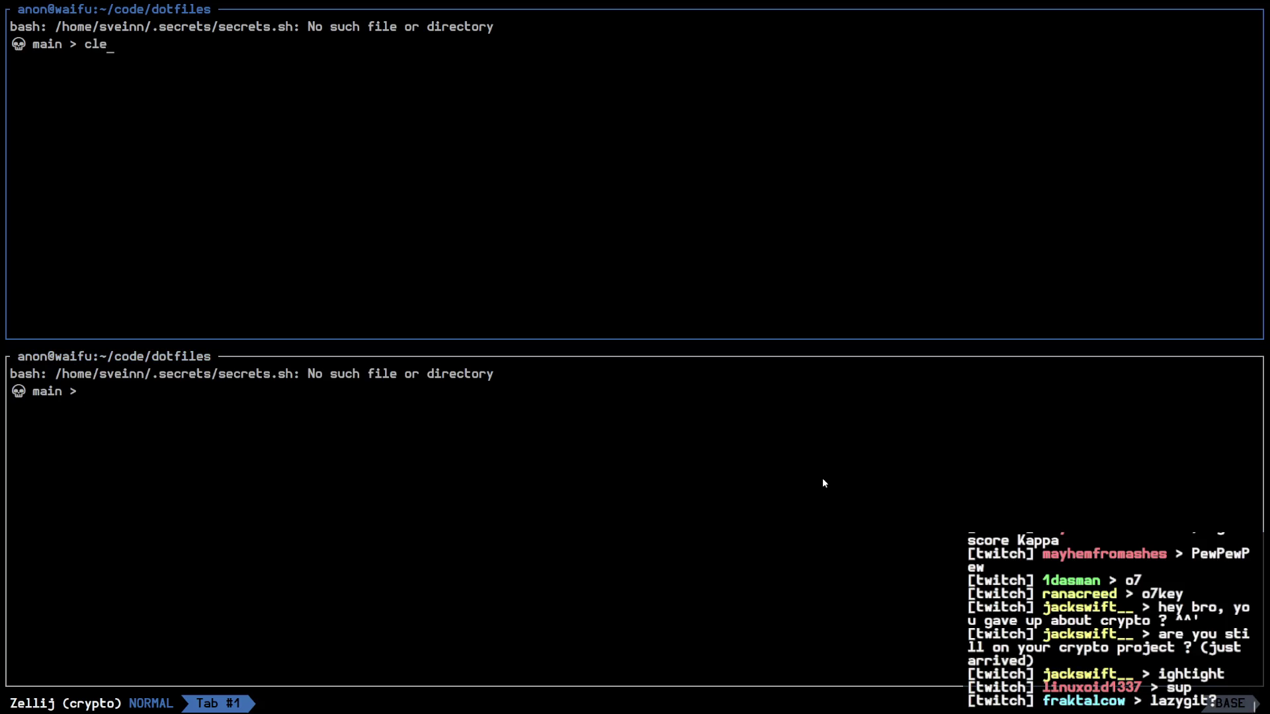
pyautogui.press('Return')
pyautogui.hotkey('alt', 'j')
pyautogui.write('clear')
pyautogui.press('Return')
pyautogui.hotkey('alt', 'k')
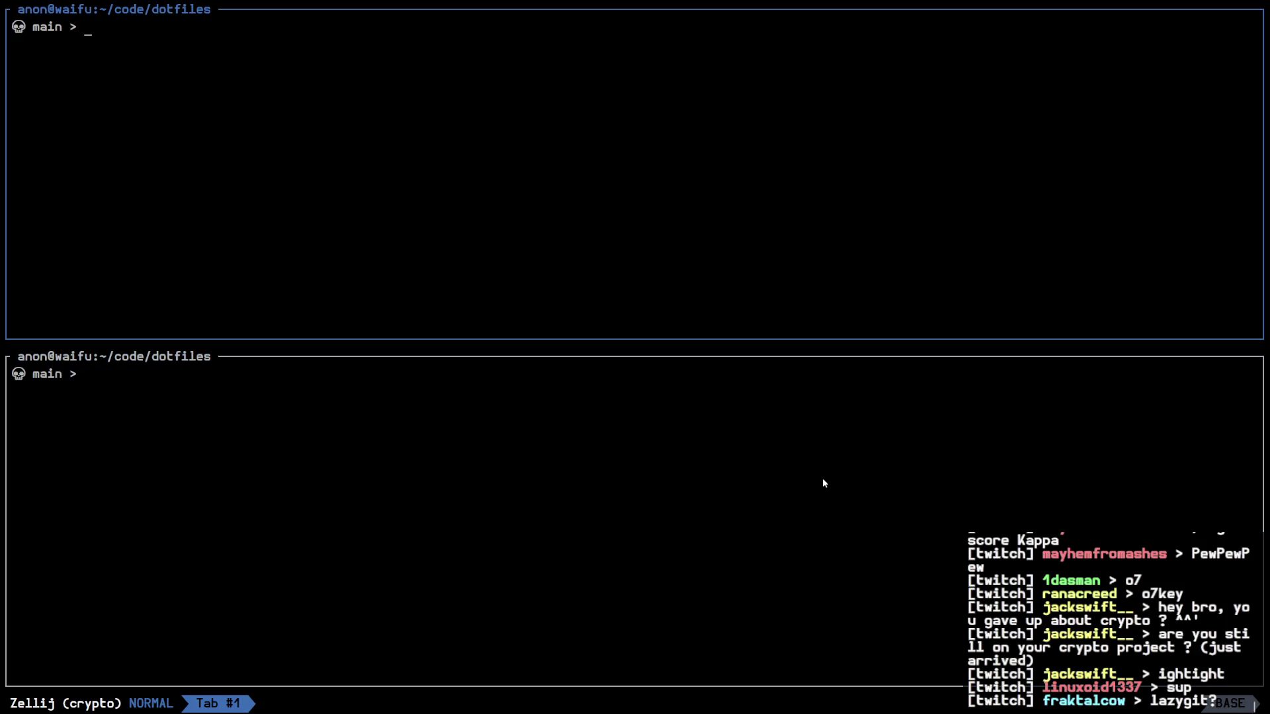
# In the top pane, enter crypto-bot and rerun the BTCFullYear simulation from history.
pyautogui.write('..')
pyautogui.press('Return')
pyautogui.write('cd c')
pyautogui.press('Tab')
pyautogui.press('Return')
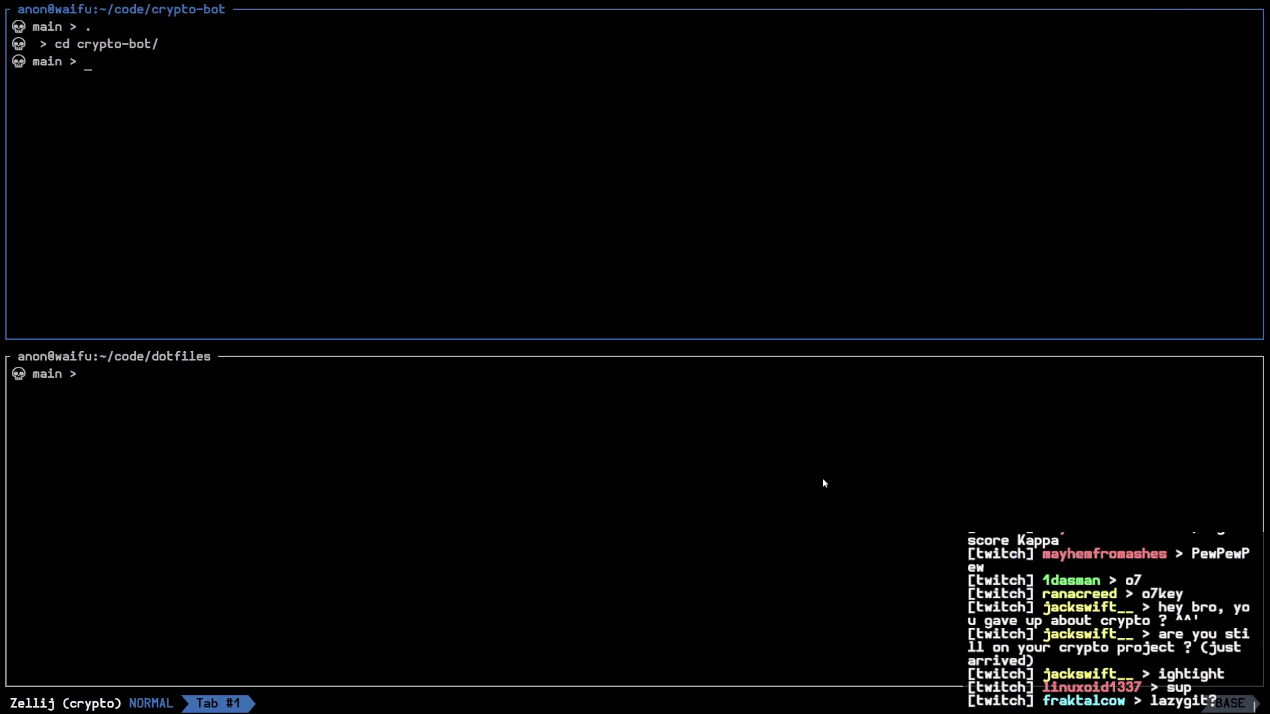
pyautogui.write('ls')
pyautogui.press('Return')
pyautogui.write('f')
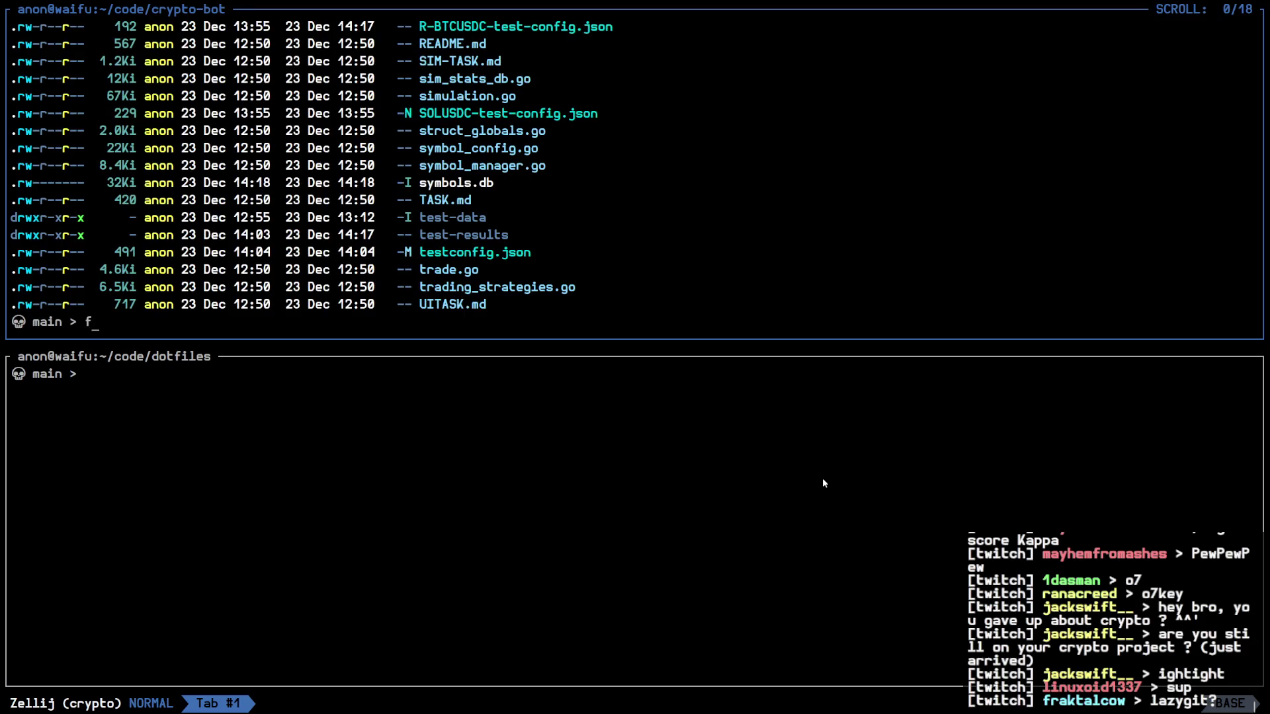
pyautogui.press('Return')
pyautogui.press('Down')
pyautogui.press('Down')
pyautogui.press('Down')
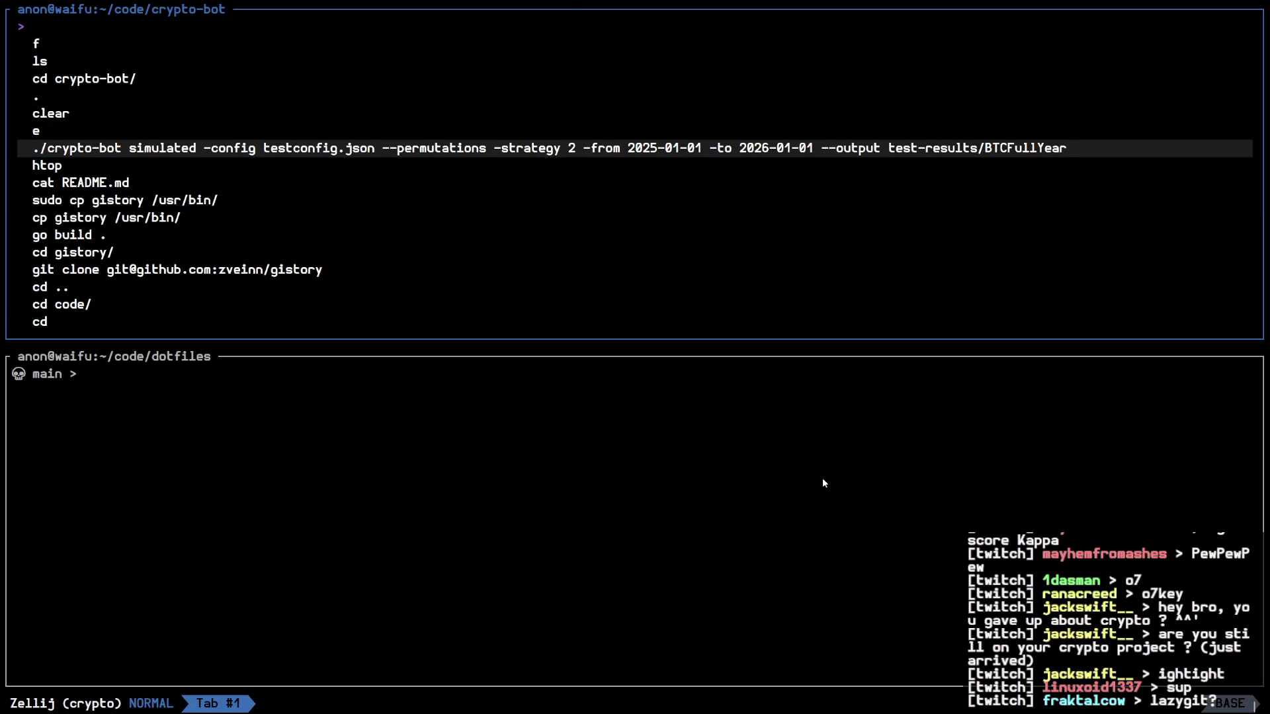
pyautogui.press('Return')
# In the bottom pane, go to crypto-bot and launch htop to watch CPU load.
pyautogui.hotkey('alt', 'Down')
pyautogui.write('.')
pyautogui.press('Return')
pyautogui.write('cd crypto-bot/')
pyautogui.press('Return')
pyautogui.write('h')
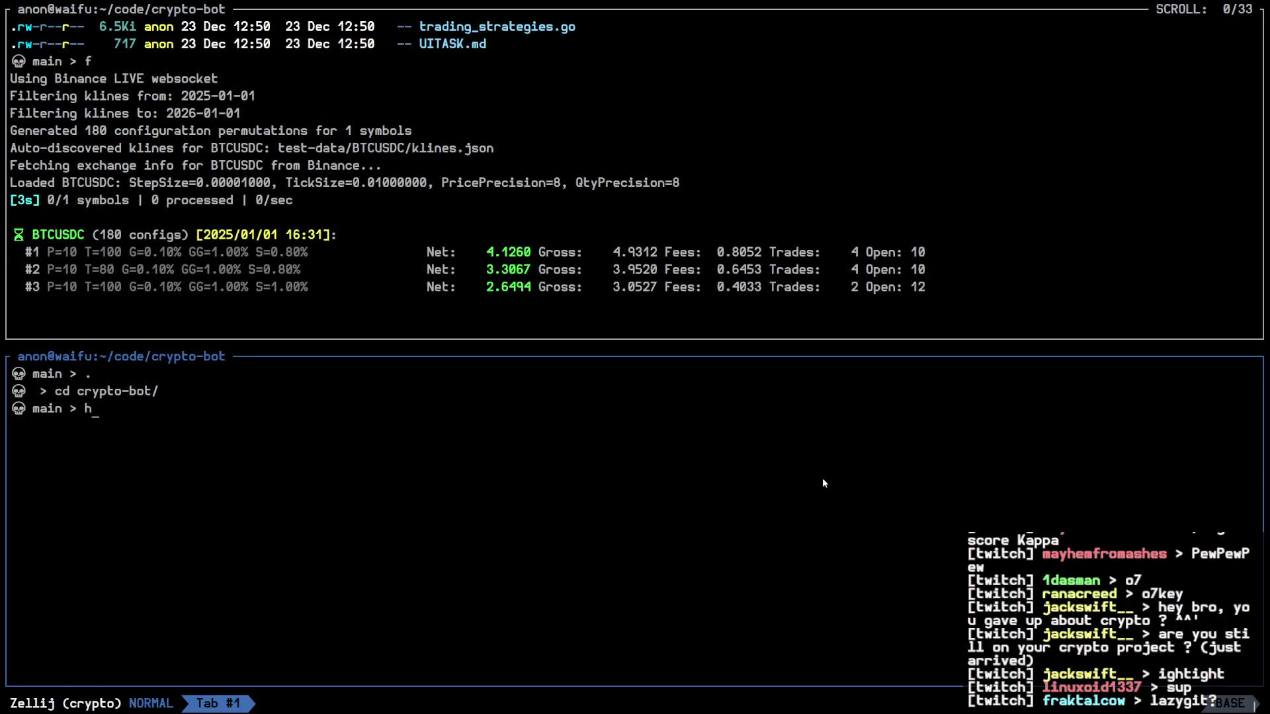
pyautogui.write('top')
pyautogui.press('Return')
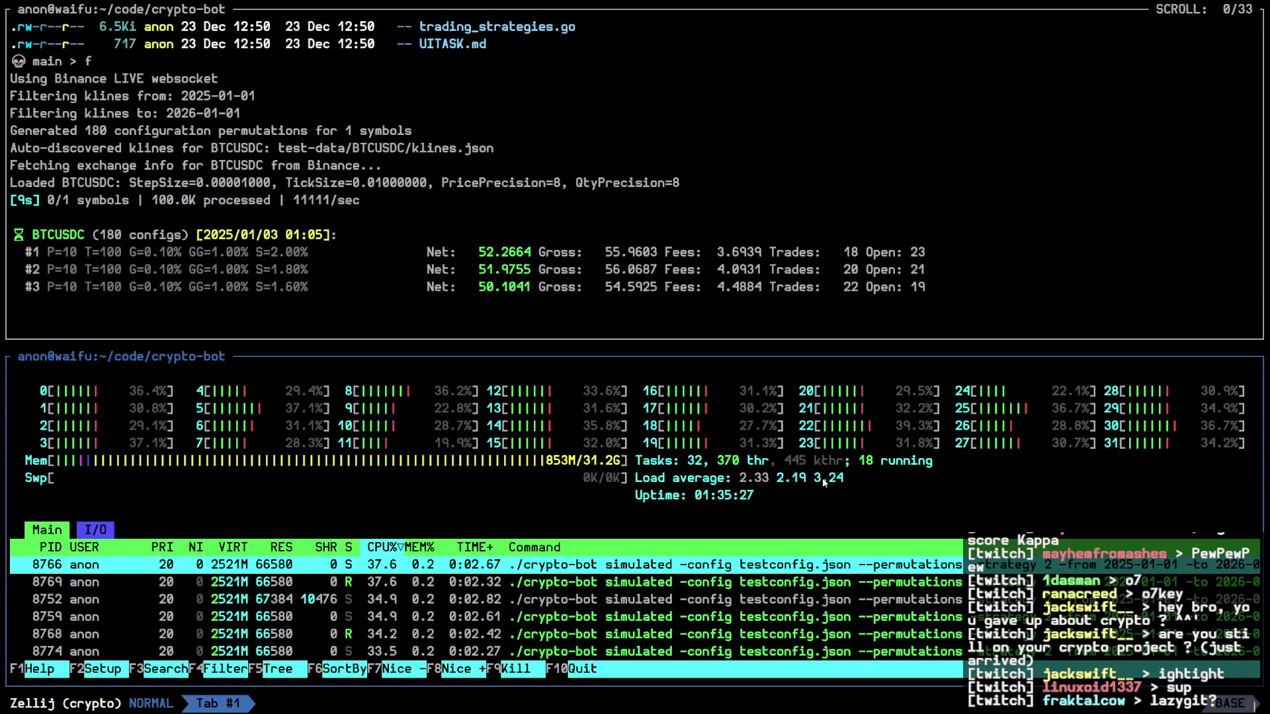
pyautogui.hotkey('alt', 'Up')
pyautogui.hotkey('ctrl', 'o')
# Switch to the coinz session, take its third tab out of fullscreen, and enlarge the terminal text slightly.
pyautogui.press('w')
pyautogui.press('Down')
pyautogui.press('Down')
pyautogui.press('Return')
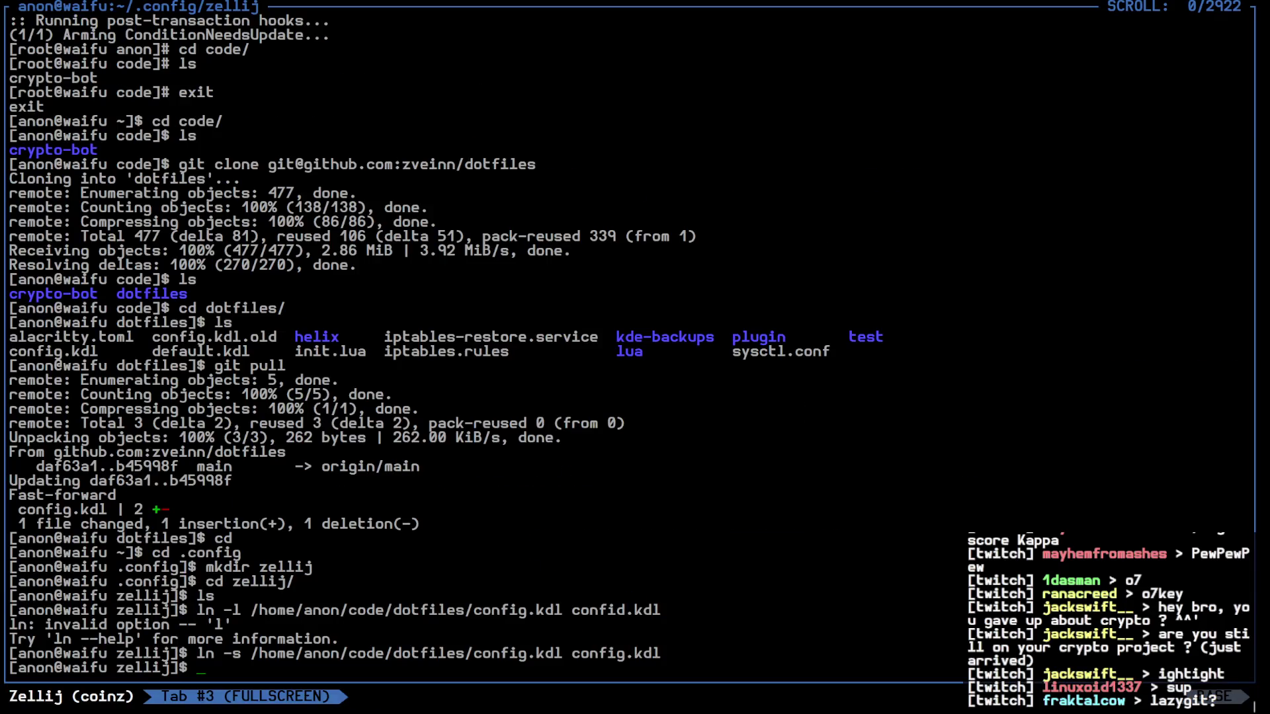
pyautogui.hotkey('ctrl', 'p')
pyautogui.press('f')
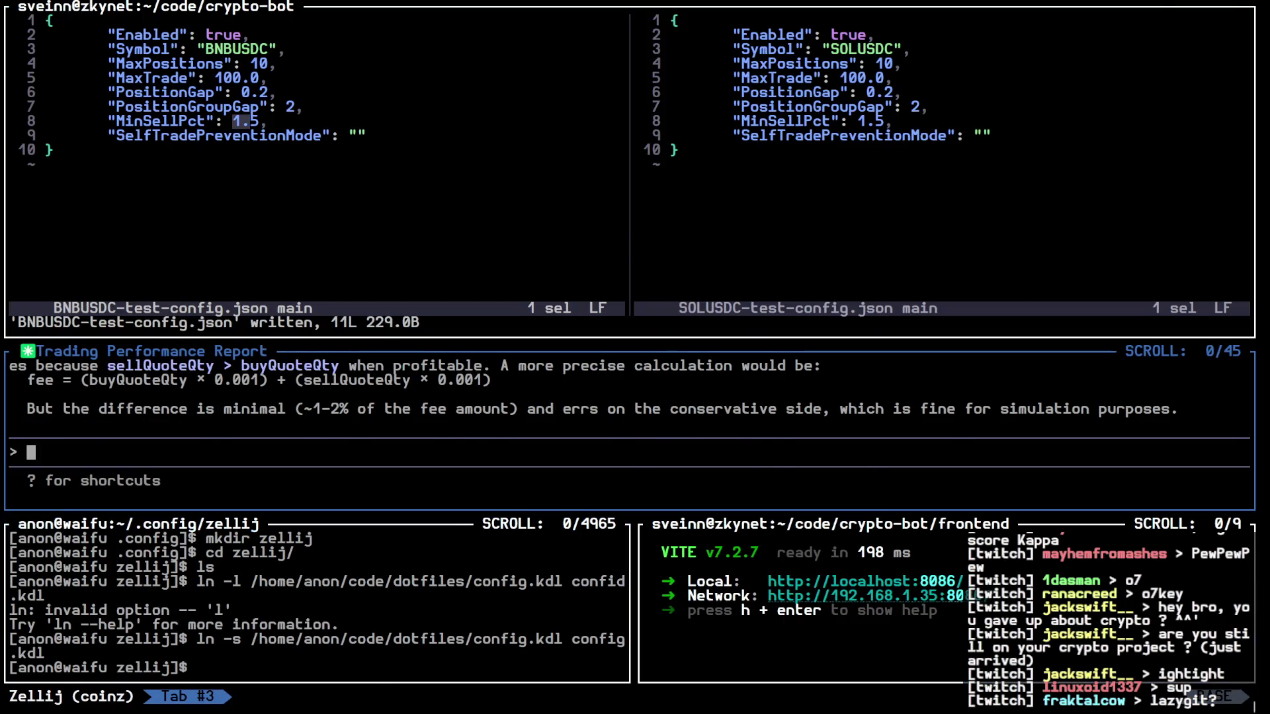
pyautogui.hotkey('ctrl', 'o')
pyautogui.press('w')
pyautogui.press('Return')
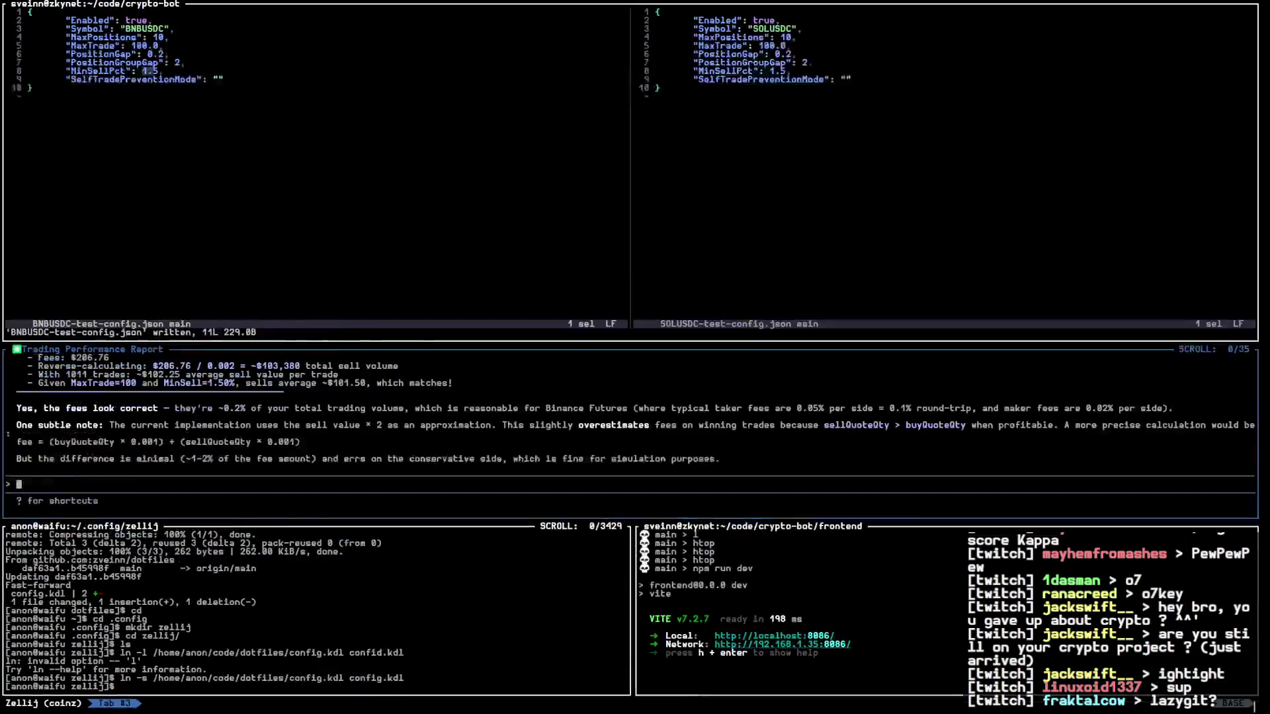
pyautogui.hotkey('ctrl', '=')
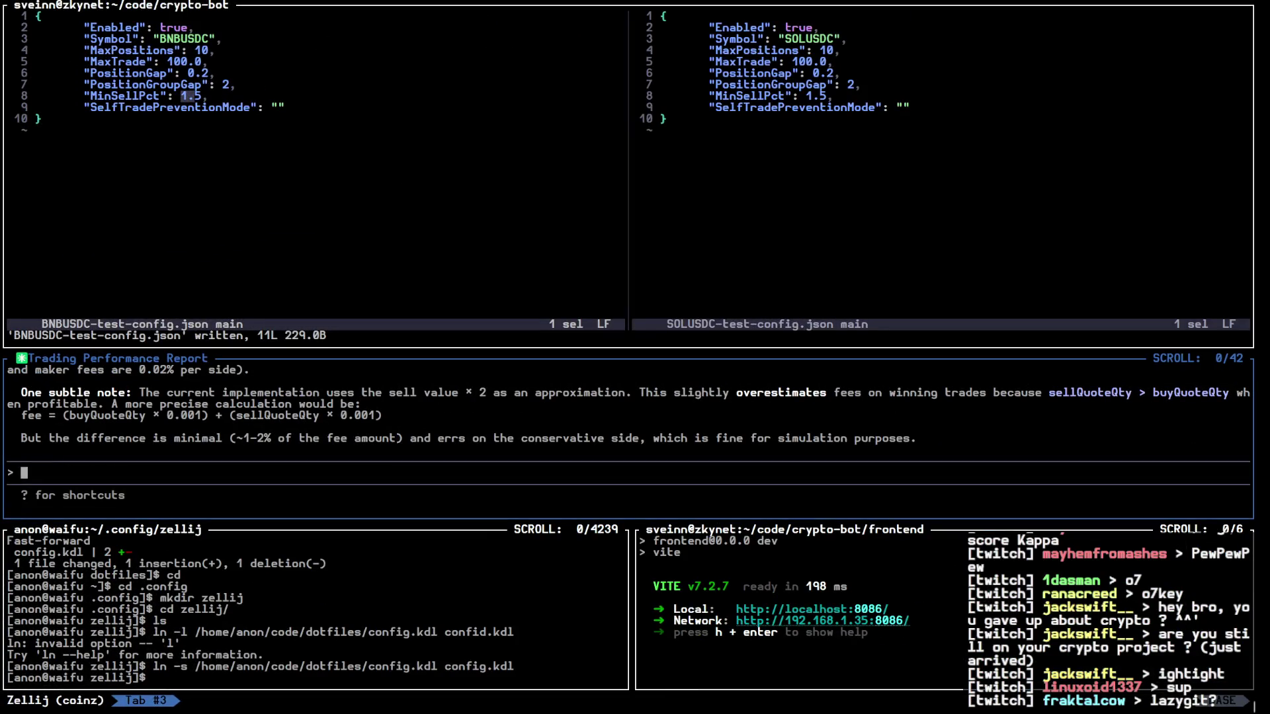